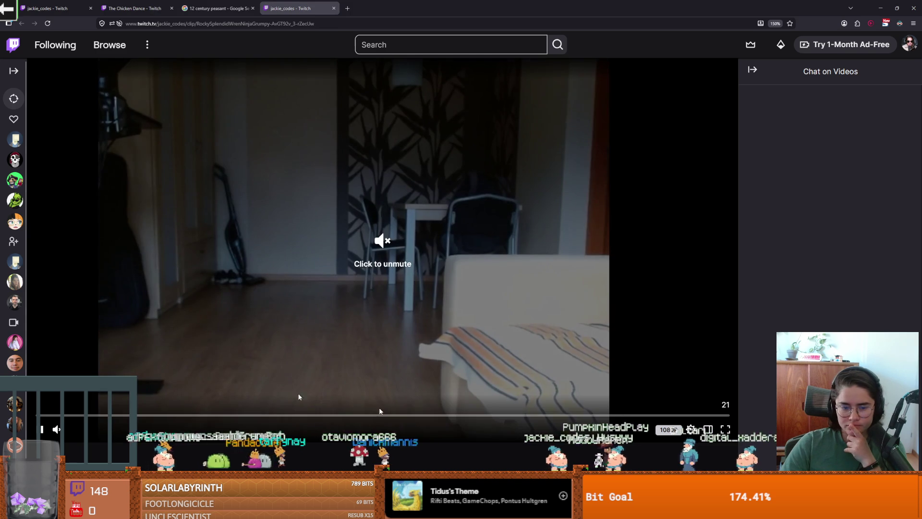
# Step: Unmute and replay the room clip on Twitch, then pause it and return to Aseprite
pyautogui.click(93, 434)
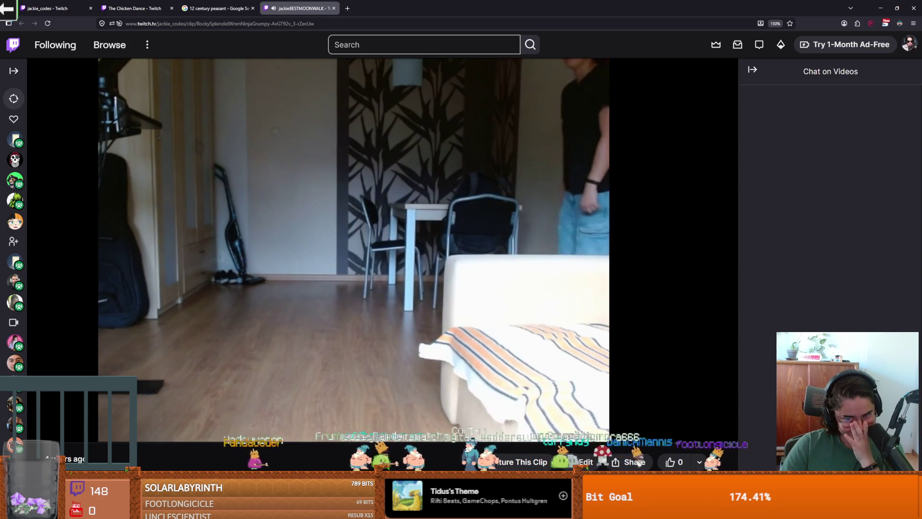
pyautogui.click(345, 355)
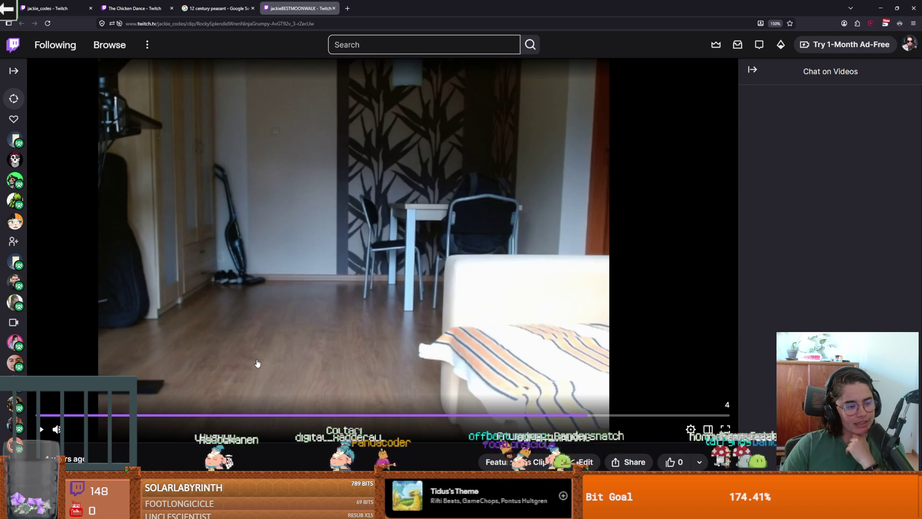
pyautogui.click(46, 431)
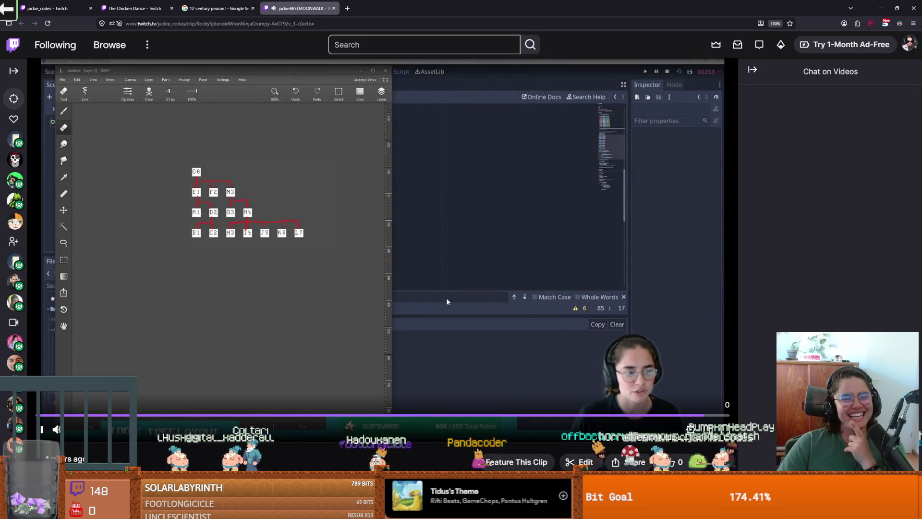
pyautogui.click(376, 276)
pyautogui.hotkey('alt', 'Tab')
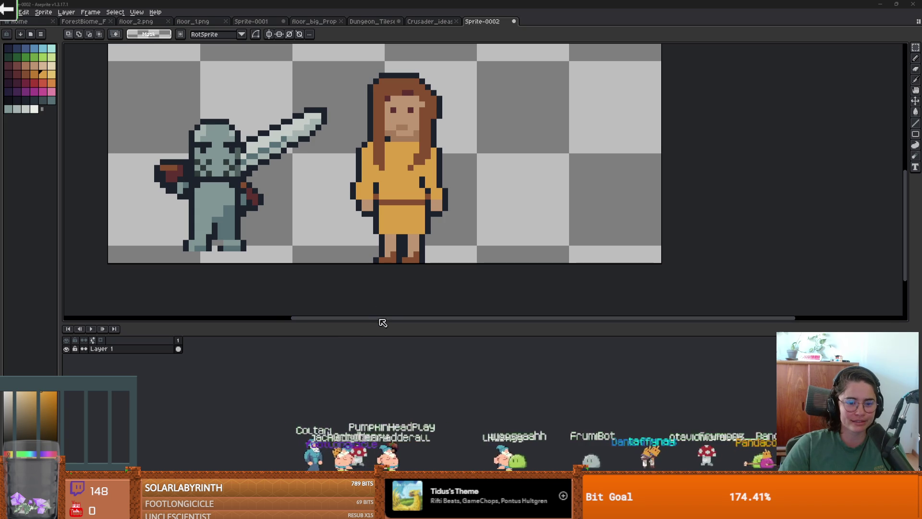
pyautogui.scroll(-1, 414, 249)
pyautogui.scroll(1, 414, 249)
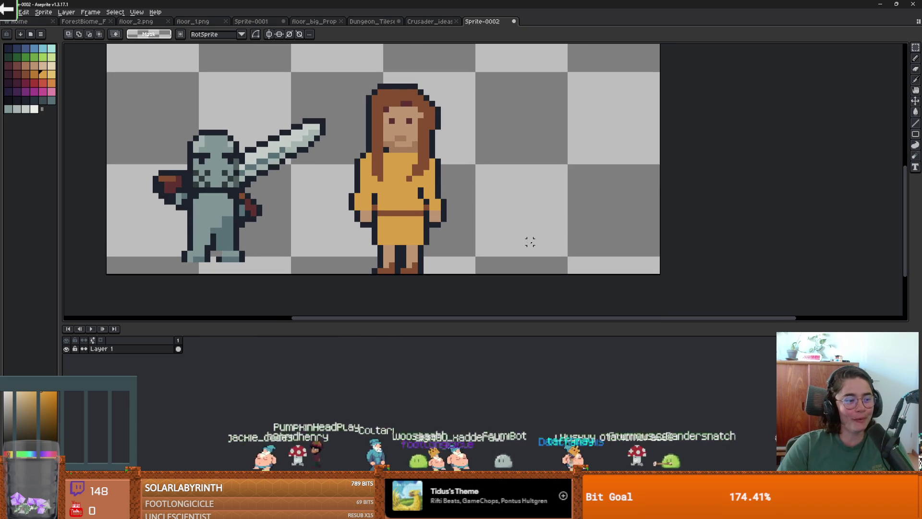
pyautogui.hotkey('ctrl', 's')
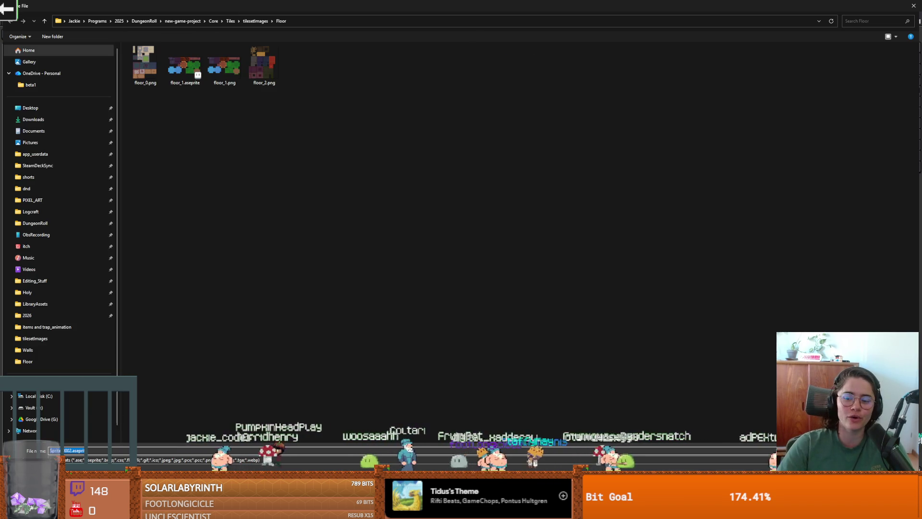
pyautogui.press('Escape')
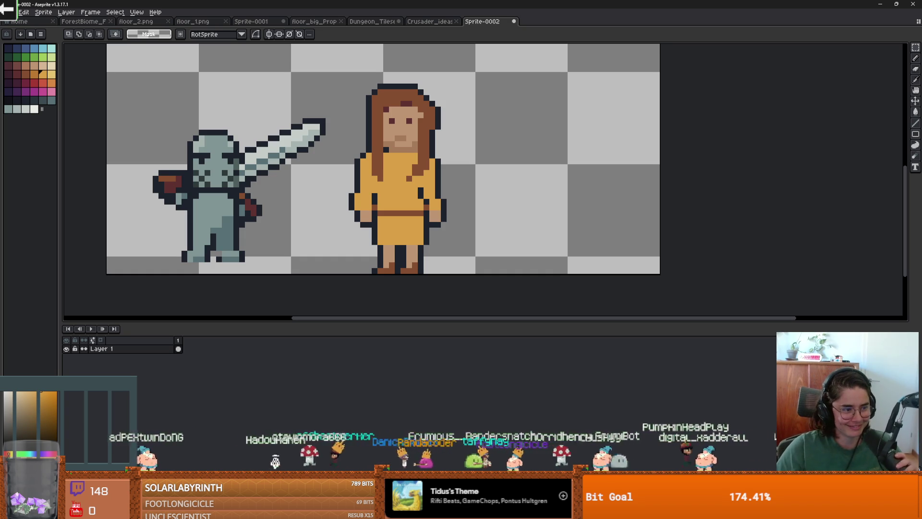
# Step: Draw darker shading on the woman's shirt just below the collar with the Pencil
pyautogui.scroll(2, 328, 110)
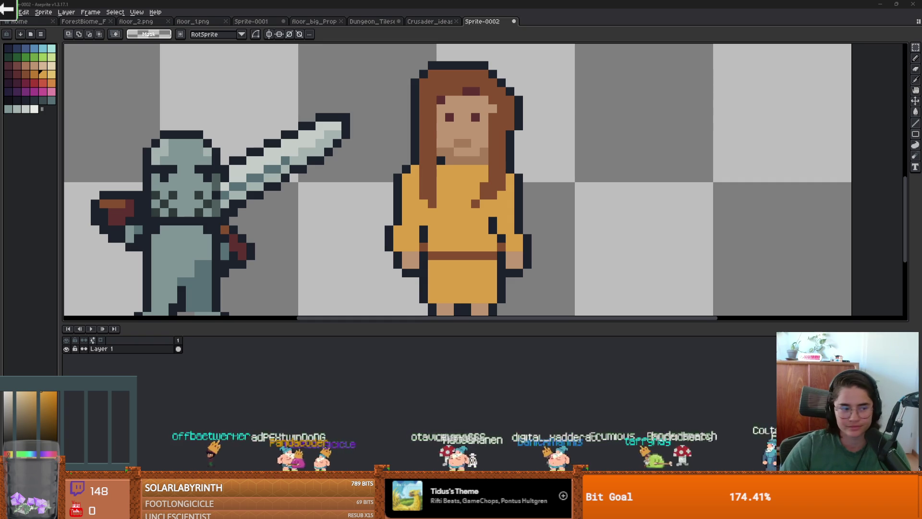
pyautogui.scroll(1, 426, 247)
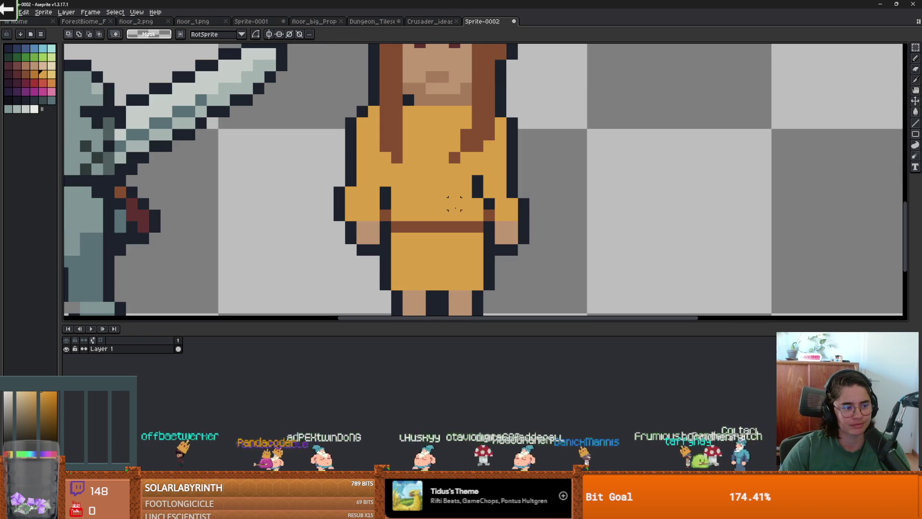
pyautogui.scroll(1, 477, 214)
pyautogui.scroll(-1, 423, 200)
pyautogui.press('i')
pyautogui.press('m')
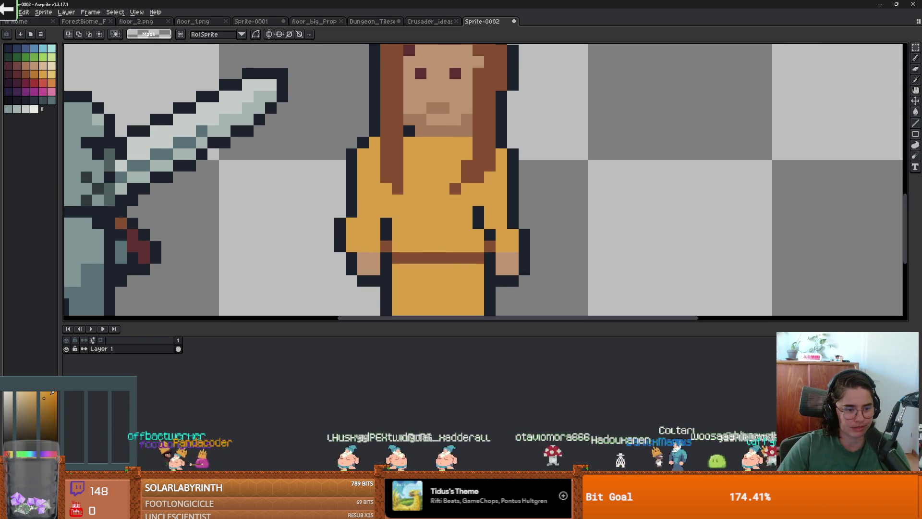
pyautogui.press('b')
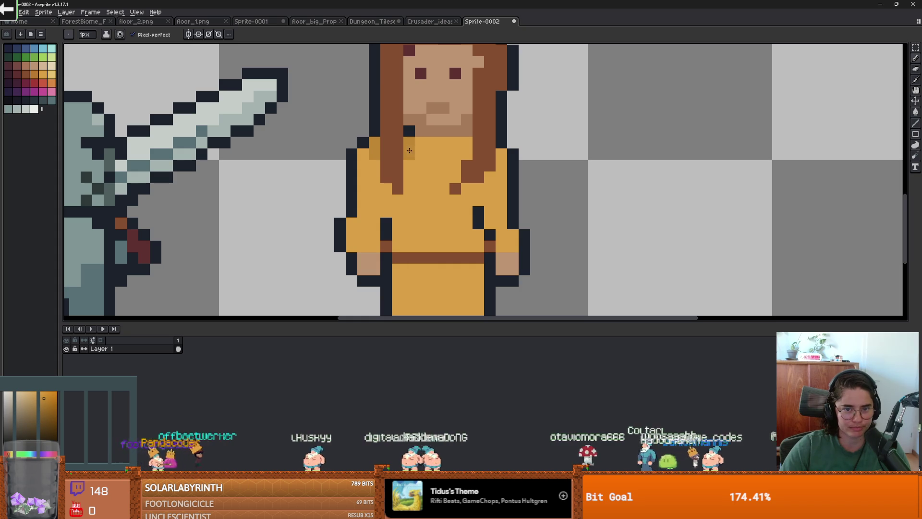
pyautogui.moveTo(425, 146); pyautogui.dragTo(427, 151)
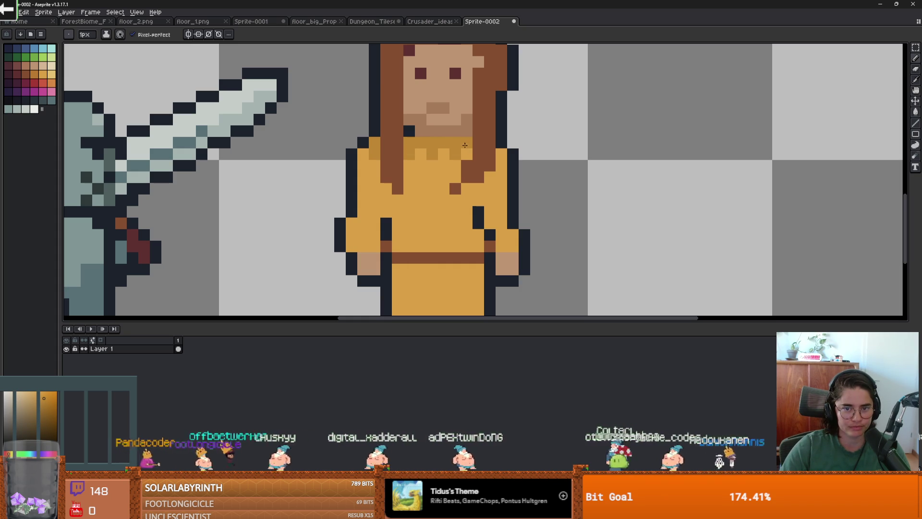
# Step: Erase the two dark pixels between the woman's feet
pyautogui.scroll(-3, 466, 192)
pyautogui.scroll(-2, 466, 191)
pyautogui.scroll(1, 504, 241)
pyautogui.scroll(2, 408, 145)
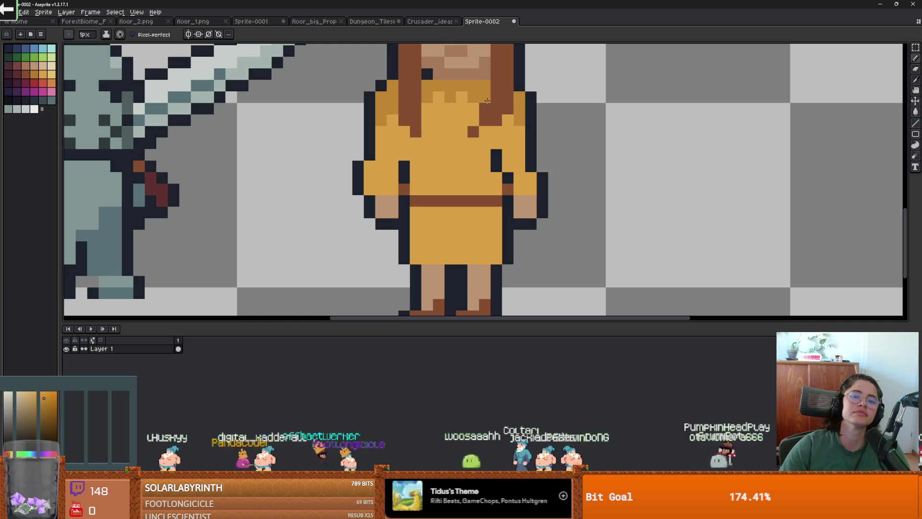
pyautogui.scroll(-2, 492, 190)
pyautogui.scroll(2, 457, 217)
pyautogui.press('e')
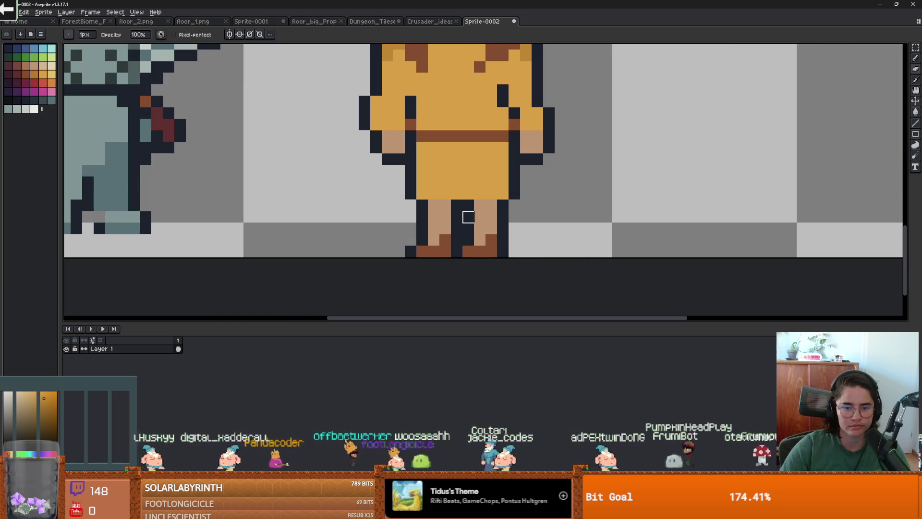
pyautogui.scroll(-2, 491, 239)
pyautogui.scroll(2, 491, 239)
pyautogui.click(457, 251)
pyautogui.click(457, 240)
pyautogui.scroll(-2, 511, 254)
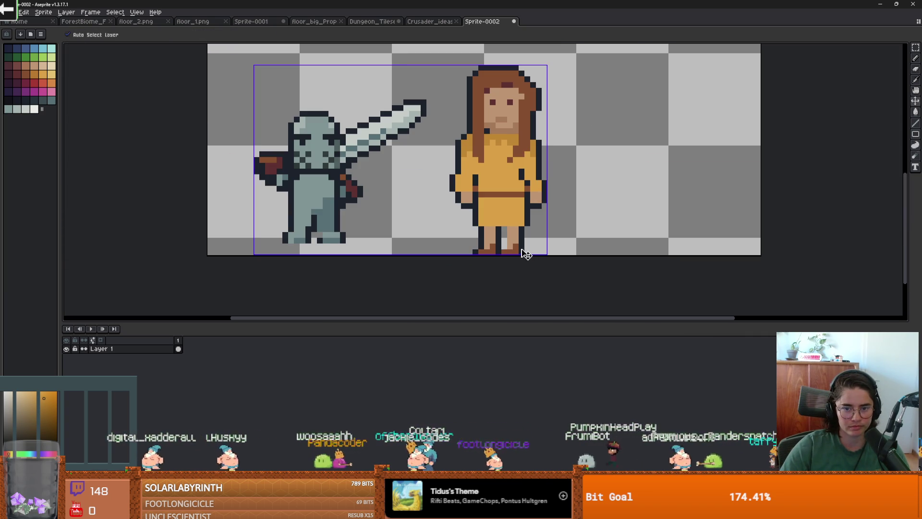
# Step: Pick the navy outline colour, darken a leg pixel, and shift the lower leg one pixel right
pyautogui.scroll(2, 521, 251)
pyautogui.press('i')
pyautogui.click(521, 216)
pyautogui.press('b')
pyautogui.click(499, 220)
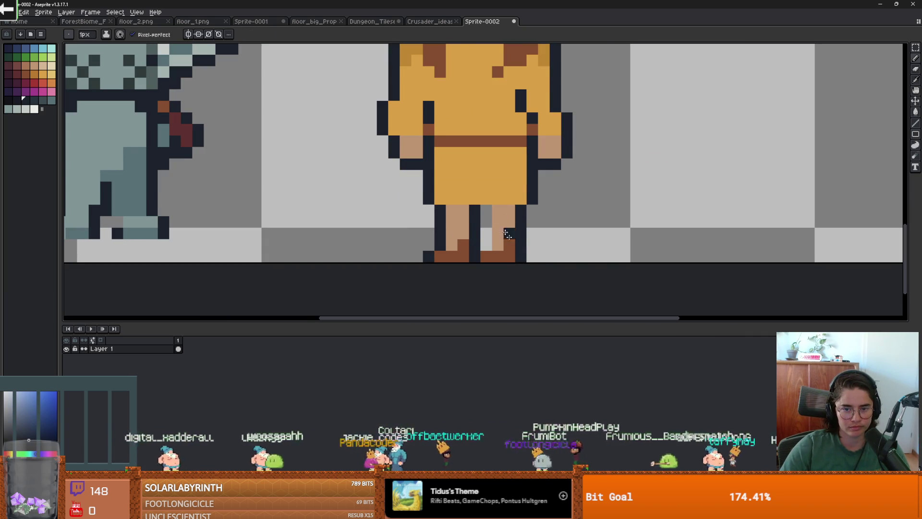
pyautogui.scroll(-1, 533, 254)
pyautogui.press('m')
pyautogui.moveTo(529, 260)
pyautogui.mouseDown()
pyautogui.moveTo(493, 216)
pyautogui.moveTo(517, 237)
pyautogui.mouseUp()
pyautogui.press('b')
# Step: Draw a dark outline down the woman's right leg
pyautogui.scroll(2, 518, 237)
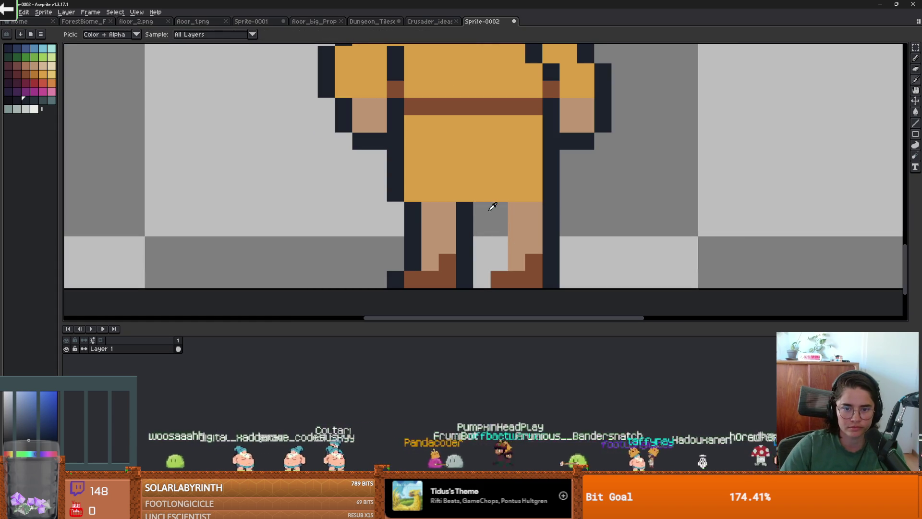
pyautogui.moveTo(499, 204); pyautogui.dragTo(493, 256)
pyautogui.scroll(-1, 493, 256)
pyautogui.scroll(-1, 533, 263)
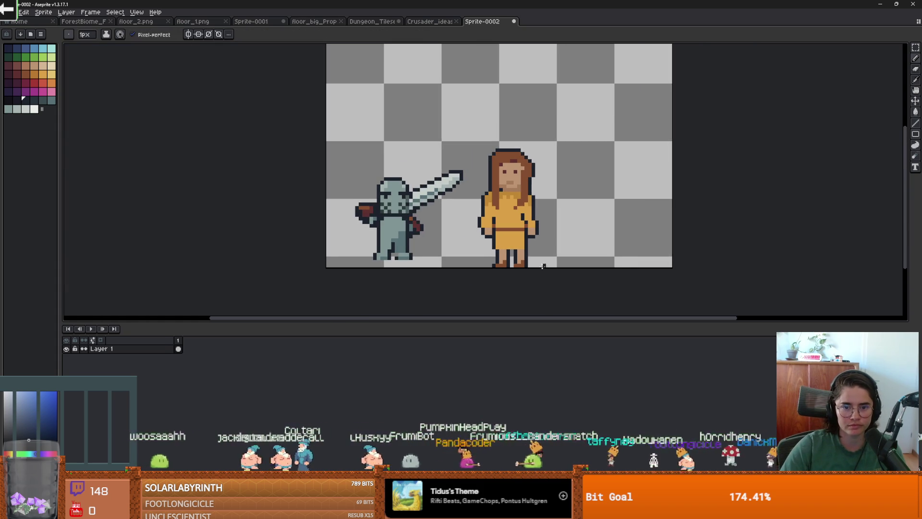
pyautogui.scroll(1, 498, 256)
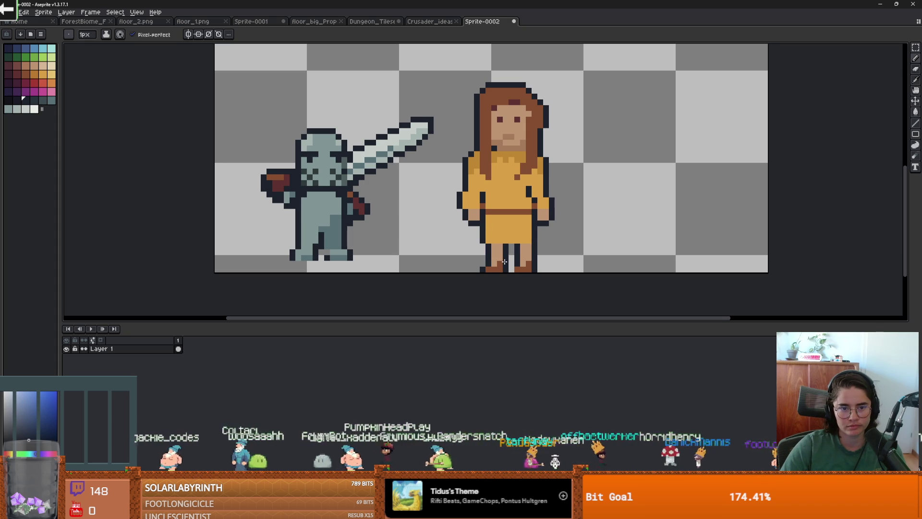
pyautogui.scroll(2, 459, 203)
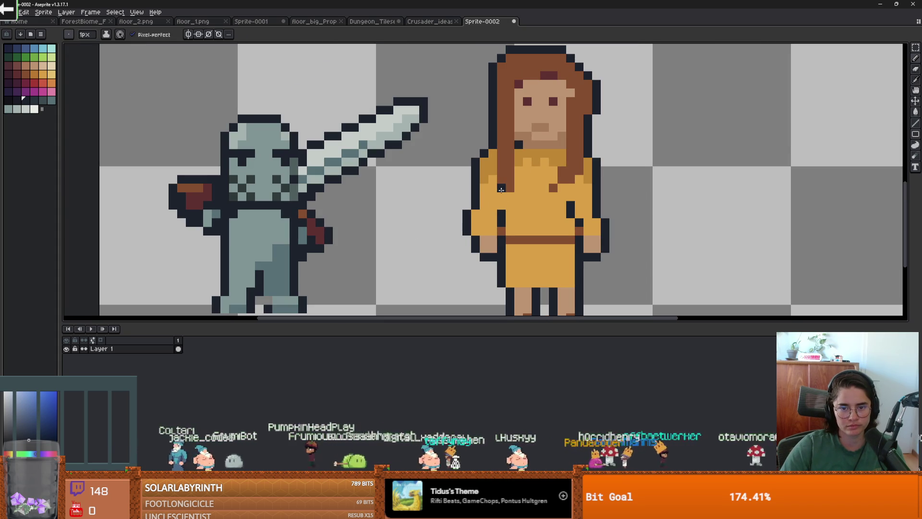
# Step: Add dark outline pixels above her left arm, then pick a brown from the palette
pyautogui.moveTo(502, 195); pyautogui.dragTo(502, 203)
pyautogui.scroll(-1, 528, 202)
pyautogui.scroll(1, 553, 193)
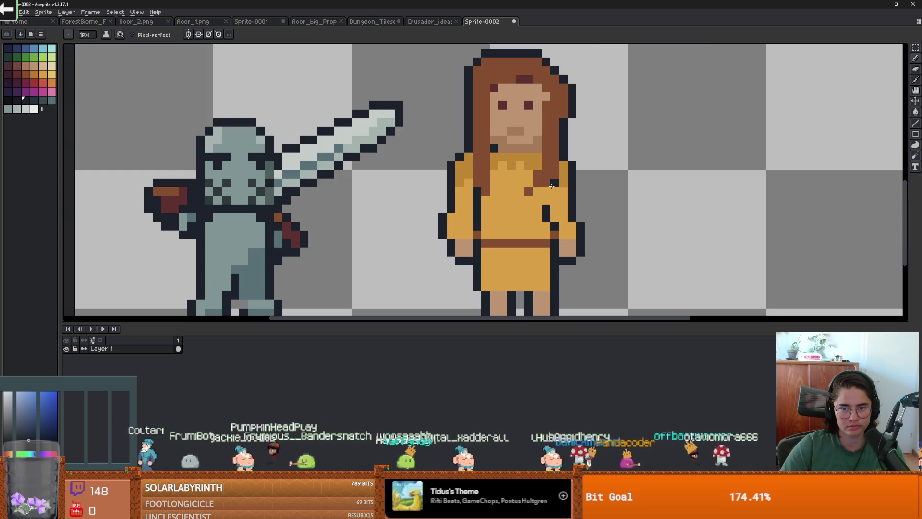
pyautogui.scroll(-2, 556, 214)
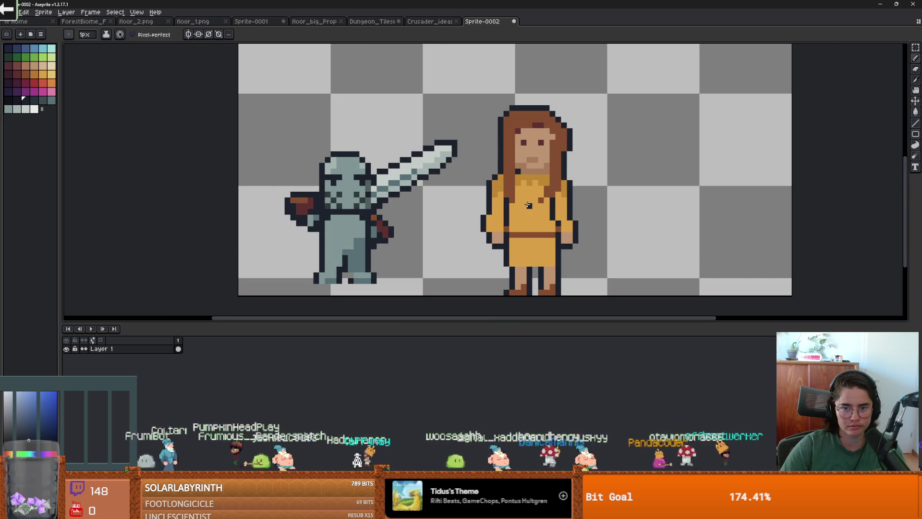
pyautogui.scroll(2, 519, 204)
pyautogui.scroll(-2, 519, 204)
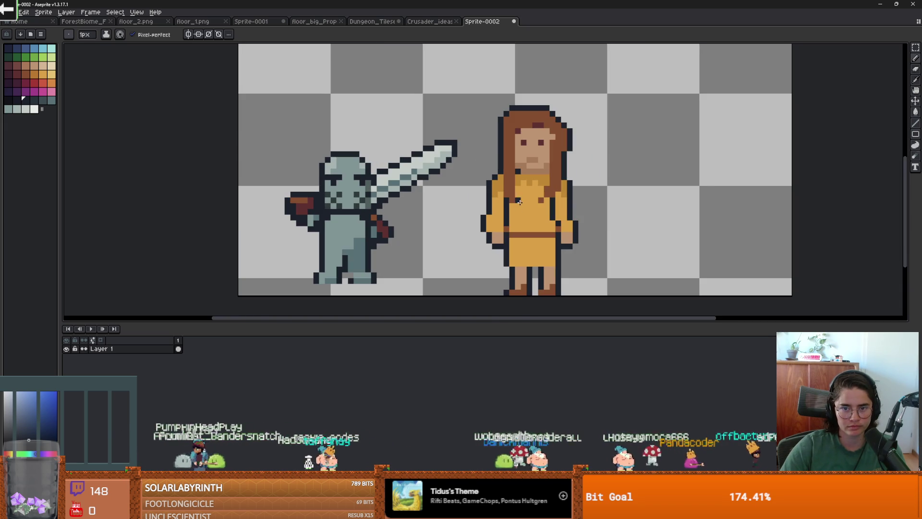
pyautogui.scroll(2, 533, 180)
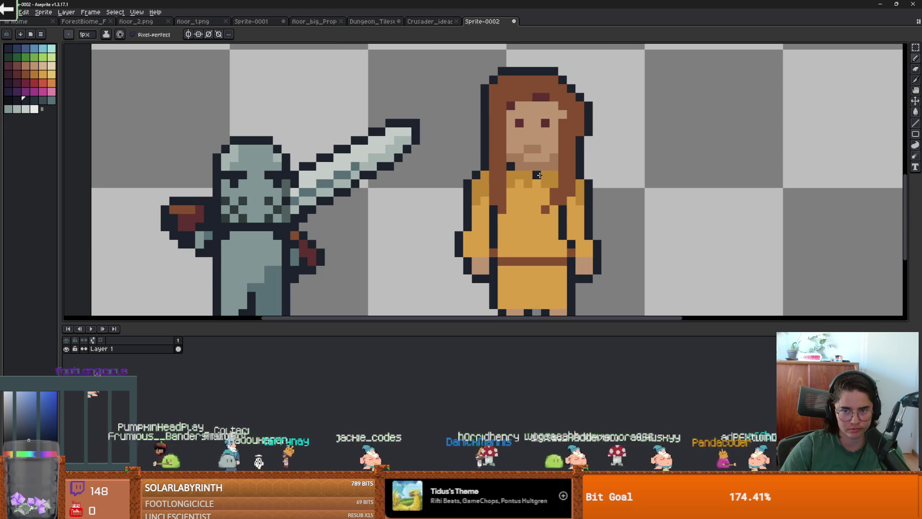
pyautogui.keyDown('alt'); pyautogui.click(517, 157); pyautogui.keyUp('alt')
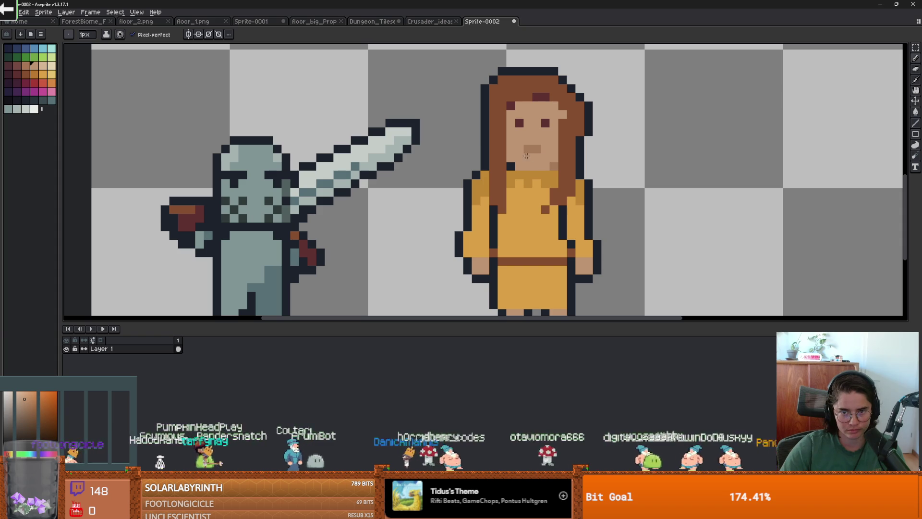
pyautogui.moveTo(537, 159); pyautogui.dragTo(526, 173)
pyautogui.press('m')
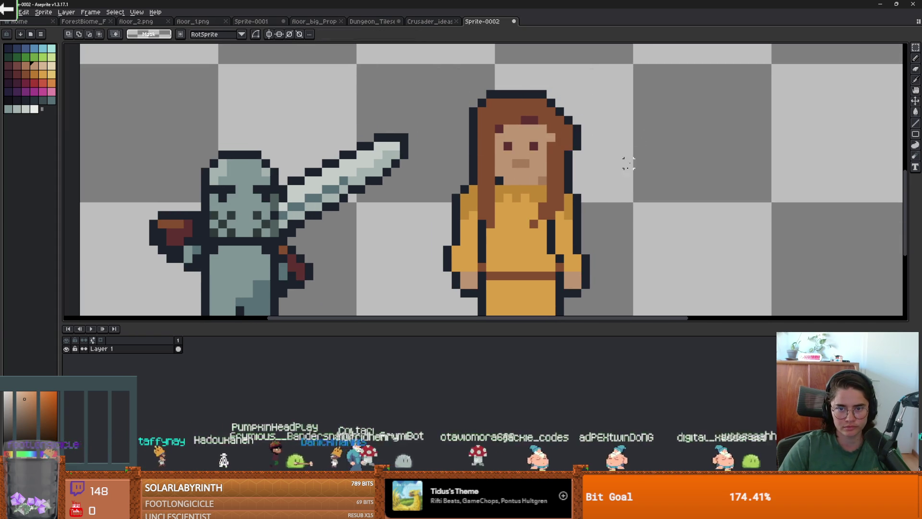
# Step: Paint peach skin over the hair pixel beside the face and sample the hair brown
pyautogui.scroll(-1, 582, 188)
pyautogui.scroll(1, 581, 187)
pyautogui.press('b')
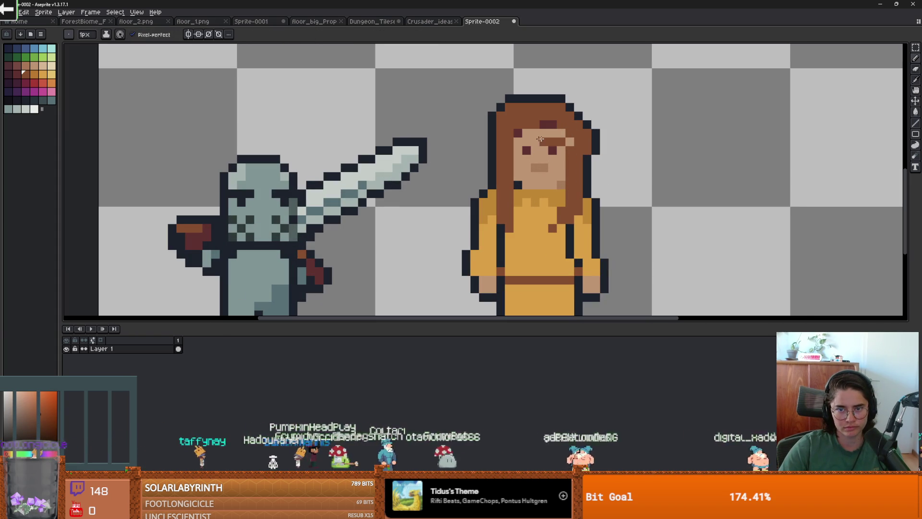
pyautogui.keyDown('alt'); pyautogui.click(559, 138); pyautogui.keyUp('alt')
pyautogui.click(570, 141)
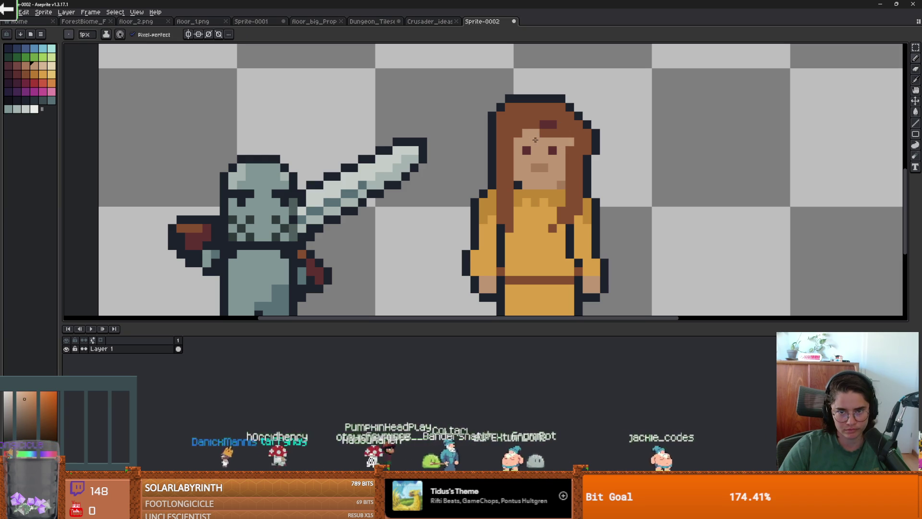
pyautogui.keyDown('alt'); pyautogui.click(569, 129); pyautogui.keyUp('alt')
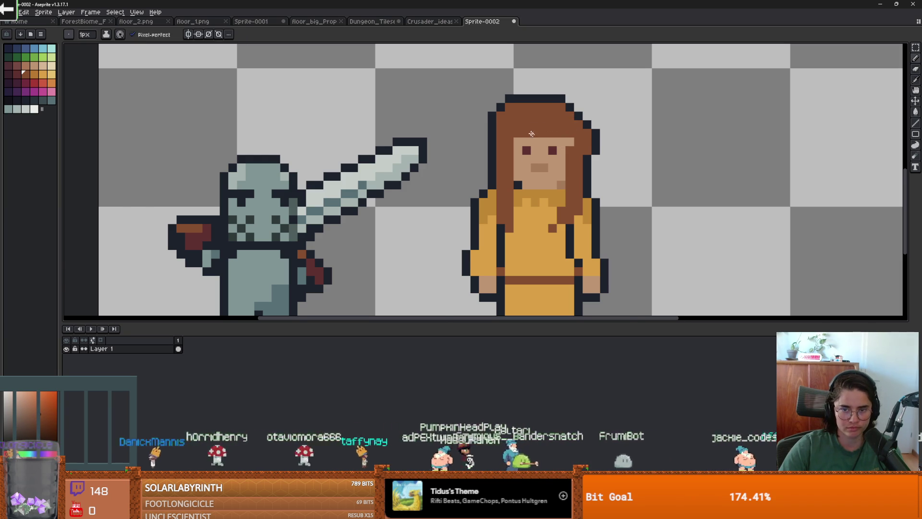
pyautogui.scroll(1, 542, 142)
# Step: Shade a face pixel in darker peach and fill the hair gap with hair brown
pyautogui.keyDown('alt'); pyautogui.click(543, 175); pyautogui.keyUp('alt')
pyautogui.click(564, 138)
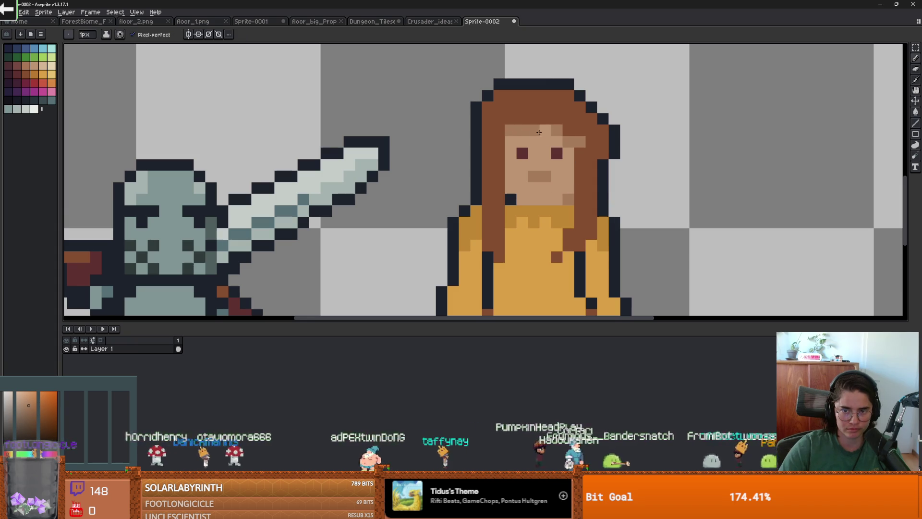
pyautogui.keyDown('alt'); pyautogui.click(518, 108); pyautogui.keyUp('alt')
pyautogui.click(510, 119)
pyautogui.scroll(-2, 495, 110)
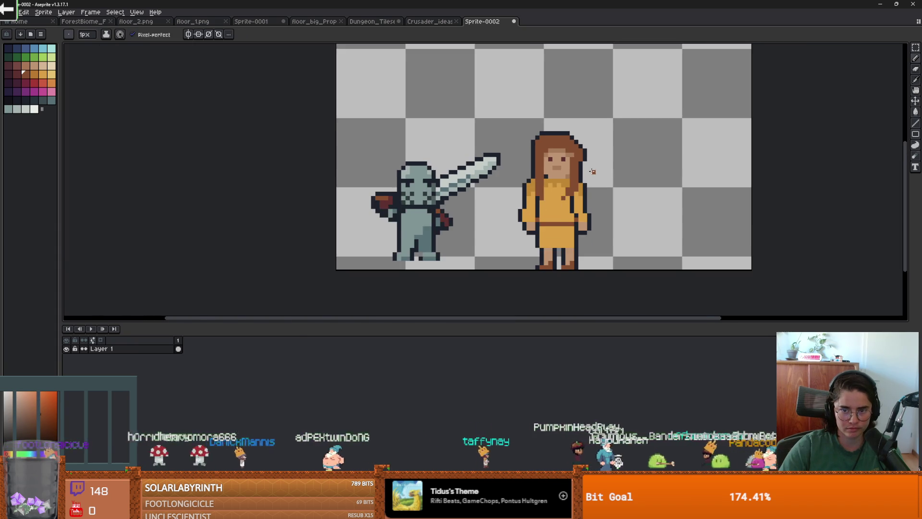
pyautogui.scroll(2, 494, 110)
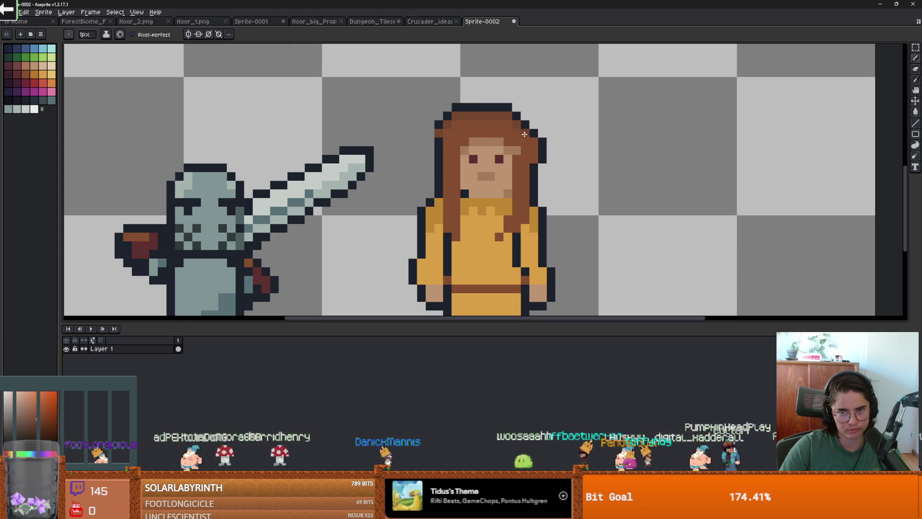
pyautogui.scroll(-3, 475, 168)
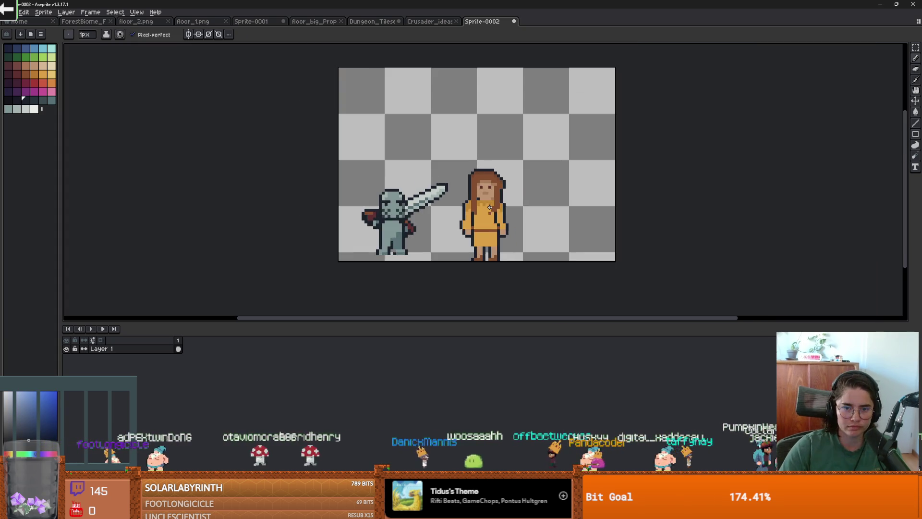
pyautogui.scroll(2, 501, 213)
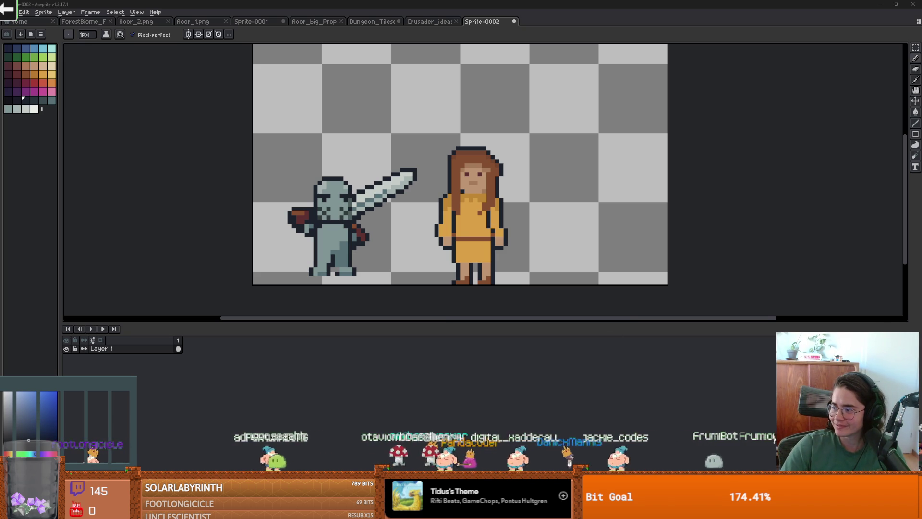
pyautogui.moveTo(608, 138)
pyautogui.mouseDown()
pyautogui.moveTo(655, 142)
pyautogui.moveTo(467, 151)
pyautogui.mouseUp()
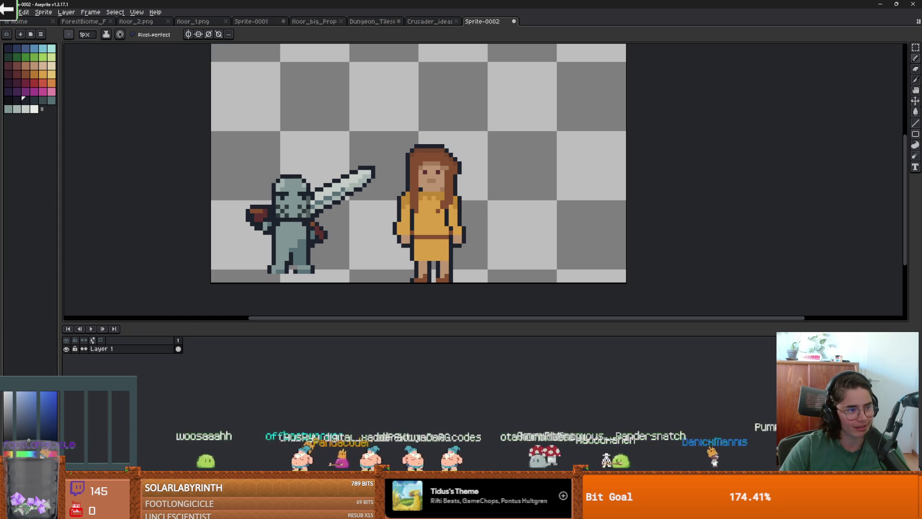
pyautogui.scroll(1, 468, 244)
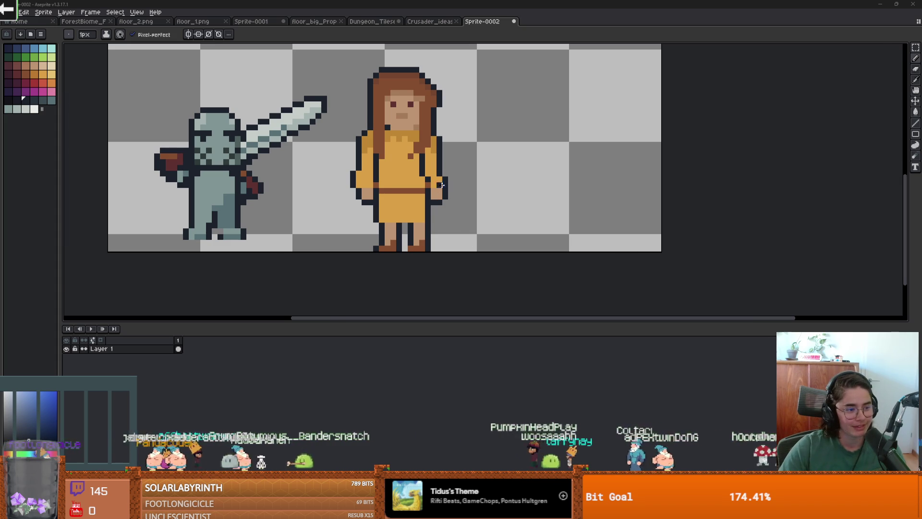
# Step: Shade the dress's left sleeve and a collar pixel with darker orange
pyautogui.scroll(2, 385, 158)
pyautogui.keyDown('alt'); pyautogui.click(345, 157); pyautogui.keyUp('alt')
pyautogui.moveTo(346, 158)
pyautogui.mouseDown()
pyautogui.moveTo(337, 210)
pyautogui.moveTo(361, 142)
pyautogui.moveTo(406, 130)
pyautogui.moveTo(396, 129)
pyautogui.mouseUp()
pyautogui.click(429, 129)
# Step: Paint a darker orange row under the belt and a pixel below the collar V
pyautogui.scroll(-1, 432, 163)
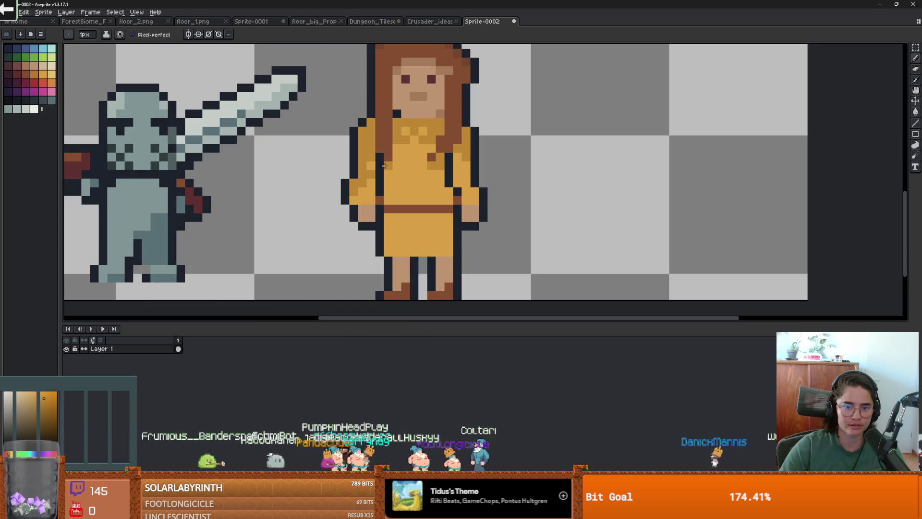
pyautogui.scroll(1, 386, 201)
pyautogui.scroll(-1, 389, 211)
pyautogui.moveTo(450, 230); pyautogui.dragTo(396, 226)
pyautogui.scroll(-1, 452, 231)
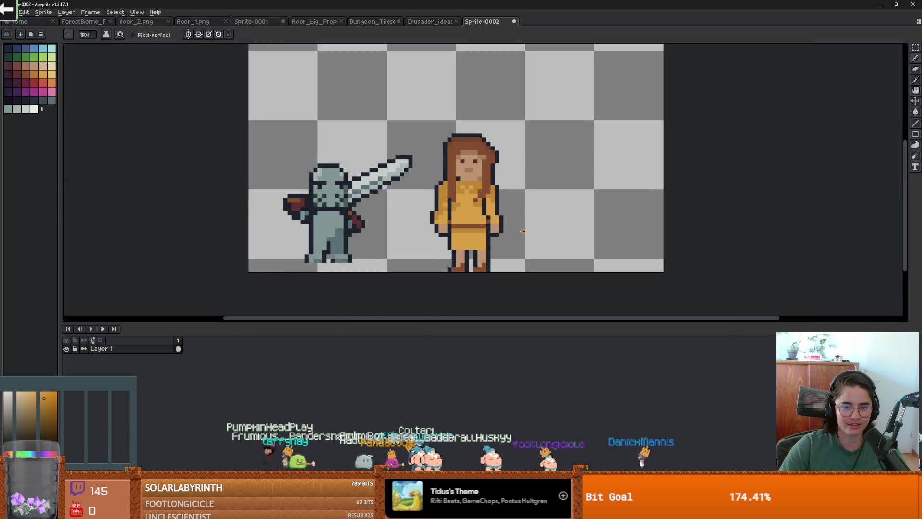
pyautogui.scroll(1, 468, 213)
pyautogui.scroll(-1, 468, 213)
pyautogui.scroll(1, 475, 212)
pyautogui.click(463, 157)
# Step: Paint a skin-tone hand block on the front of the dress
pyautogui.keyDown('alt'); pyautogui.click(540, 228); pyautogui.keyUp('alt')
pyautogui.moveTo(484, 192)
pyautogui.mouseDown()
pyautogui.moveTo(483, 199)
pyautogui.moveTo(499, 196)
pyautogui.moveTo(532, 153)
pyautogui.mouseUp()
pyautogui.click(511, 212)
pyautogui.scroll(-1, 513, 210)
pyautogui.scroll(1, 512, 210)
# Step: Repaint the hand's top row in dress yellow and reselect the skin tone
pyautogui.keyDown('alt'); pyautogui.click(494, 182); pyautogui.keyUp('alt')
pyautogui.moveTo(482, 195); pyautogui.dragTo(503, 198)
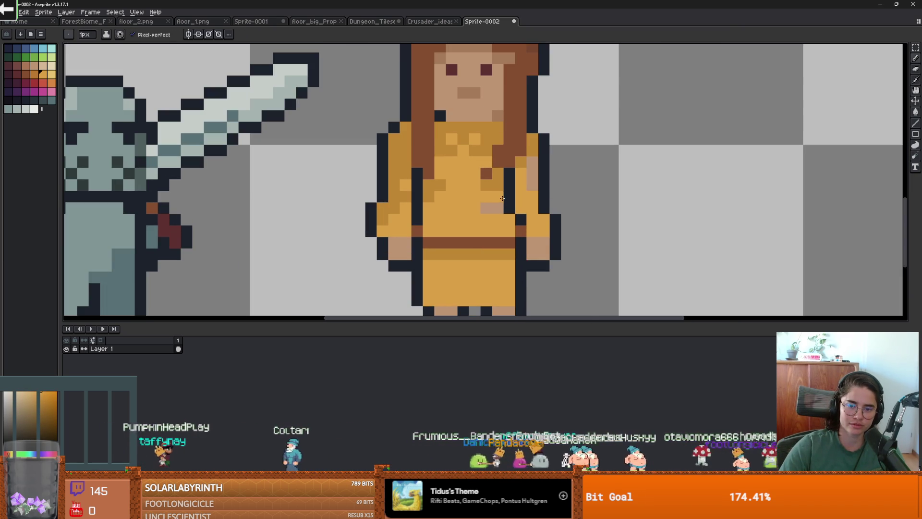
pyautogui.scroll(-2, 489, 211)
pyautogui.scroll(3, 475, 207)
pyautogui.keyDown('alt'); pyautogui.click(473, 203); pyautogui.keyUp('alt')
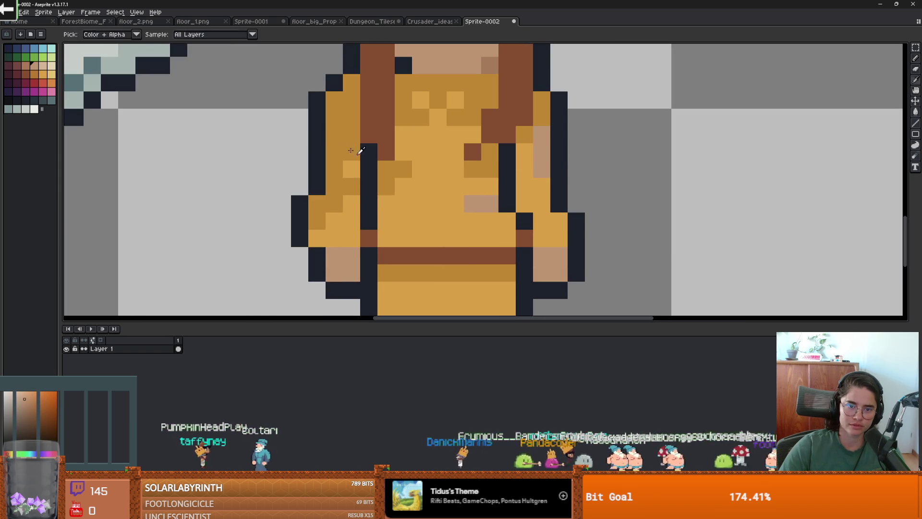
pyautogui.scroll(-8, 336, 113)
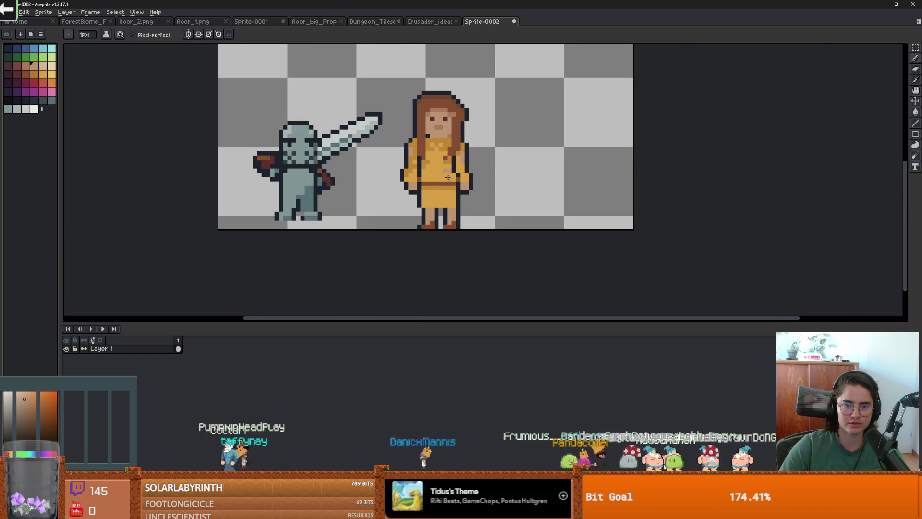
pyautogui.scroll(1, 475, 186)
pyautogui.scroll(1, 442, 175)
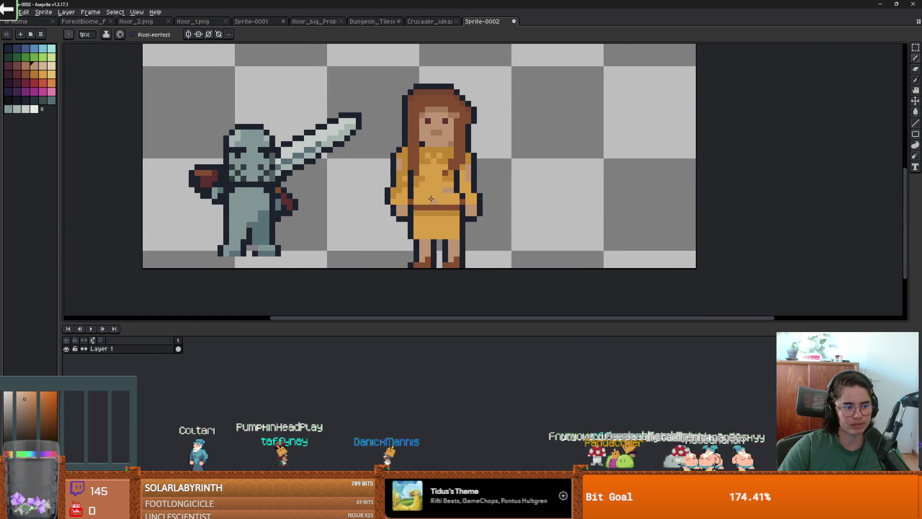
# Step: Lighten the grey pixel beside the woman's left eye
pyautogui.scroll(-1, 432, 188)
pyautogui.scroll(3, 413, 202)
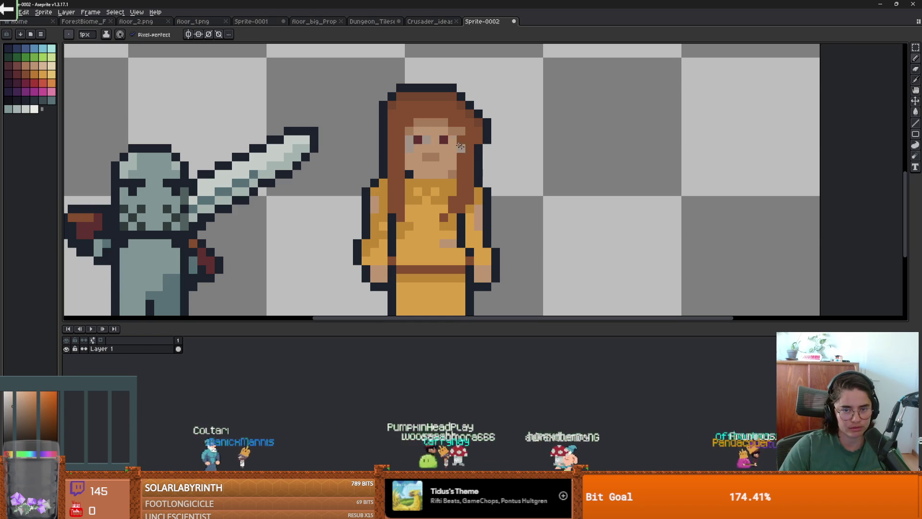
pyautogui.scroll(-1, 451, 159)
pyautogui.scroll(1, 451, 167)
pyautogui.press('i')
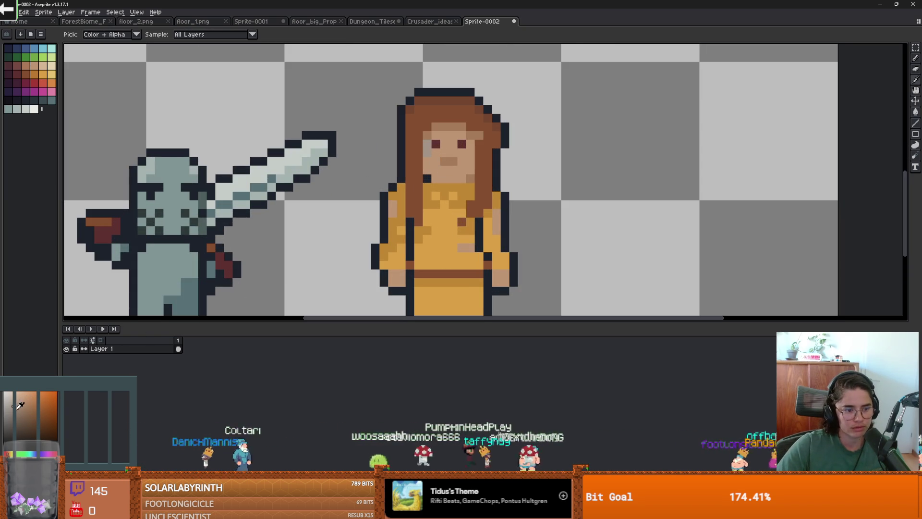
pyautogui.press('b')
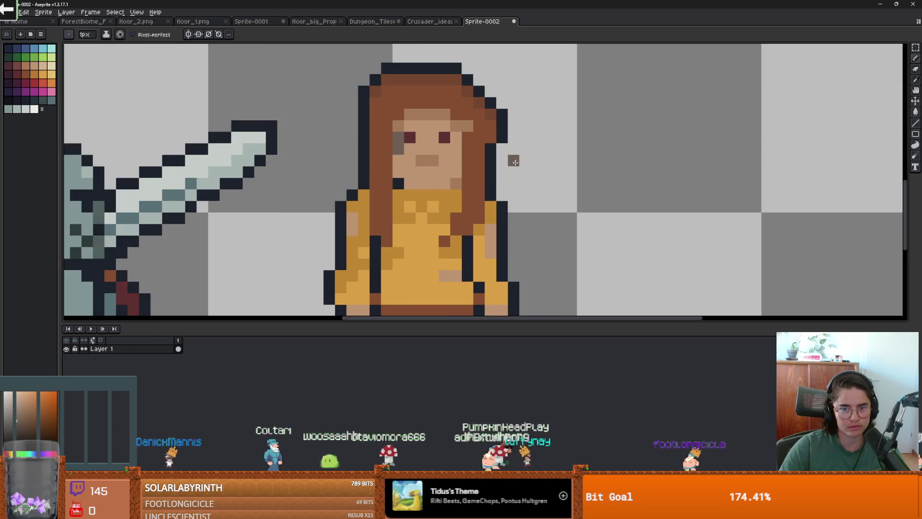
pyautogui.scroll(-2, 510, 158)
pyautogui.click(457, 150)
pyautogui.scroll(3, 456, 158)
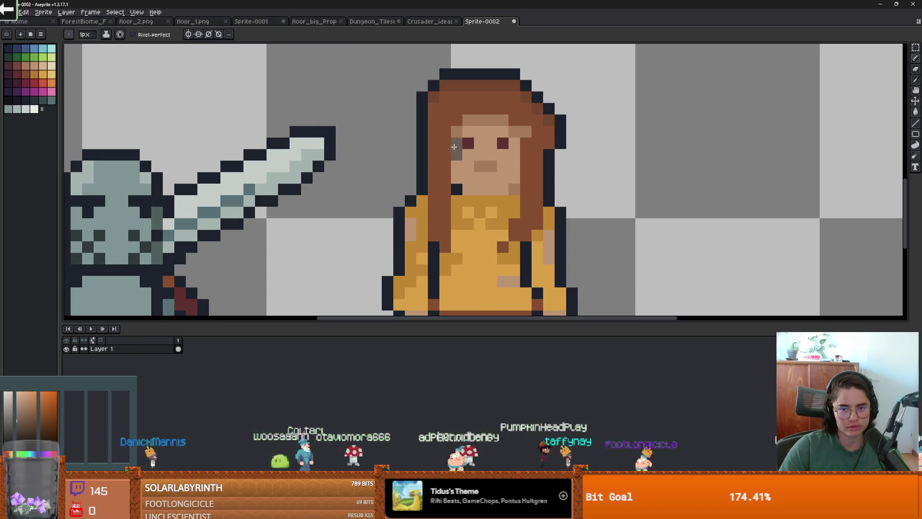
pyautogui.scroll(-2, 456, 148)
# Step: Sample a face colour and the hair brown for texturing the hair strands
pyautogui.press('i')
pyautogui.click(456, 146)
pyautogui.scroll(-2, 505, 163)
pyautogui.scroll(1, 541, 170)
pyautogui.scroll(-1, 555, 179)
pyautogui.scroll(1, 574, 179)
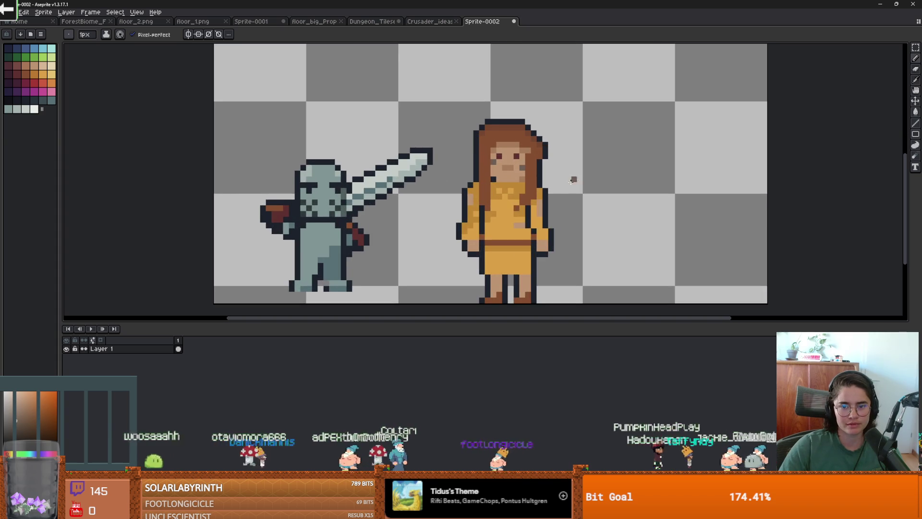
pyautogui.scroll(-1, 533, 164)
pyautogui.scroll(2, 497, 145)
pyautogui.keyDown('alt'); pyautogui.click(493, 140); pyautogui.keyUp('alt')
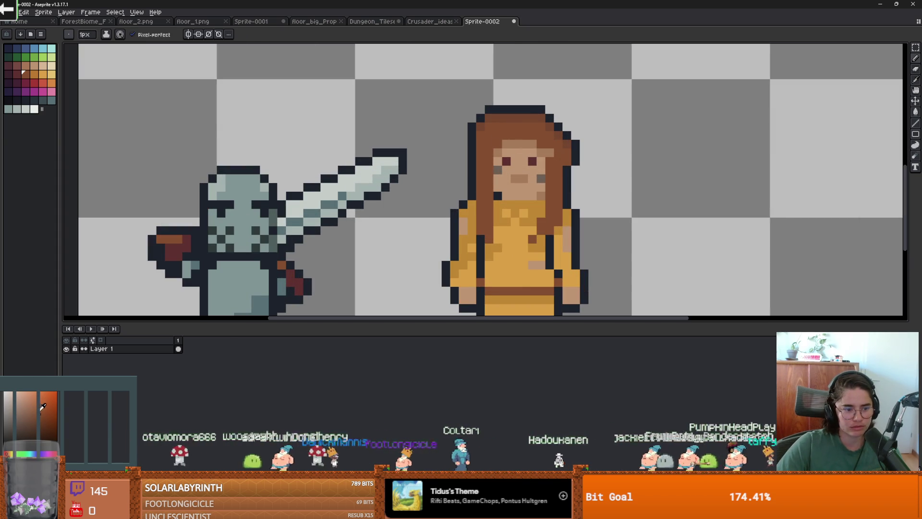
pyautogui.hscroll(2, 350, 191)
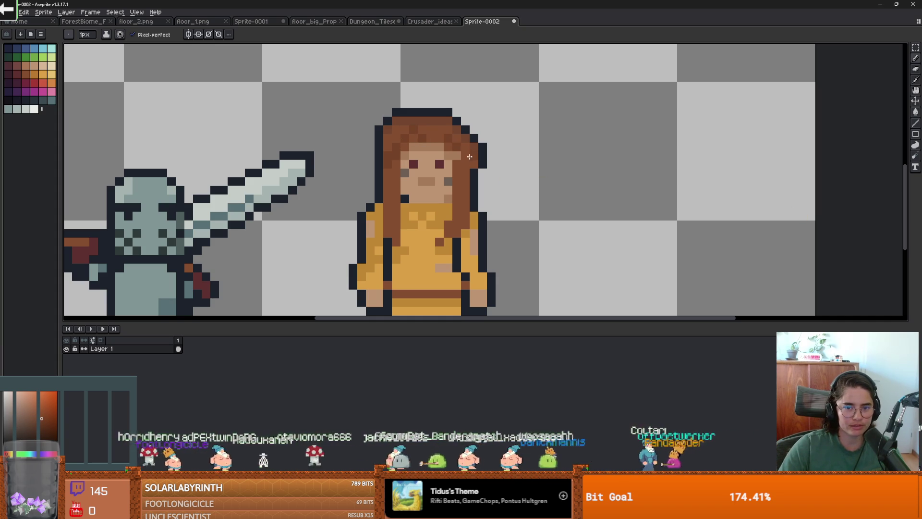
pyautogui.scroll(1, 462, 195)
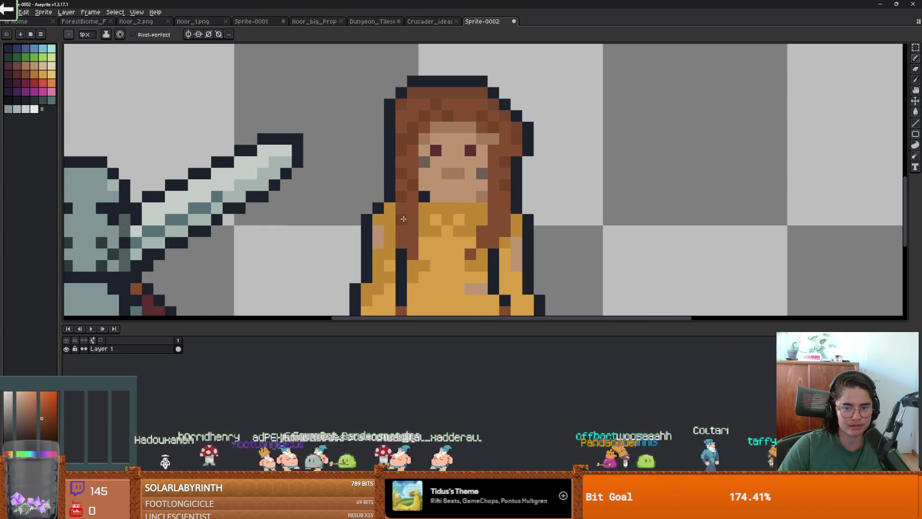
pyautogui.scroll(-2, 406, 218)
pyautogui.scroll(2, 462, 198)
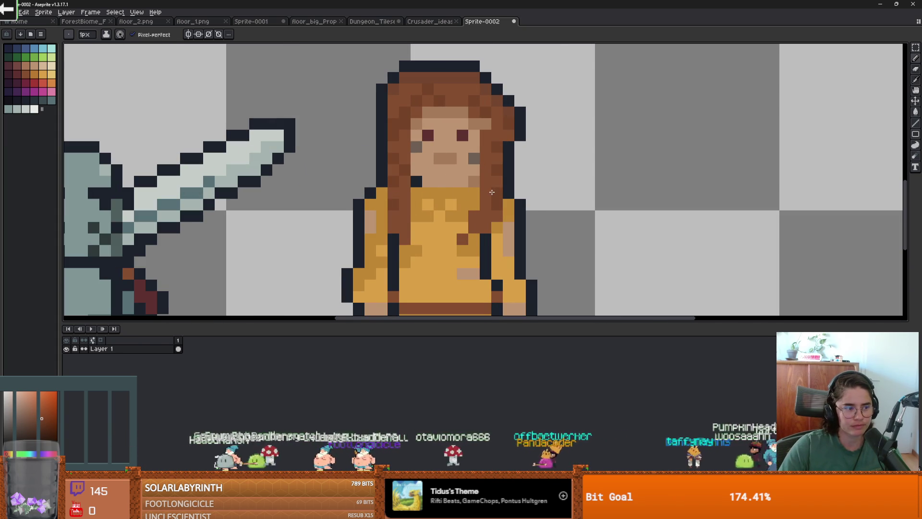
pyautogui.scroll(-3, 494, 193)
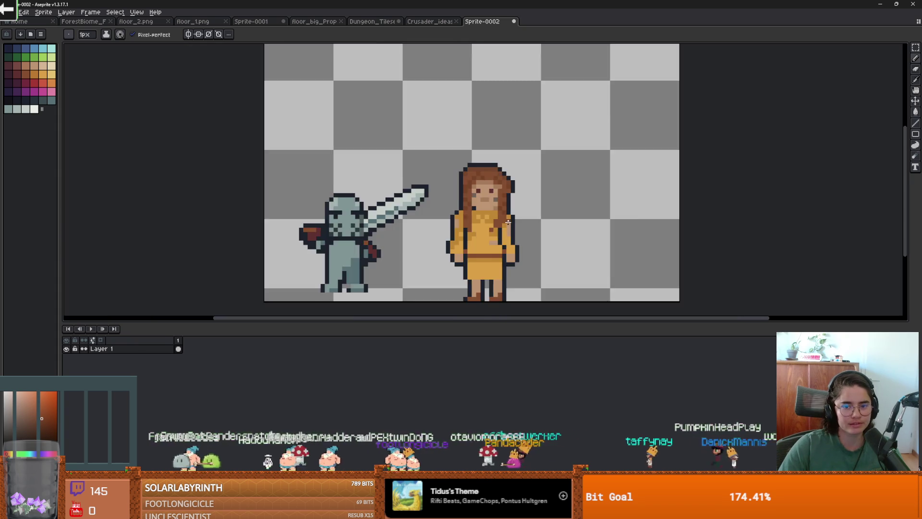
pyautogui.scroll(3, 487, 214)
# Step: Add lighter orange pixels to the yellow dress and darker shading pixels below the belt
pyautogui.keyDown('alt'); pyautogui.click(462, 189); pyautogui.keyUp('alt')
pyautogui.click(406, 282)
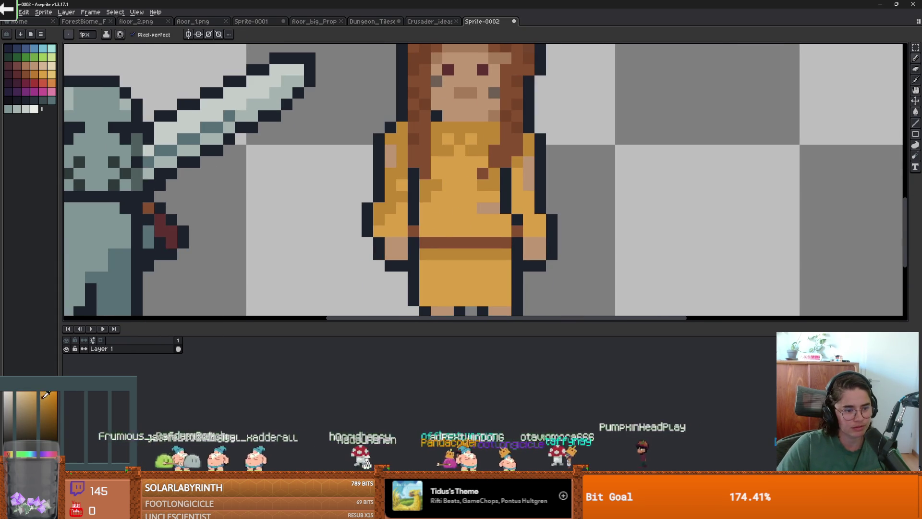
pyautogui.click(460, 219)
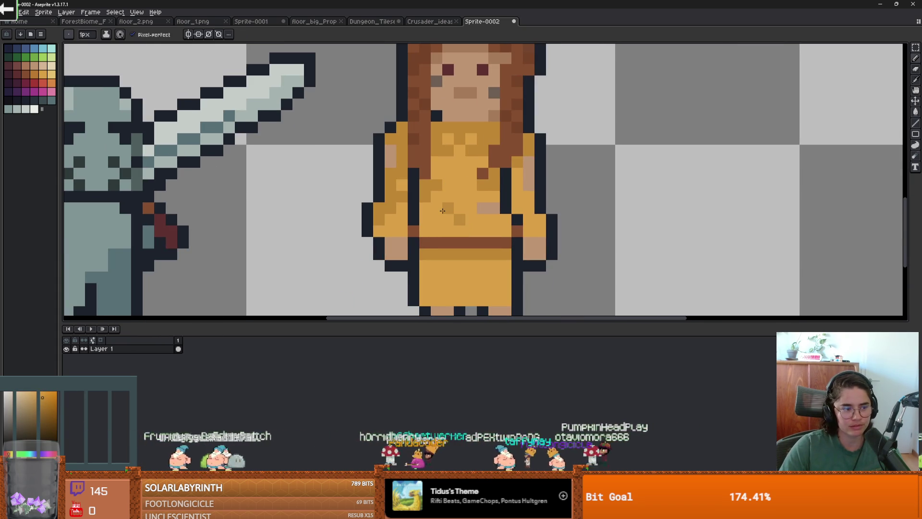
pyautogui.click(471, 208)
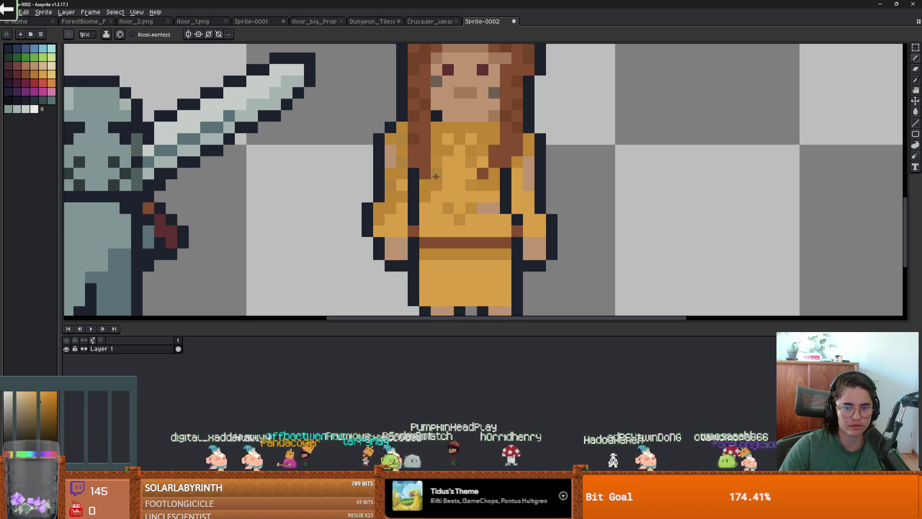
pyautogui.scroll(-1, 408, 153)
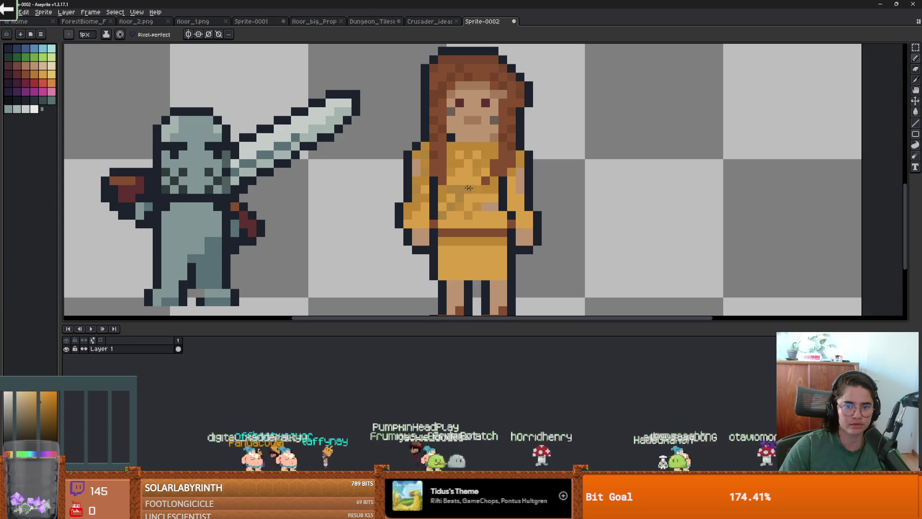
pyautogui.scroll(-3, 458, 187)
pyautogui.scroll(1, 432, 206)
pyautogui.scroll(-1, 417, 217)
pyautogui.scroll(3, 403, 232)
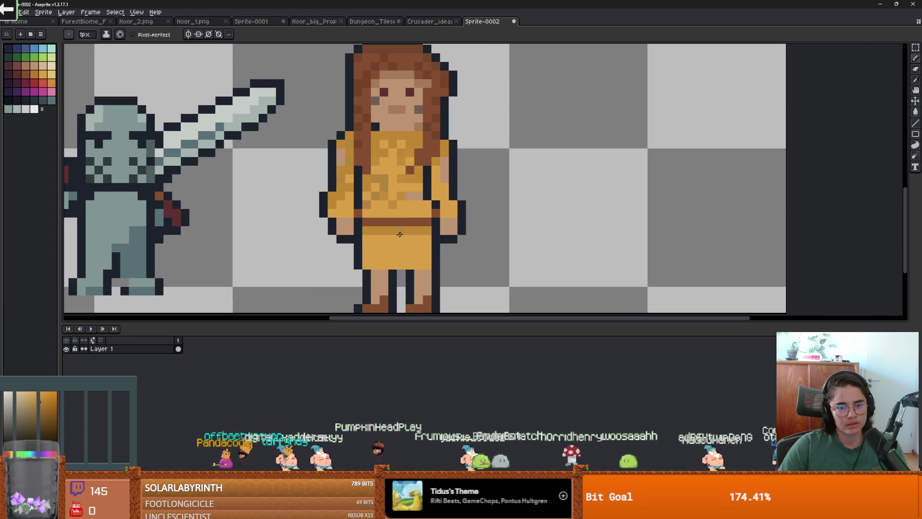
pyautogui.scroll(-2, 375, 232)
pyautogui.scroll(4, 413, 240)
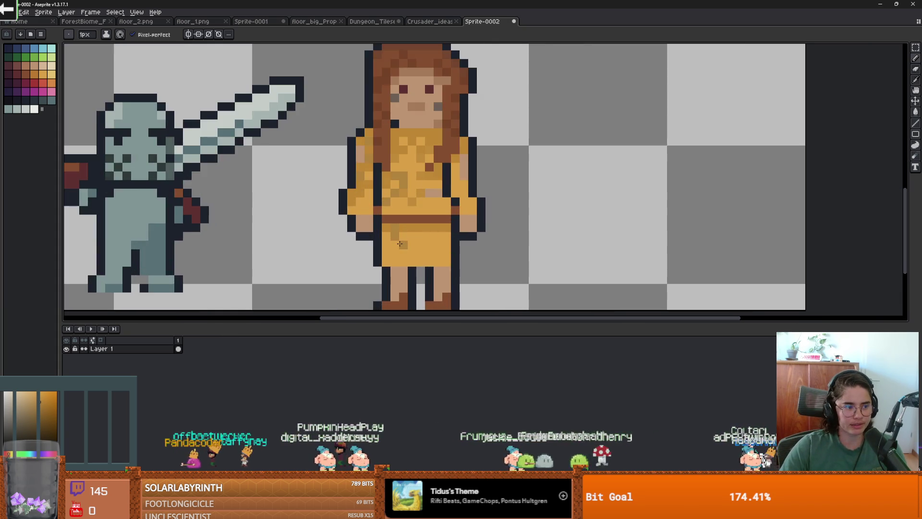
pyautogui.click(371, 227)
pyautogui.click(475, 228)
# Step: Paint skin pixels just above the legs and add a navy outline pixel by the right arm
pyautogui.scroll(-4, 491, 230)
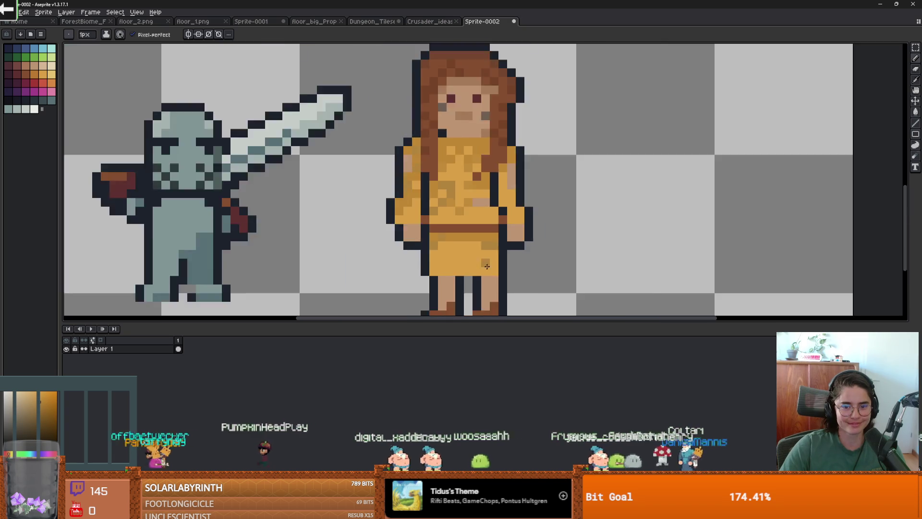
pyautogui.scroll(5, 432, 259)
pyautogui.keyDown('alt'); pyautogui.click(422, 283); pyautogui.keyUp('alt')
pyautogui.moveTo(414, 260); pyautogui.dragTo(464, 263)
pyautogui.scroll(-3, 446, 262)
pyautogui.scroll(1, 461, 264)
pyautogui.keyDown('alt'); pyautogui.click(474, 275); pyautogui.keyUp('alt')
pyautogui.scroll(-3, 461, 264)
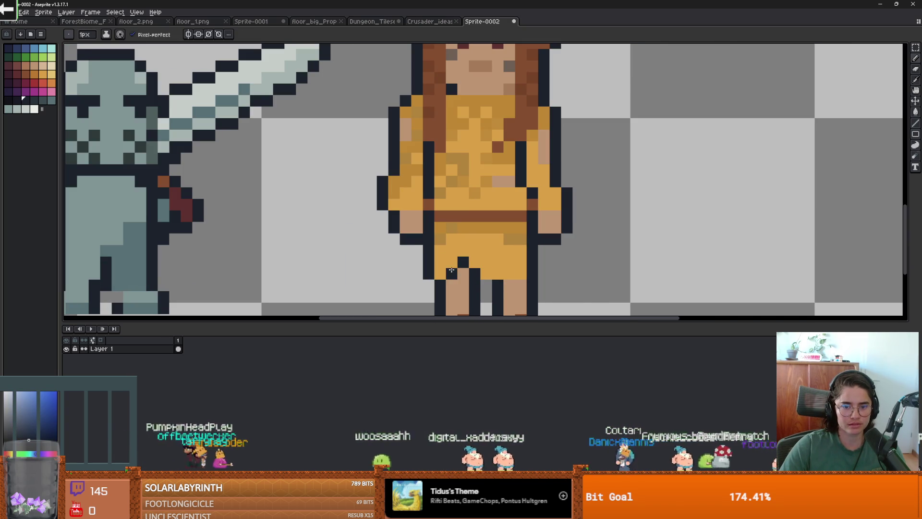
pyautogui.scroll(3, 443, 207)
pyautogui.click(469, 159)
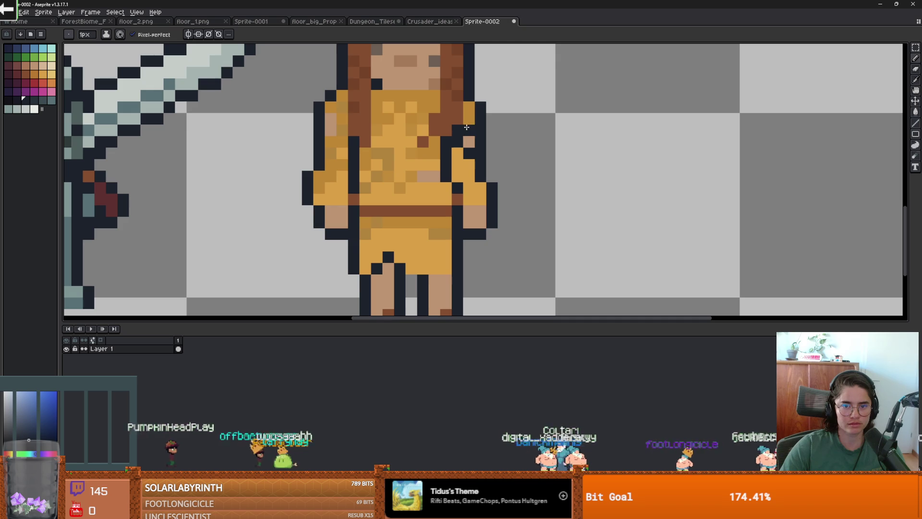
pyautogui.scroll(-4, 524, 174)
pyautogui.scroll(-1, 494, 172)
pyautogui.scroll(2, 494, 172)
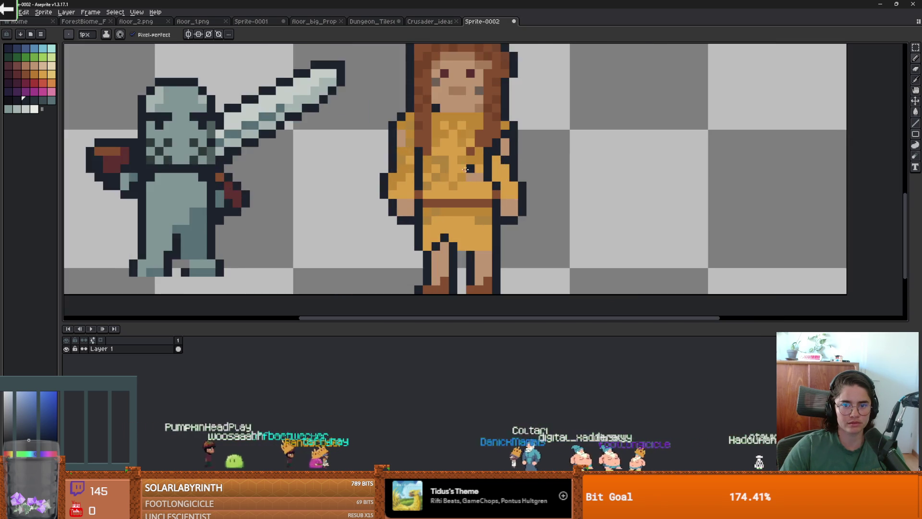
pyautogui.scroll(-1, 499, 172)
pyautogui.scroll(1, 502, 172)
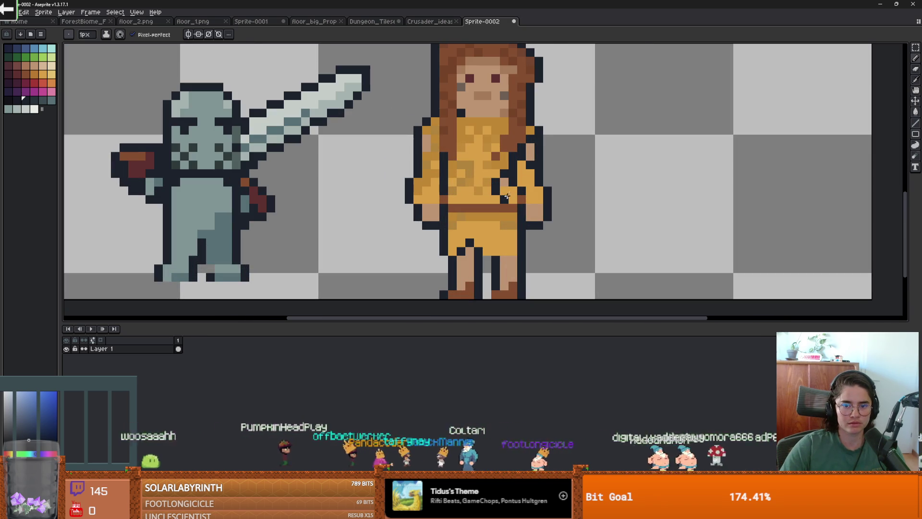
# Step: Repaint the woman's right shoulder and side beside the hair in the dress yellow
pyautogui.keyDown('alt'); pyautogui.click(505, 179); pyautogui.keyUp('alt')
pyautogui.scroll(-2, 512, 187)
pyautogui.scroll(1, 514, 190)
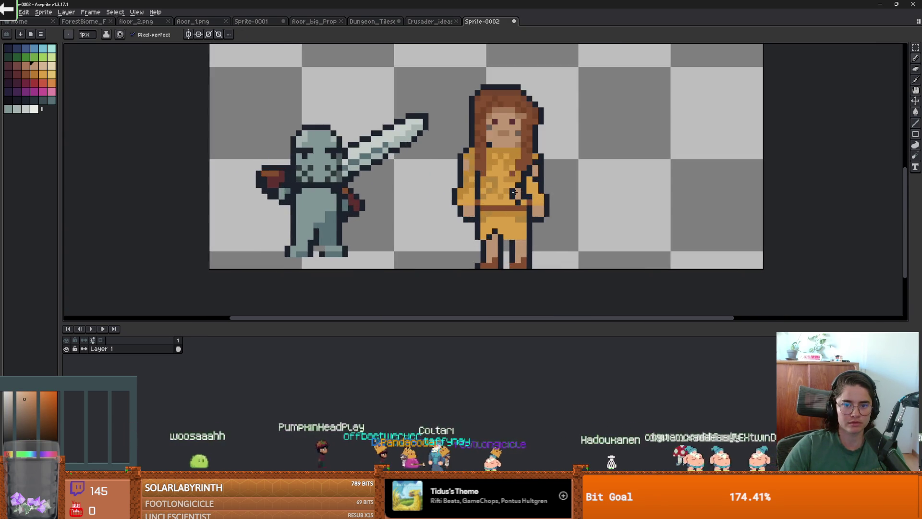
pyautogui.scroll(-1, 519, 192)
pyautogui.scroll(2, 511, 192)
pyautogui.press('alt')
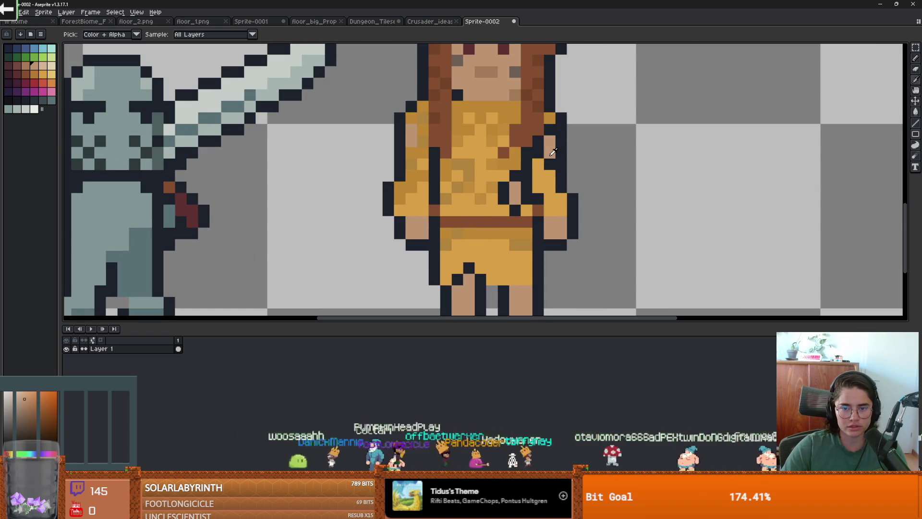
pyautogui.keyDown('alt'); pyautogui.click(550, 172); pyautogui.keyUp('alt')
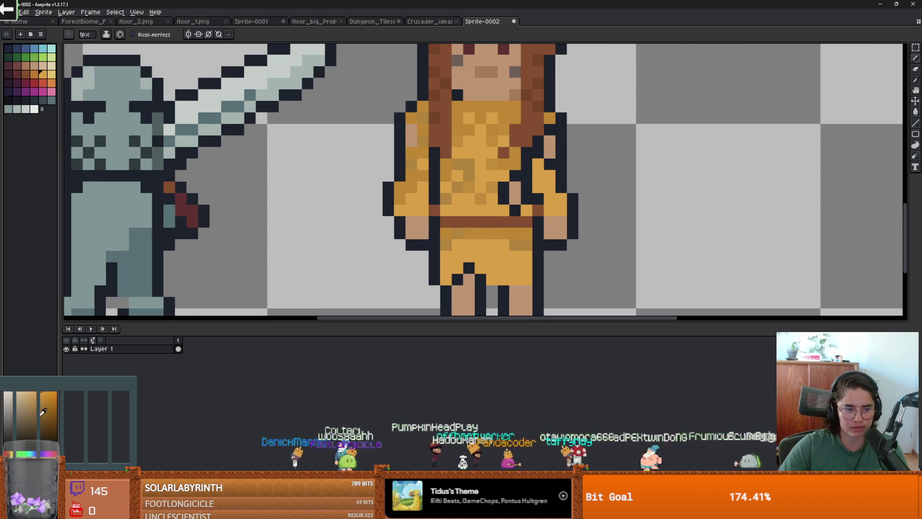
pyautogui.click(549, 153)
pyautogui.moveTo(538, 144); pyautogui.dragTo(538, 154)
pyautogui.scroll(-3, 549, 131)
pyautogui.scroll(3, 548, 140)
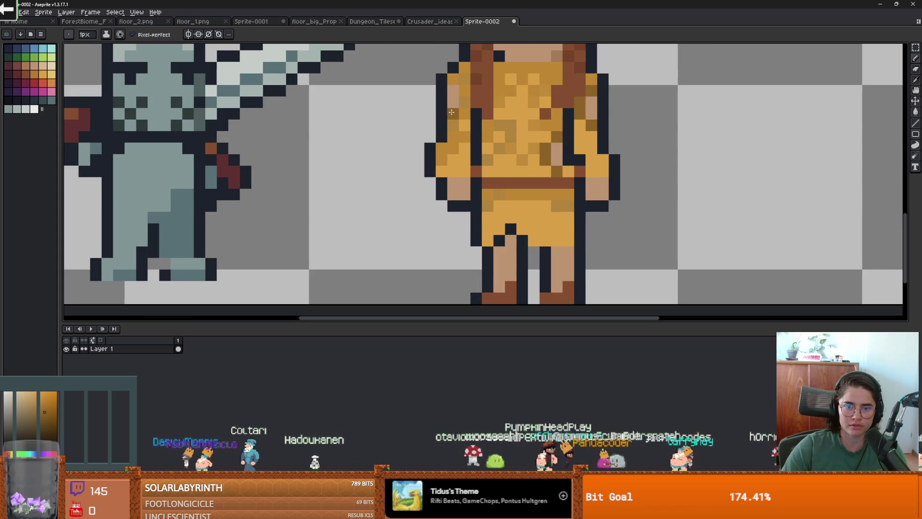
pyautogui.scroll(-3, 543, 144)
pyautogui.scroll(1, 588, 173)
pyautogui.scroll(-1, 588, 174)
pyautogui.scroll(1, 531, 179)
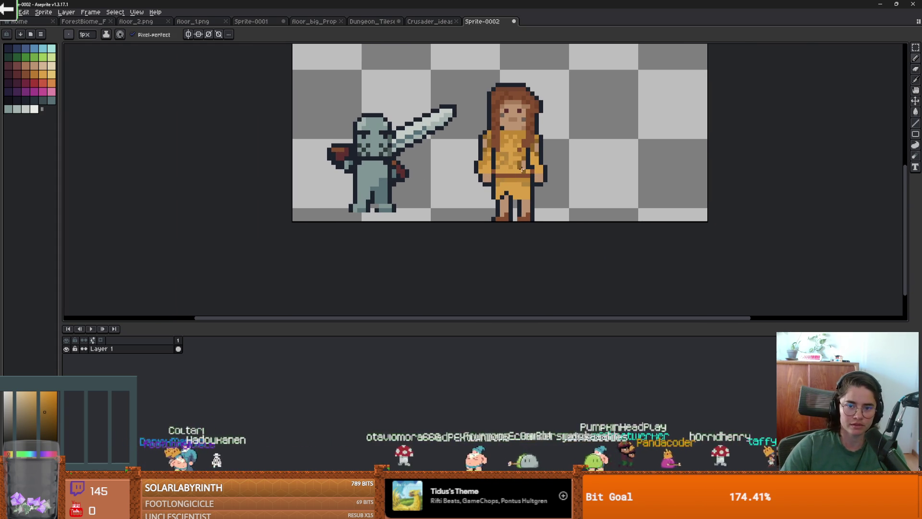
pyautogui.scroll(2, 529, 163)
pyautogui.scroll(-1, 550, 139)
pyautogui.scroll(-2, 546, 156)
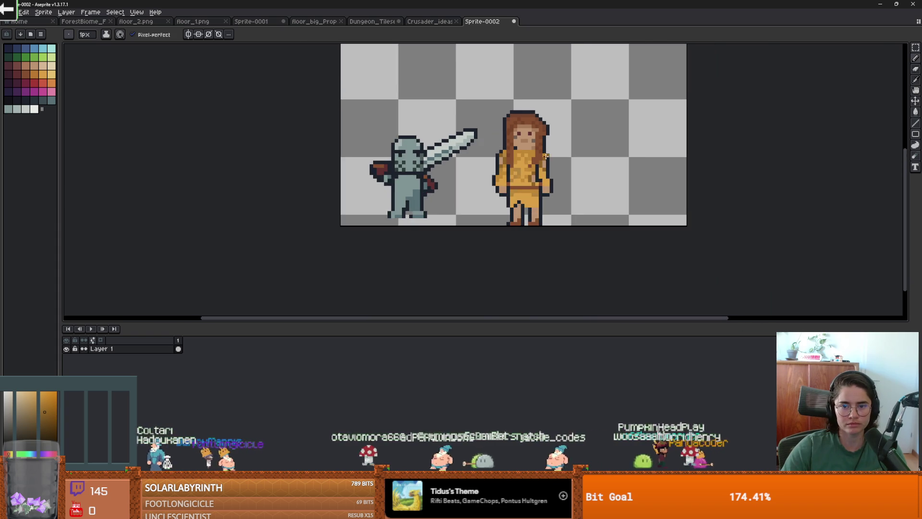
pyautogui.scroll(2, 546, 156)
# Step: Cover the pixel under the eye and a sword-edge pixel with the woman's skin tone
pyautogui.press('i')
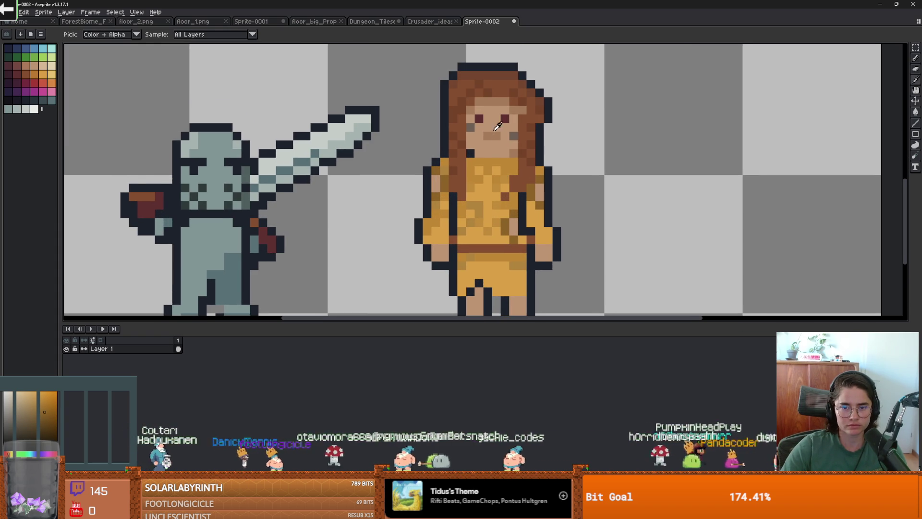
pyautogui.keyDown('alt'); pyautogui.click(500, 121); pyautogui.keyUp('alt')
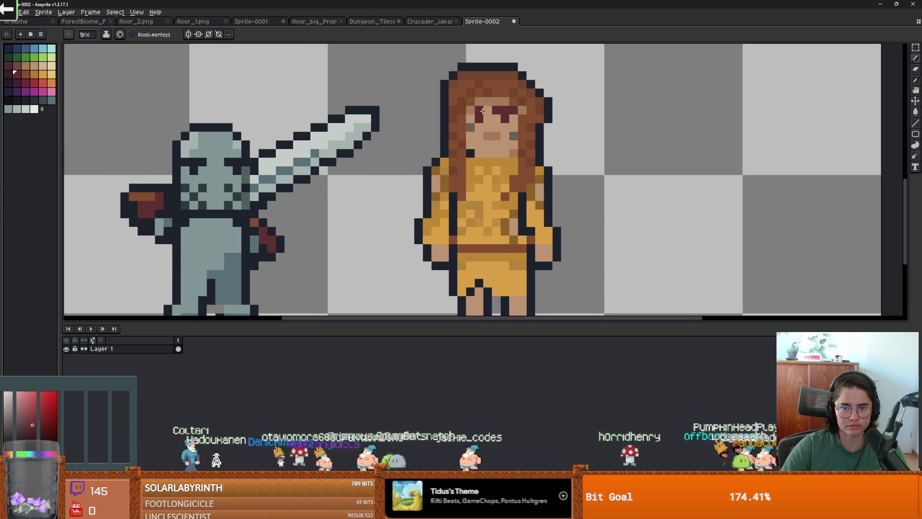
pyautogui.scroll(-2, 471, 110)
pyautogui.scroll(1, 480, 116)
pyautogui.keyDown('alt'); pyautogui.click(500, 120); pyautogui.keyUp('alt')
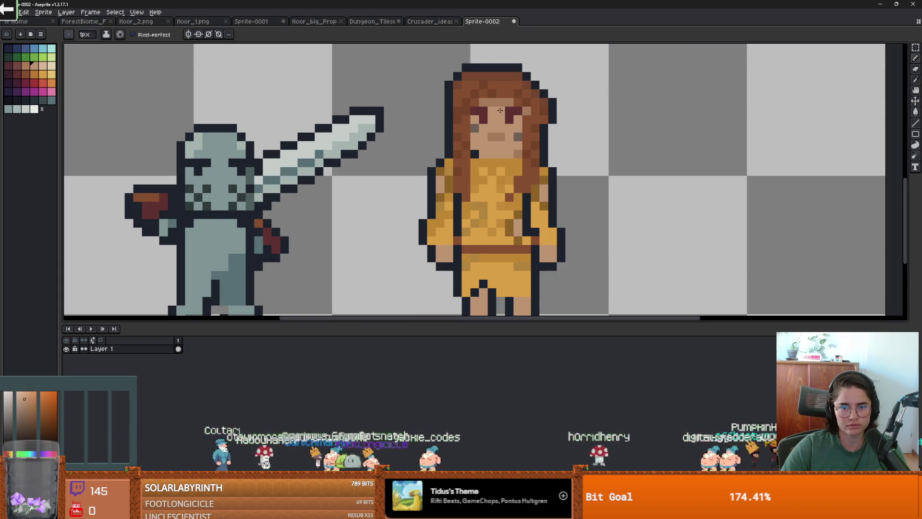
pyautogui.scroll(-2, 573, 142)
pyautogui.scroll(2, 557, 116)
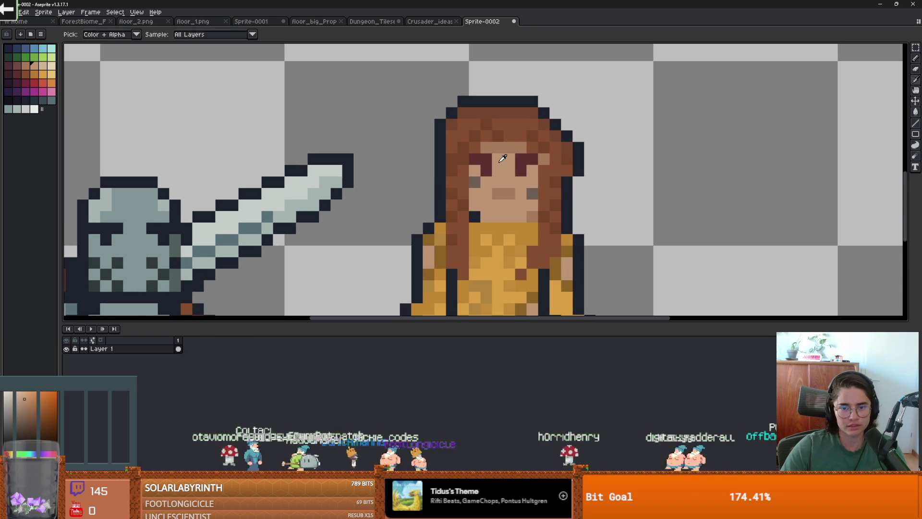
pyautogui.keyDown('alt'); pyautogui.click(490, 169); pyautogui.keyUp('alt')
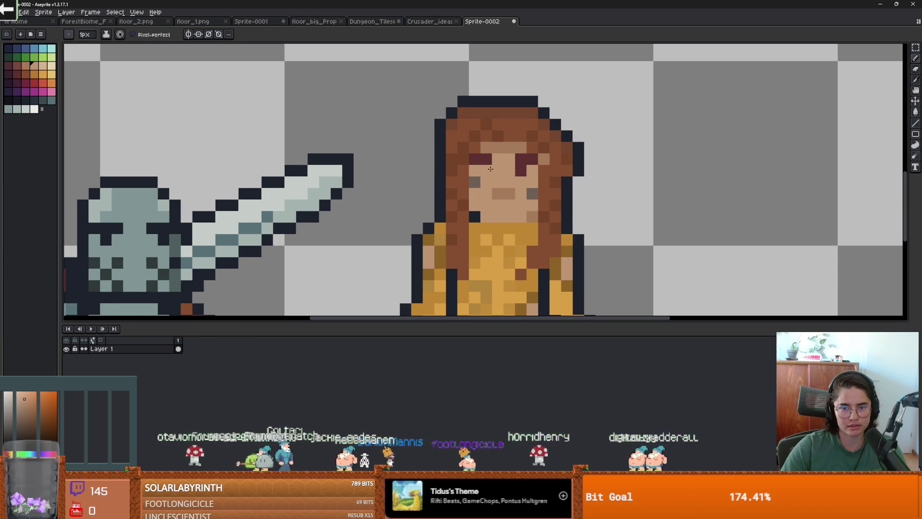
pyautogui.keyDown('alt'); pyautogui.click(486, 159); pyautogui.keyUp('alt')
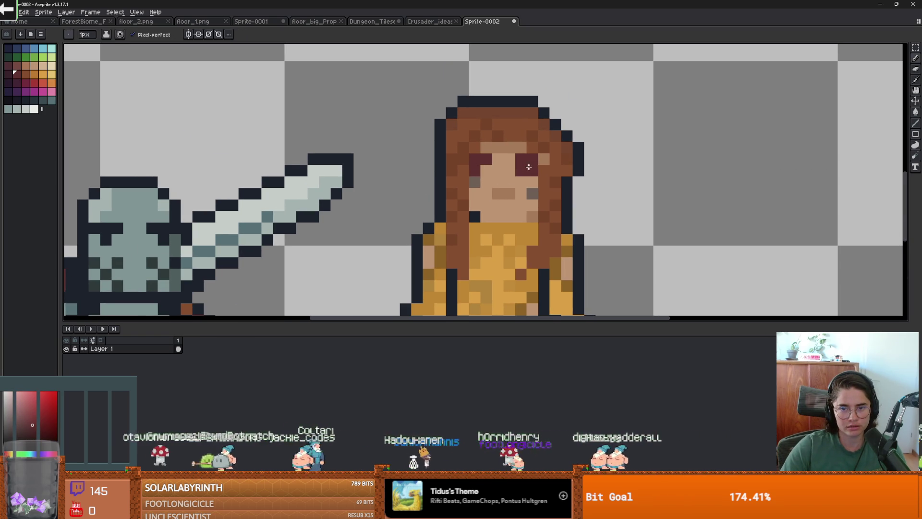
pyautogui.scroll(-1, 553, 183)
pyautogui.scroll(-1, 552, 183)
pyautogui.scroll(2, 525, 179)
pyautogui.keyDown('alt'); pyautogui.click(510, 173); pyautogui.keyUp('alt')
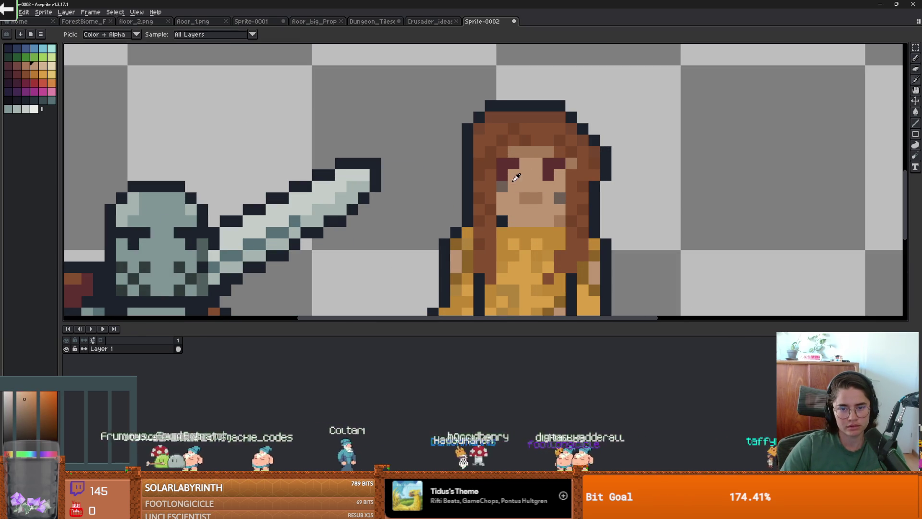
pyautogui.press('v')
pyautogui.press('b')
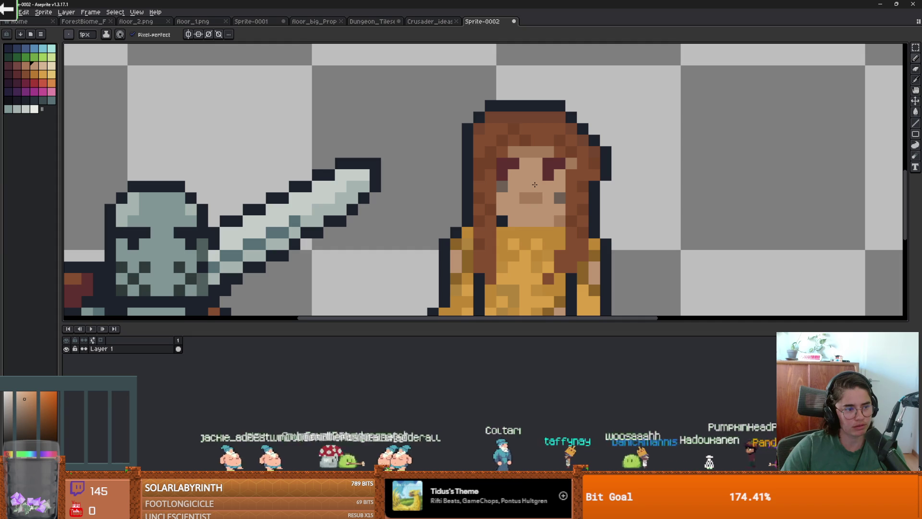
pyautogui.click(302, 183)
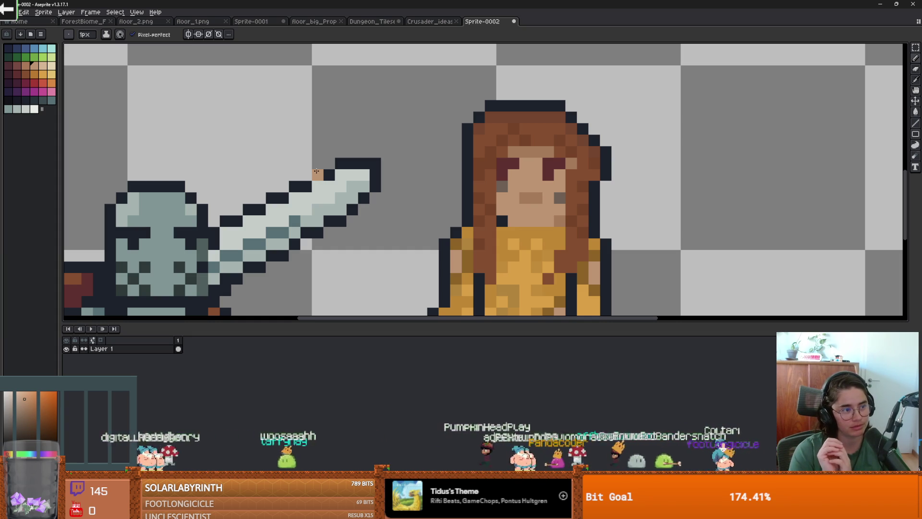
# Step: Paint skin over part of the left eye and turn the grey pixel beneath it dark red
pyautogui.moveTo(522, 178)
pyautogui.mouseDown()
pyautogui.moveTo(496, 162)
pyautogui.moveTo(562, 163)
pyautogui.mouseUp()
pyautogui.scroll(-1, 541, 163)
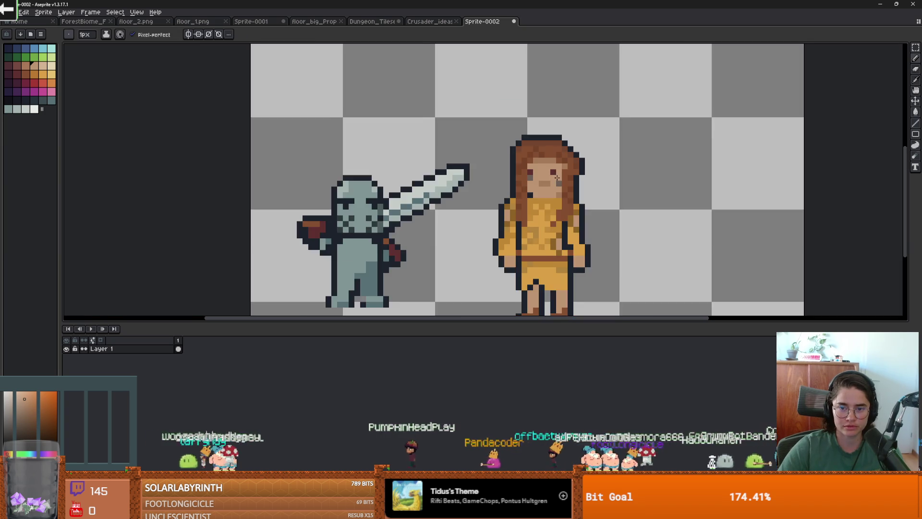
pyautogui.scroll(1, 529, 173)
pyautogui.keyDown('alt'); pyautogui.click(502, 166); pyautogui.keyUp('alt')
pyautogui.click(506, 182)
pyautogui.scroll(-2, 506, 182)
pyautogui.scroll(2, 507, 181)
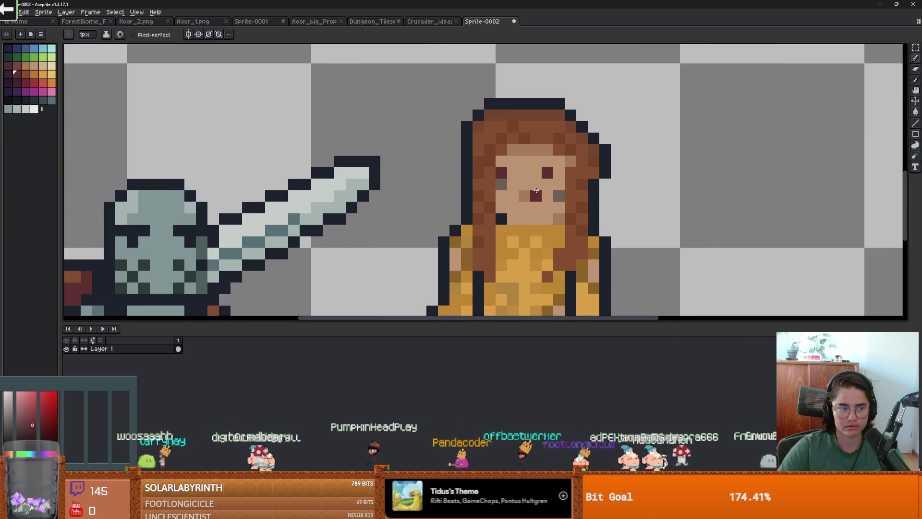
pyautogui.scroll(-1, 500, 187)
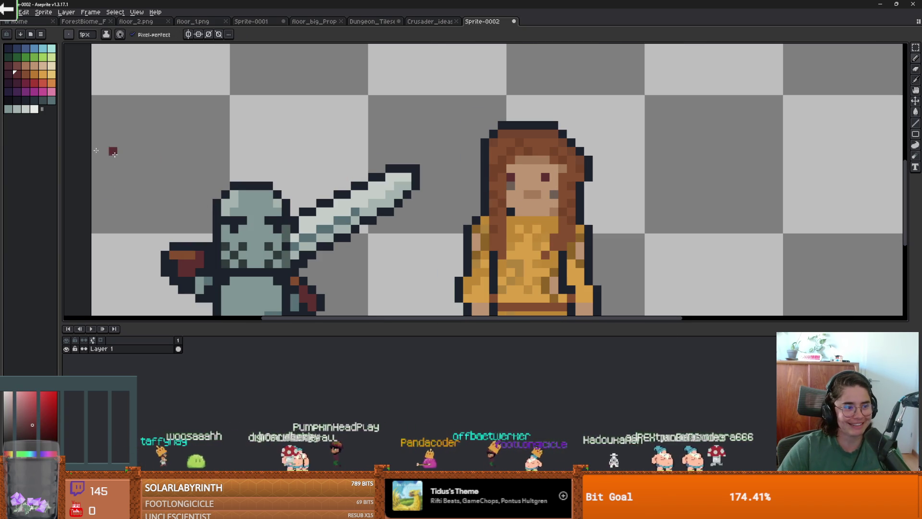
# Step: Add a light grey highlight pixel to the left eye, undoing the right-eye highlight
pyautogui.click(34, 109)
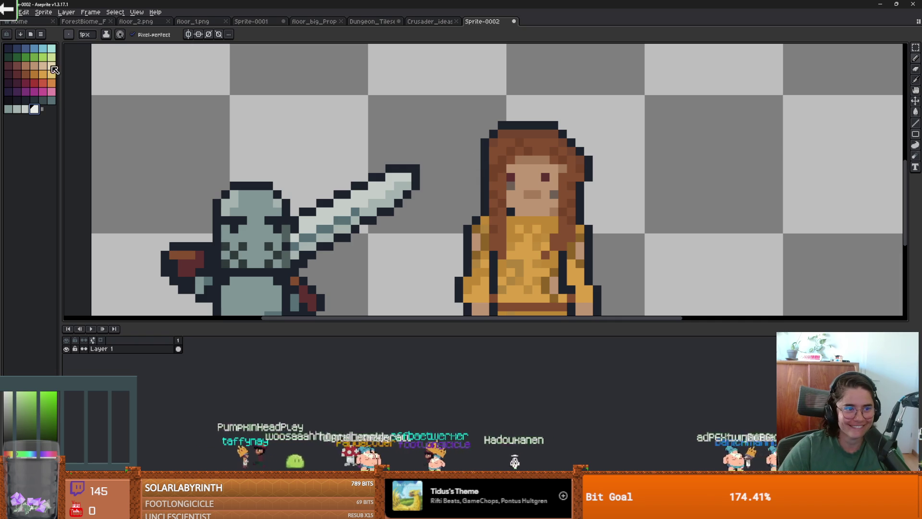
pyautogui.click(27, 110)
pyautogui.click(511, 177)
pyautogui.click(539, 177)
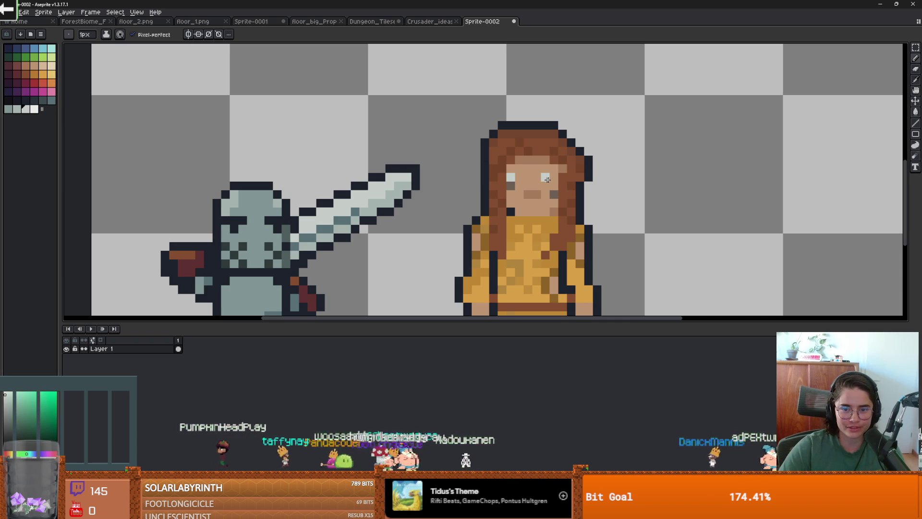
pyautogui.hotkey('ctrl', 'z')
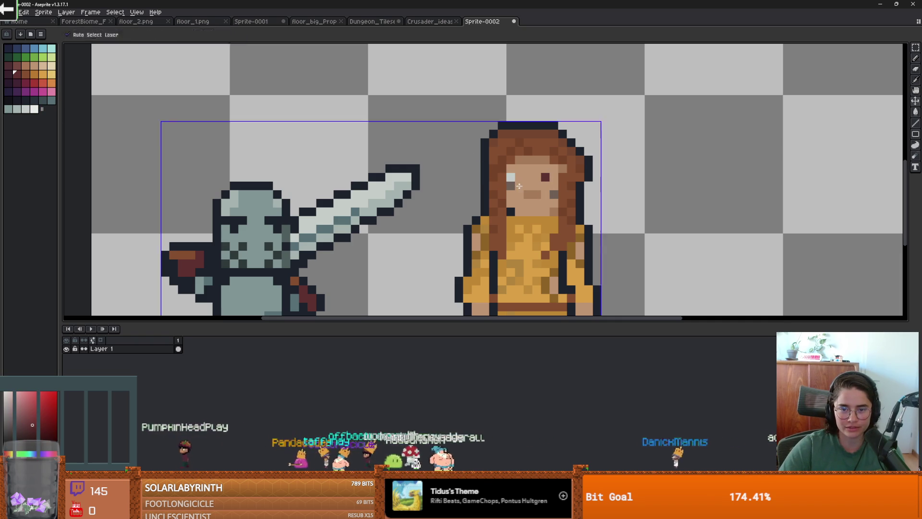
pyautogui.keyDown('alt'); pyautogui.click(511, 177); pyautogui.keyUp('alt')
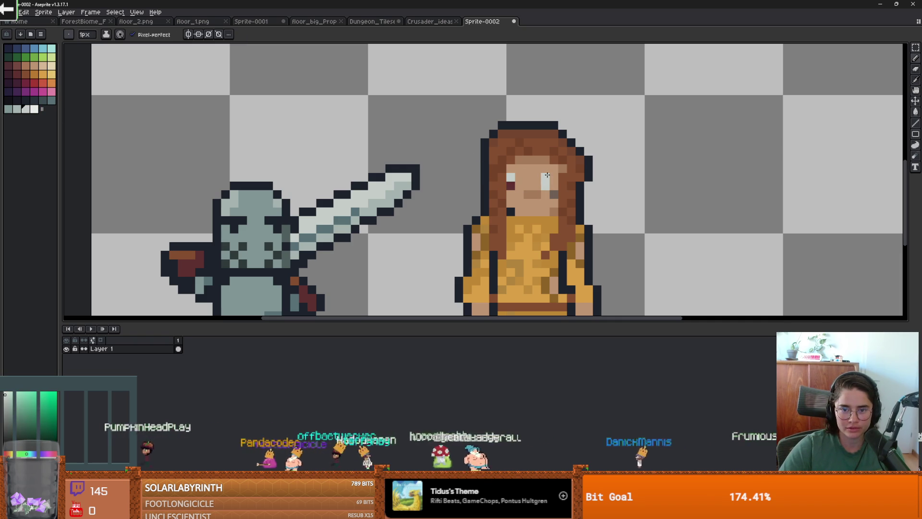
# Step: Widen the right eye with dark red pixels around and beside its highlight
pyautogui.keyDown('alt'); pyautogui.click(514, 185); pyautogui.keyUp('alt')
pyautogui.click(545, 185)
pyautogui.scroll(-4, 545, 185)
pyautogui.scroll(6, 563, 185)
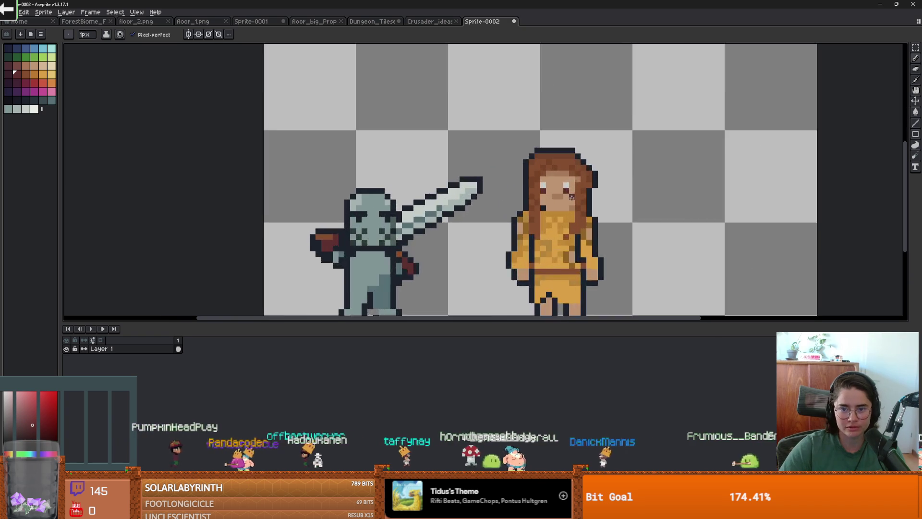
pyautogui.click(578, 174)
pyautogui.click(561, 156)
pyautogui.click(544, 174)
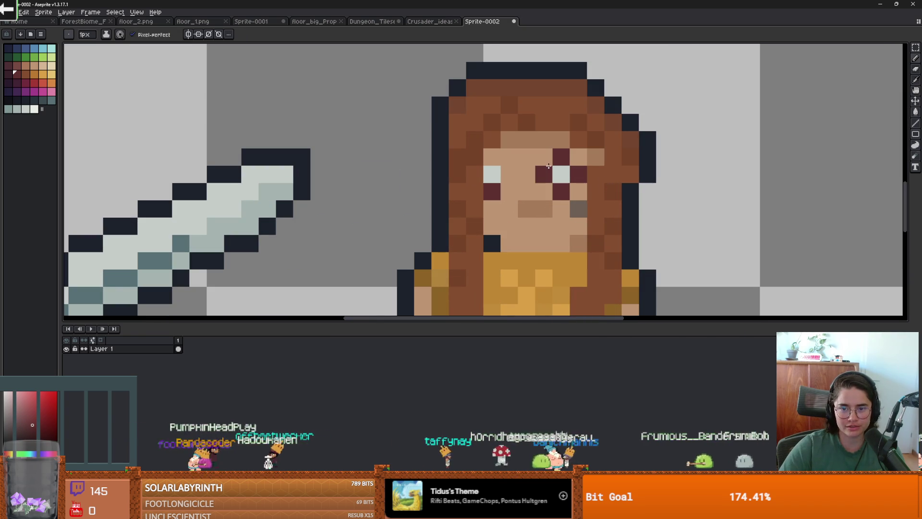
pyautogui.scroll(-4, 614, 172)
pyautogui.scroll(4, 575, 176)
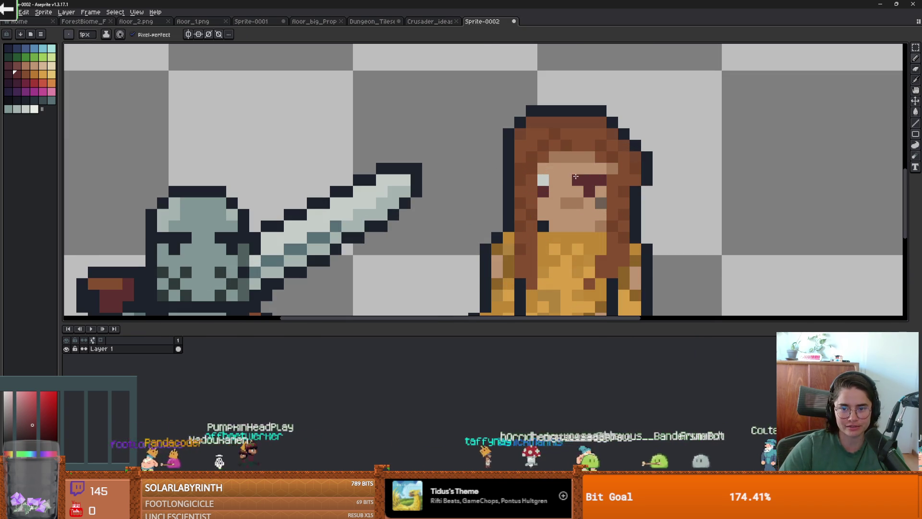
pyautogui.click(555, 180)
pyautogui.click(543, 180)
pyautogui.scroll(-2, 586, 197)
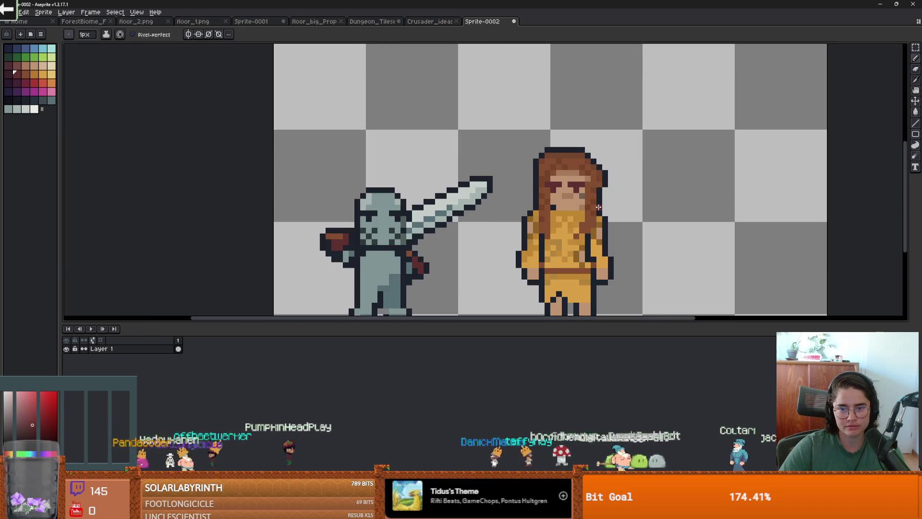
pyautogui.scroll(-1, 599, 207)
pyautogui.scroll(4, 567, 183)
pyautogui.press('alt')
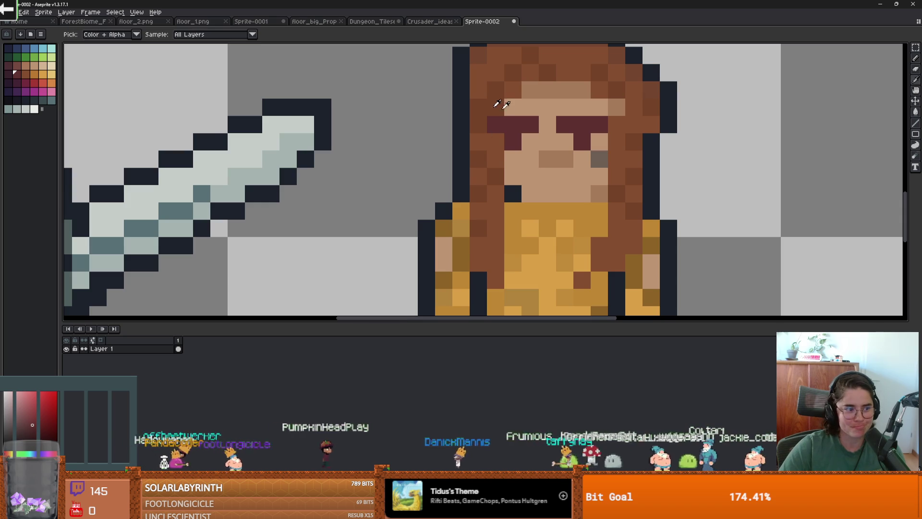
# Step: Draw thick dark navy lines across both the left and right eye rows
pyautogui.click(12, 101)
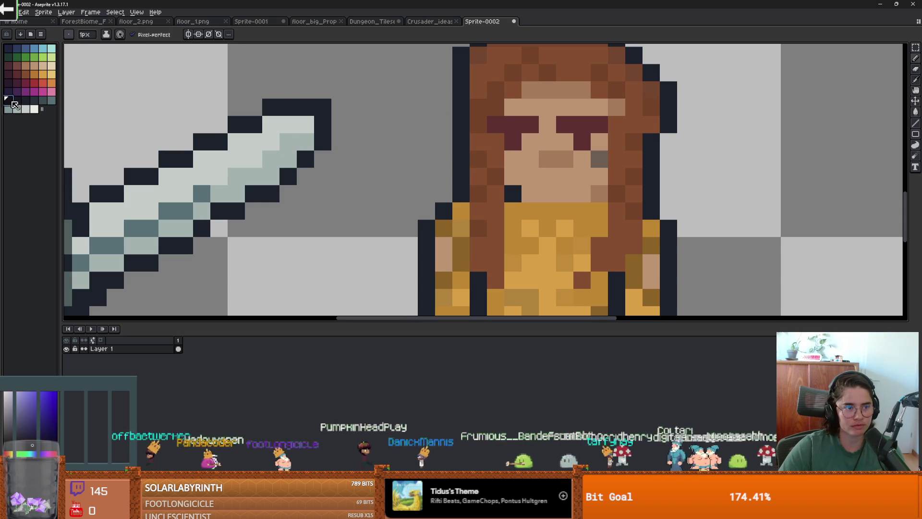
pyautogui.moveTo(530, 124); pyautogui.dragTo(497, 123)
pyautogui.moveTo(599, 123); pyautogui.dragTo(567, 125)
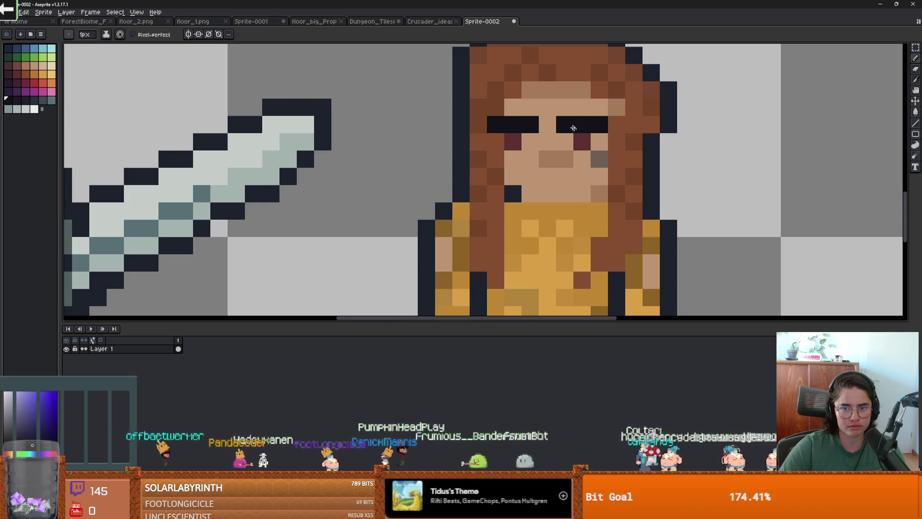
pyautogui.scroll(-3, 567, 125)
pyautogui.scroll(1, 511, 187)
pyautogui.scroll(-1, 511, 186)
pyautogui.scroll(3, 511, 186)
pyautogui.scroll(-2, 622, 200)
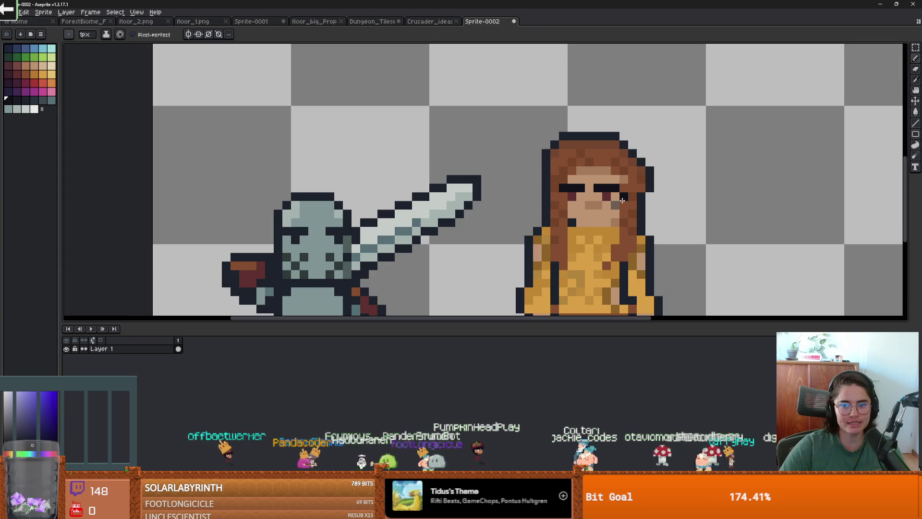
pyautogui.scroll(2, 597, 231)
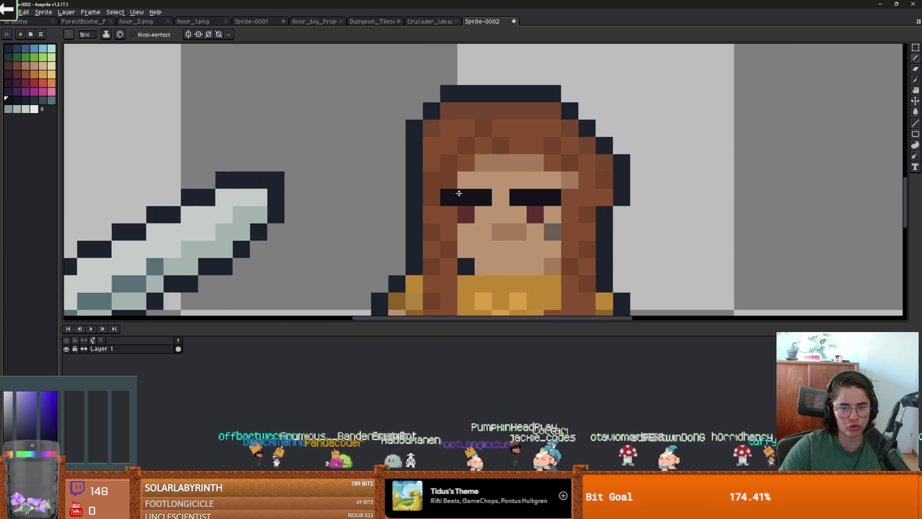
# Step: Add a dark pixel above the left eye and sample the brown skin colour
pyautogui.click(478, 188)
pyautogui.keyDown('alt'); pyautogui.click(477, 192); pyautogui.keyUp('alt')
pyautogui.scroll(-2, 569, 225)
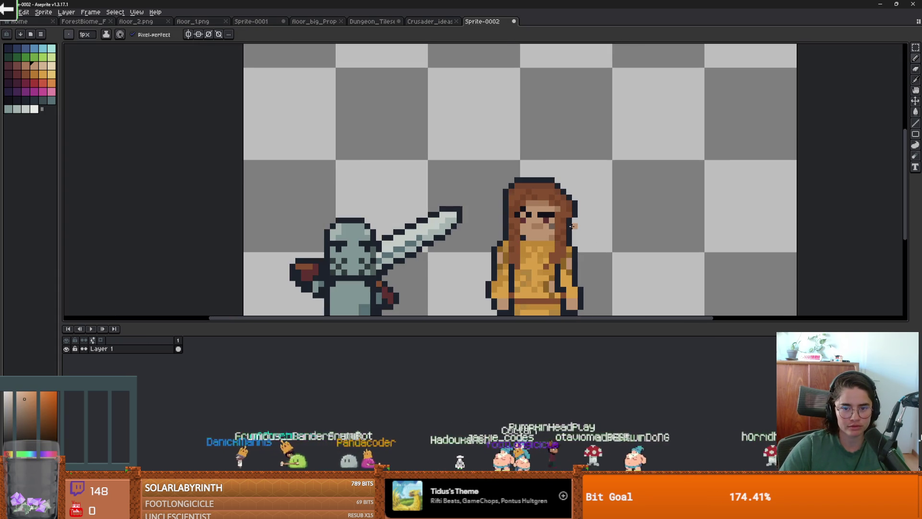
pyautogui.scroll(2, 552, 223)
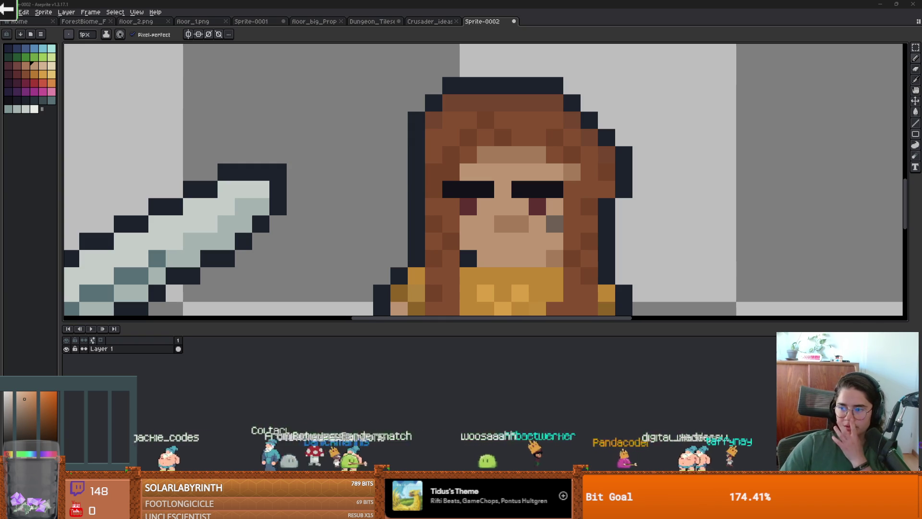
pyautogui.hotkey('alt', 'Tab')
pyautogui.scroll(-3, 320, 298)
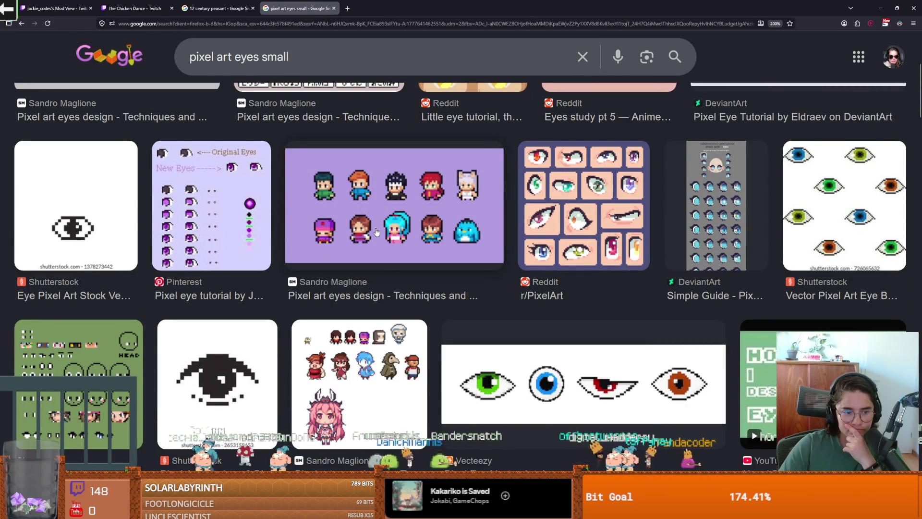
pyautogui.click(78, 365)
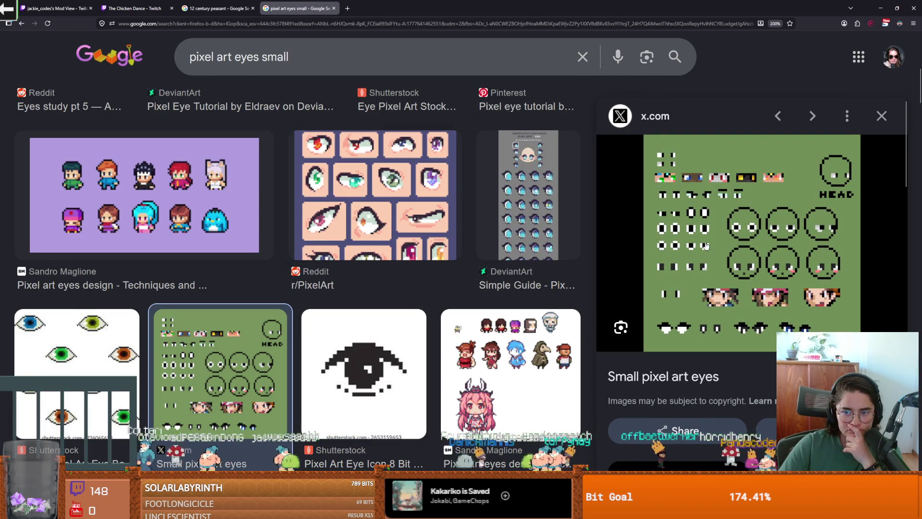
pyautogui.hotkey('alt', 'Tab')
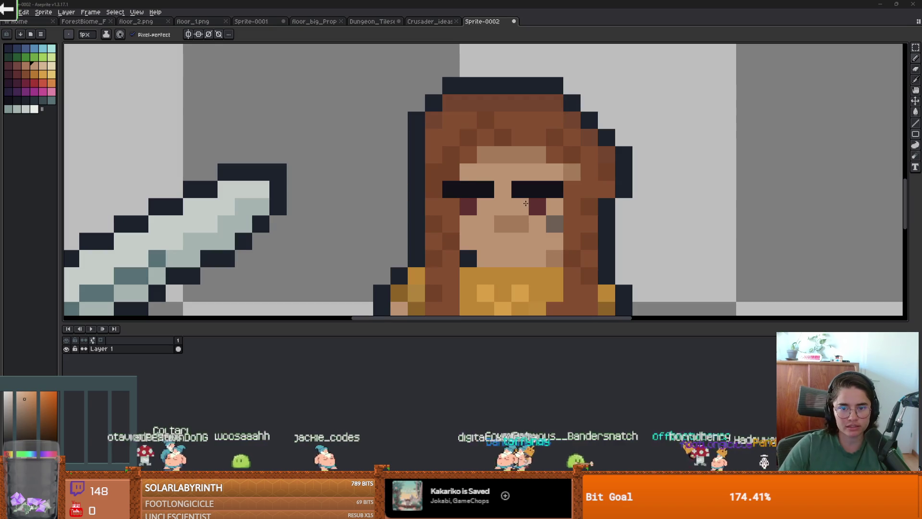
# Step: Add dark navy pixels right of the left eye and below the mouth
pyautogui.click(486, 206)
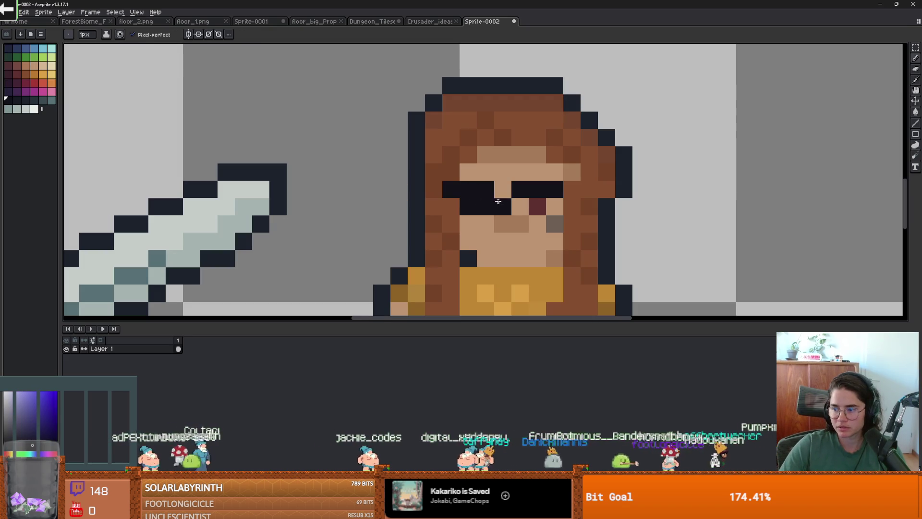
pyautogui.press('i')
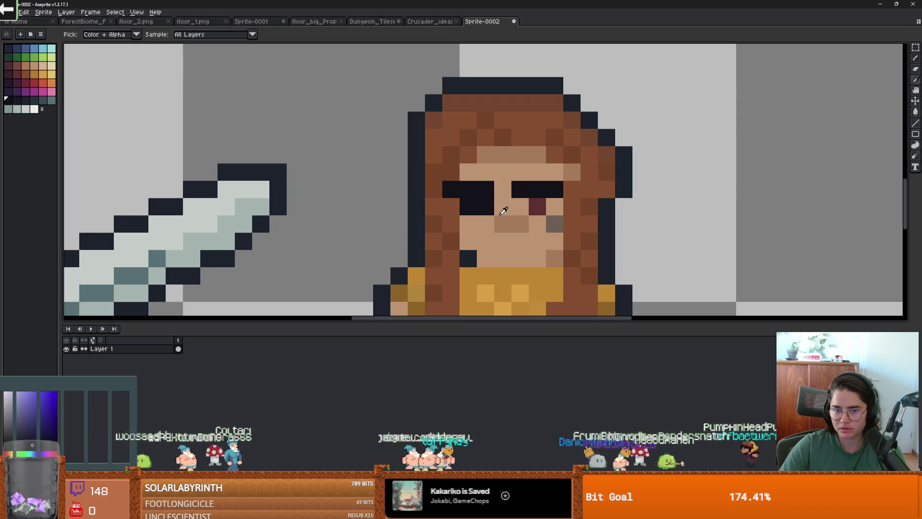
pyautogui.press('b')
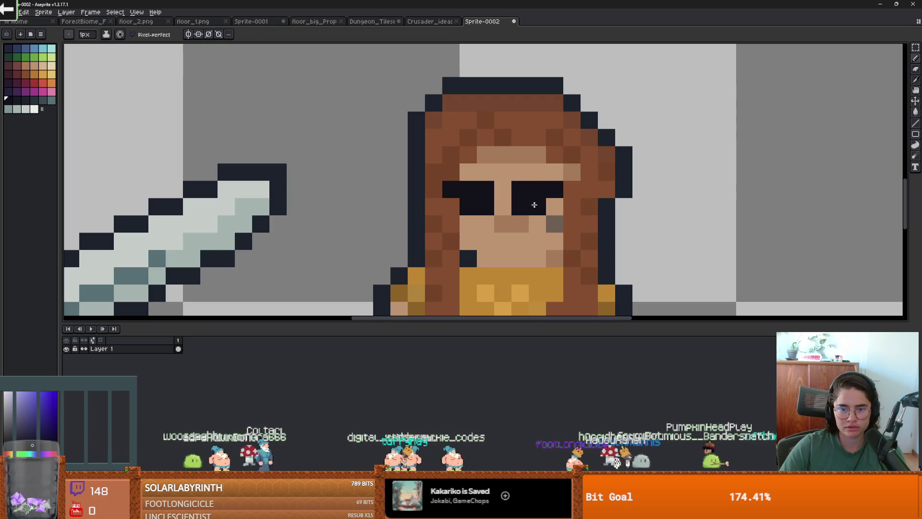
pyautogui.scroll(-3, 539, 206)
pyautogui.scroll(3, 550, 234)
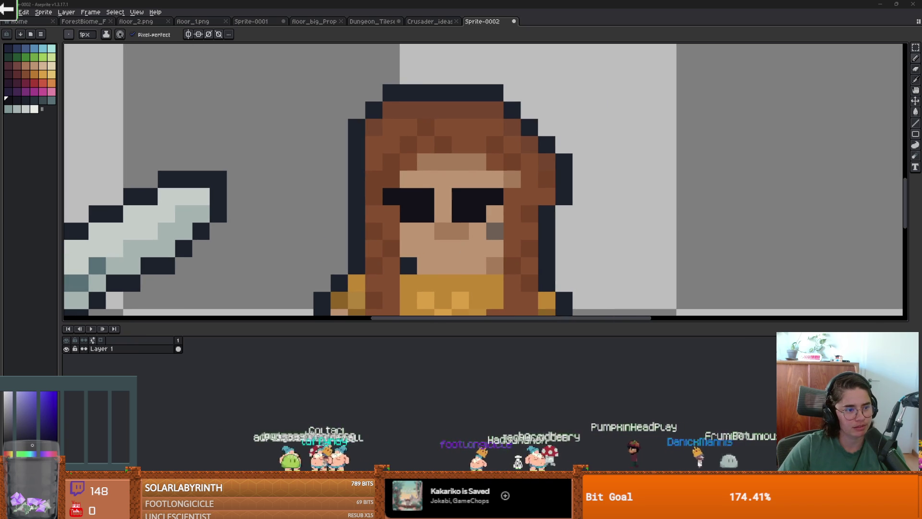
pyautogui.click(408, 281)
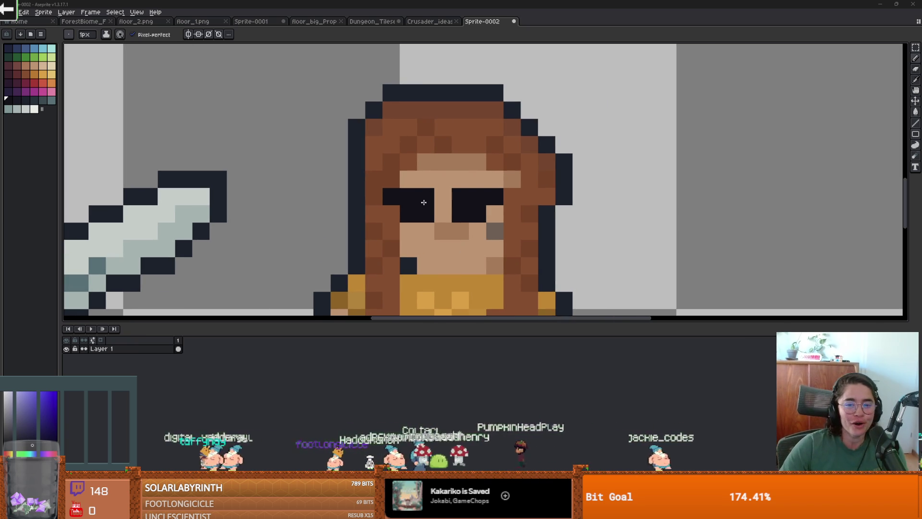
# Step: Shift the right eye's navy pixel one cell right, covering its old spot with skin
pyautogui.keyDown('alt'); pyautogui.click(460, 145); pyautogui.keyUp('alt')
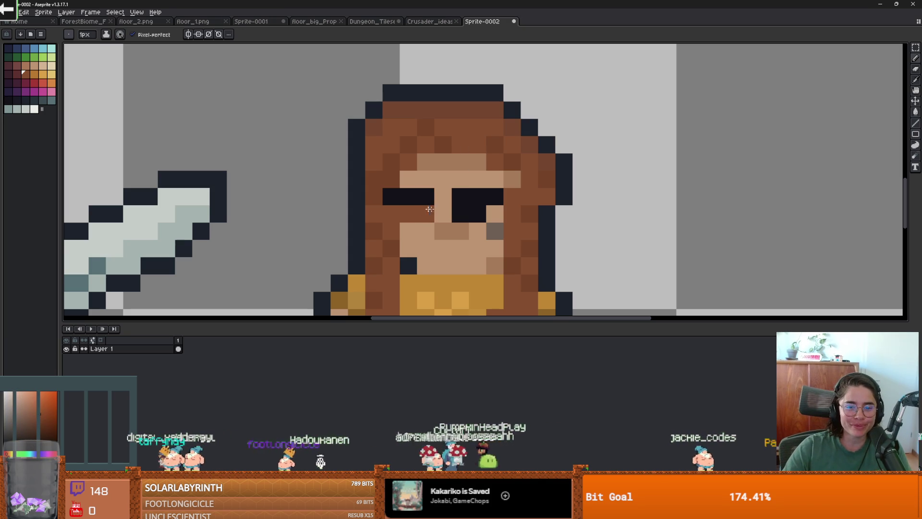
pyautogui.press('v')
pyautogui.press('b')
pyautogui.scroll(-2, 445, 230)
pyautogui.scroll(2, 444, 230)
pyautogui.scroll(-1, 438, 225)
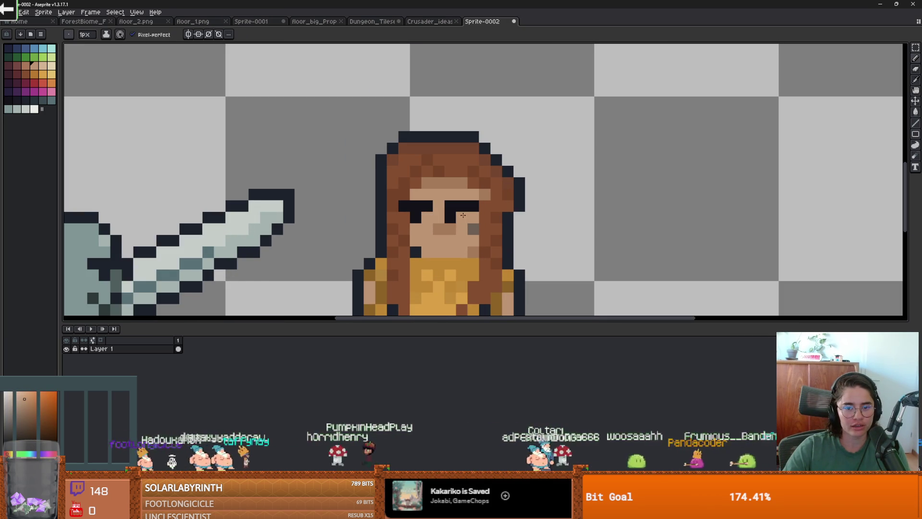
pyautogui.scroll(-2, 462, 215)
pyautogui.scroll(3, 447, 192)
pyautogui.keyDown('alt'); pyautogui.click(441, 181); pyautogui.keyUp('alt')
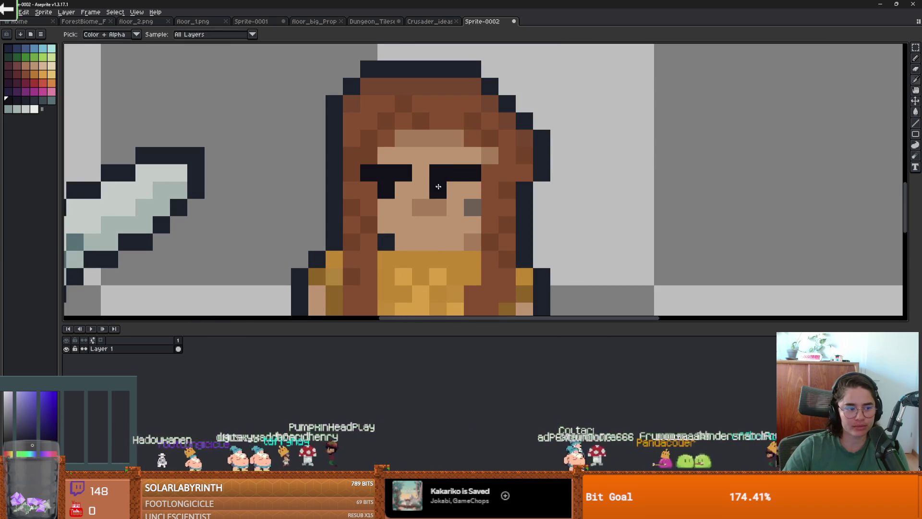
pyautogui.click(455, 190)
pyautogui.keyDown('alt'); pyautogui.click(438, 211); pyautogui.keyUp('alt')
pyautogui.click(438, 190)
pyautogui.scroll(-1, 432, 206)
pyautogui.scroll(-2, 427, 219)
pyautogui.scroll(1, 428, 247)
pyautogui.scroll(-1, 452, 250)
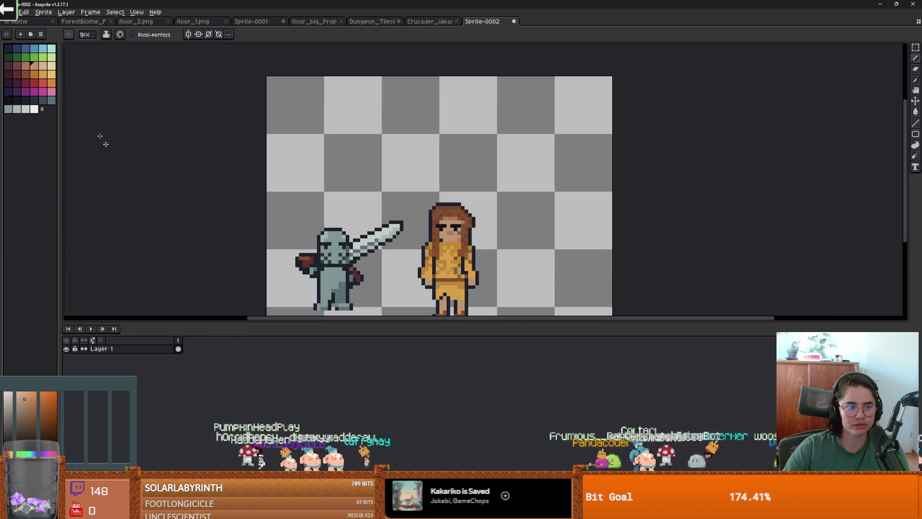
# Step: Select dark brown from the palette and sample the lighter skin tone from the face
pyautogui.click(25, 75)
pyautogui.scroll(3, 459, 237)
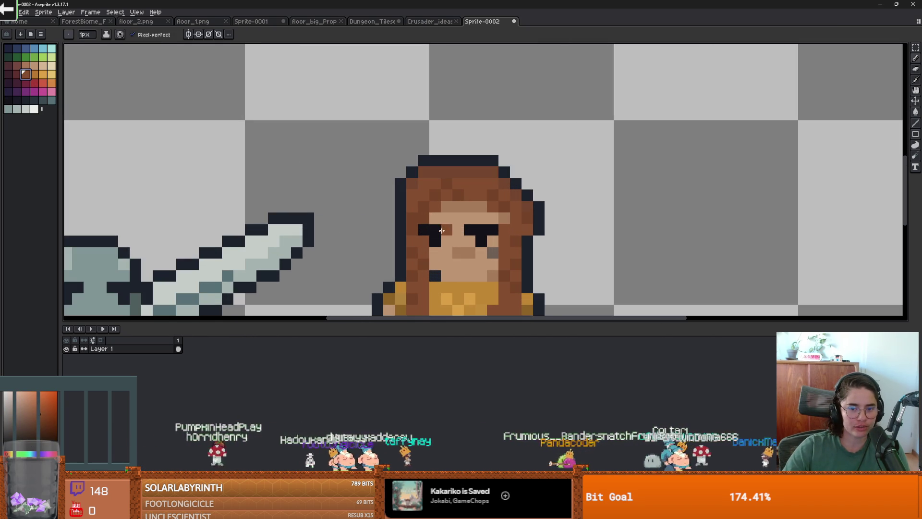
pyautogui.keyDown('alt'); pyautogui.click(434, 244); pyautogui.keyUp('alt')
pyautogui.scroll(-6, 461, 255)
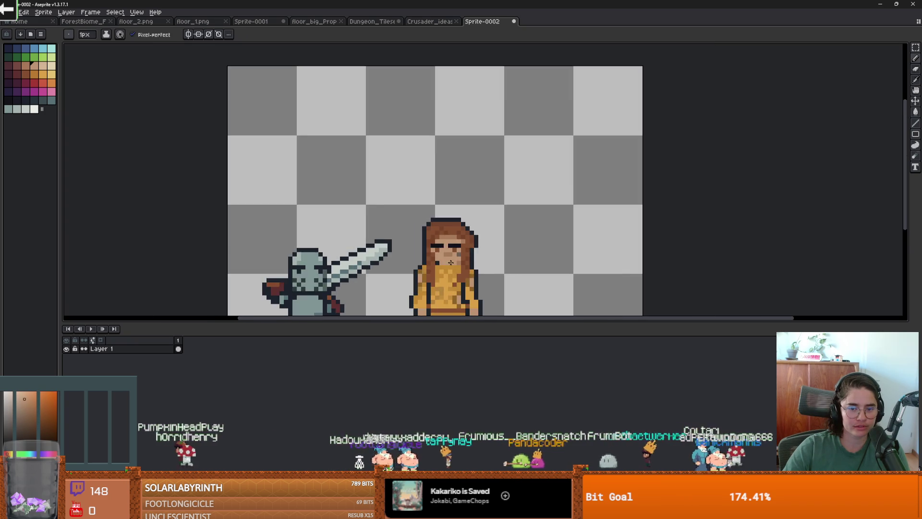
pyautogui.scroll(6, 476, 270)
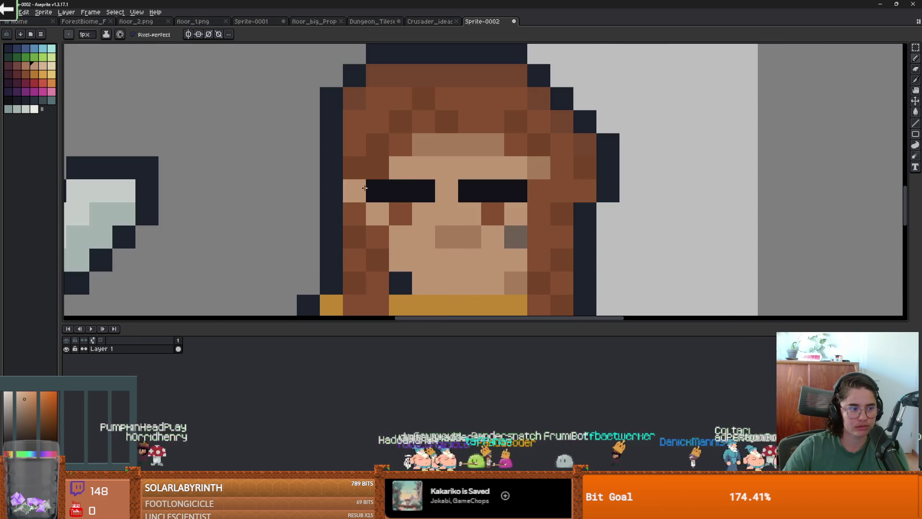
# Step: Repaint the woman's left and right eye bars yellow
pyautogui.click(51, 73)
pyautogui.moveTo(423, 191); pyautogui.dragTo(378, 191)
pyautogui.moveTo(508, 190); pyautogui.dragTo(462, 191)
# Step: Touch up the face with a brown pixel, navy eye and mouth pixels, and a yellow brow pixel
pyautogui.scroll(2, 487, 208)
pyautogui.keyDown('alt'); pyautogui.click(415, 158); pyautogui.keyUp('alt')
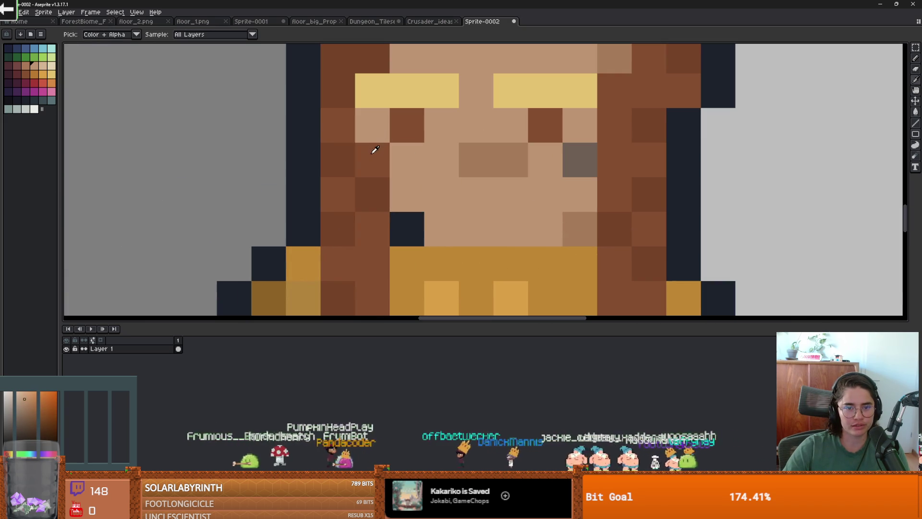
pyautogui.click(373, 126)
pyautogui.scroll(-1, 485, 148)
pyautogui.keyDown('alt'); pyautogui.click(644, 154); pyautogui.keyUp('alt')
pyautogui.click(463, 147)
pyautogui.scroll(-4, 462, 147)
pyautogui.scroll(4, 510, 201)
pyautogui.click(510, 200)
pyautogui.scroll(-1, 510, 201)
pyautogui.scroll(3, 504, 196)
pyautogui.click(438, 90)
# Step: After checking the eye references, paint a dark two-pixel pupil with white pixels beside it in the left eye
pyautogui.hotkey('alt', 'Tab')
pyautogui.scroll(-5, 434, 260)
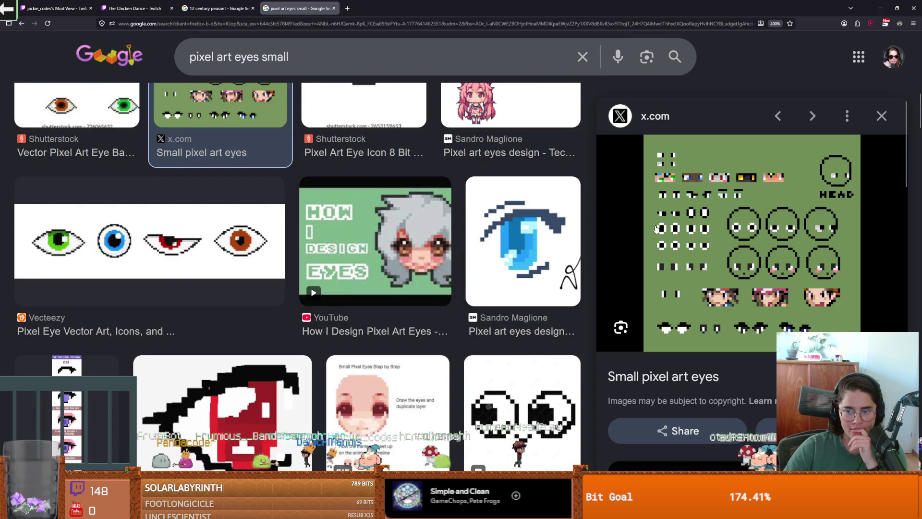
pyautogui.hotkey('alt', 'Tab')
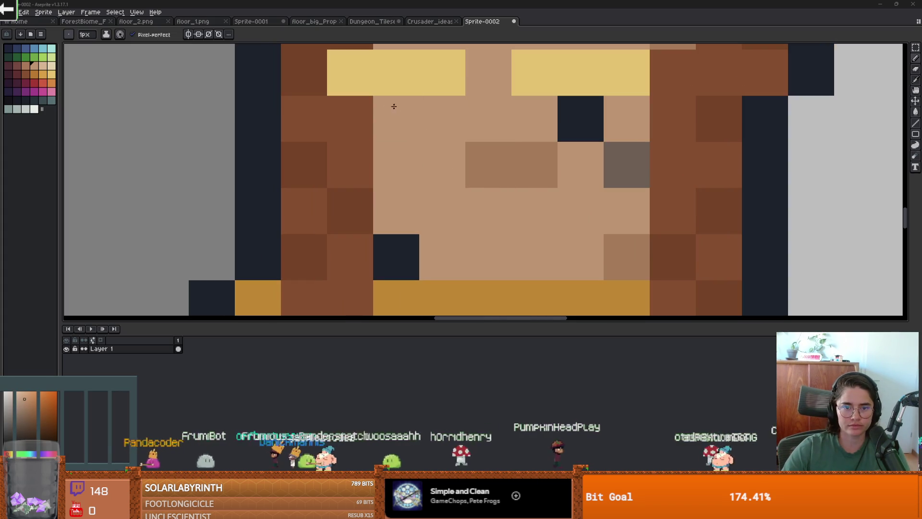
pyautogui.moveTo(395, 114); pyautogui.dragTo(397, 142)
pyautogui.click(34, 109)
pyautogui.moveTo(442, 117); pyautogui.dragTo(442, 164)
pyautogui.press('-')
pyautogui.press('-')
pyautogui.press('-')
pyautogui.scroll(-2, 567, 183)
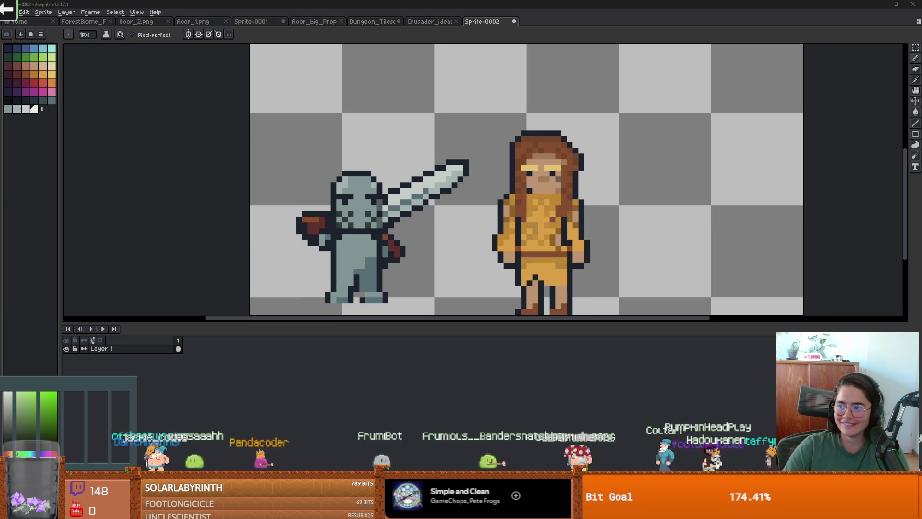
# Step: Go back to the 'pixel art eyes small' image results in Firefox
pyautogui.hotkey('alt', 'Tab')
pyautogui.scroll(-5, 537, 267)
pyautogui.scroll(-10, 510, 267)
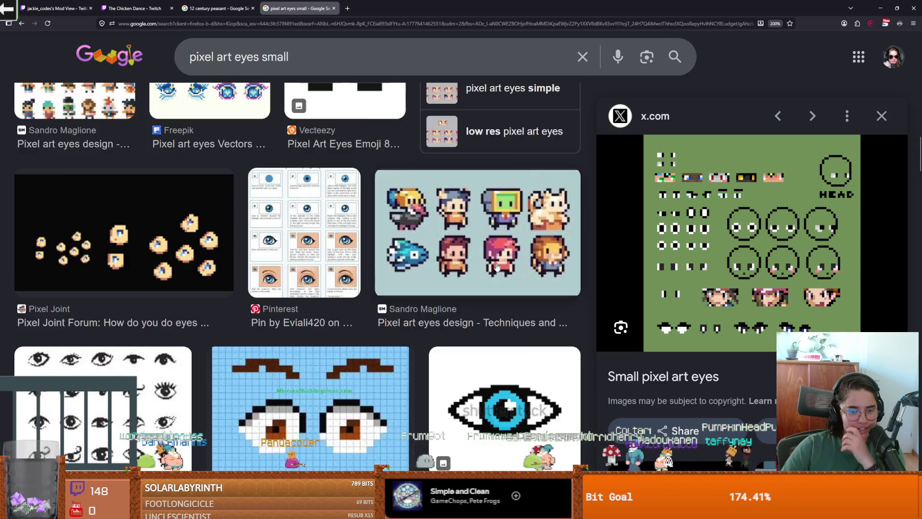
# Step: Browse down through the 'pixel art eyes small' results, then return to the woman's face in Aseprite
pyautogui.scroll(-12, 485, 271)
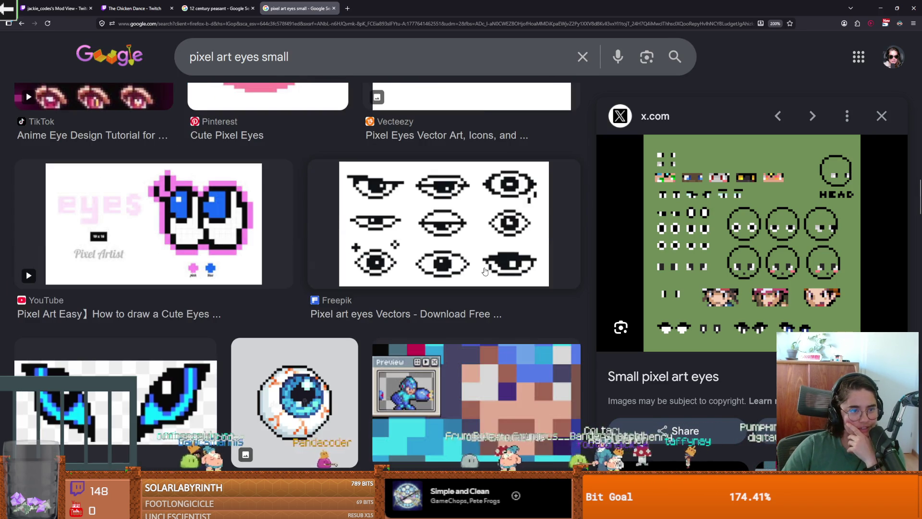
pyautogui.scroll(-3, 485, 271)
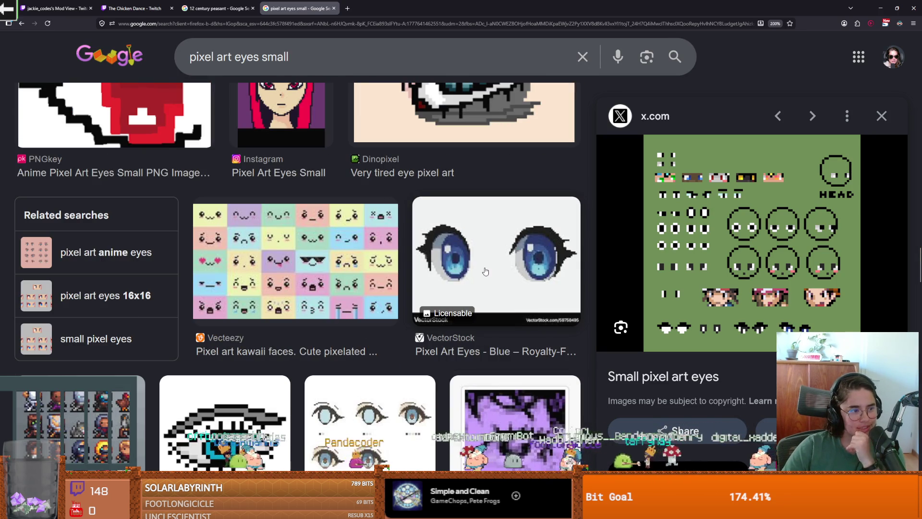
pyautogui.scroll(-5, 485, 272)
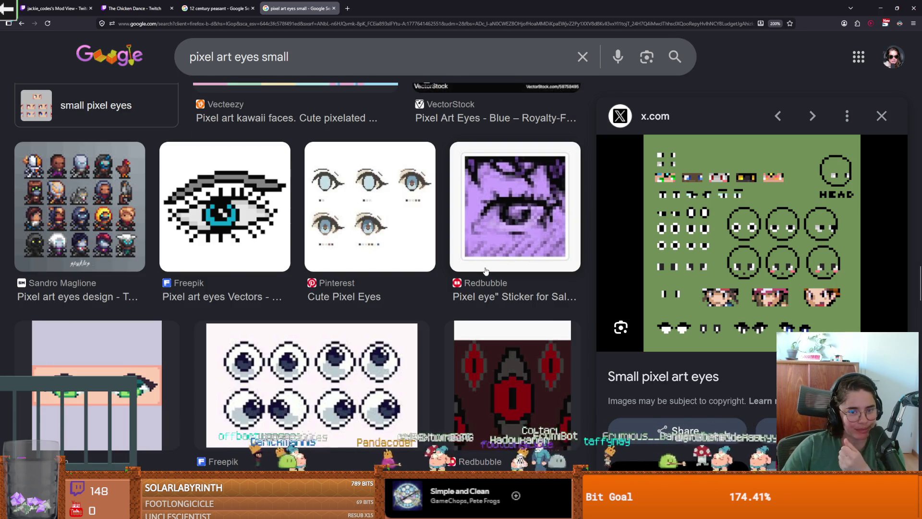
pyautogui.scroll(-6, 485, 271)
pyautogui.scroll(-5, 485, 272)
pyautogui.scroll(-5, 485, 272)
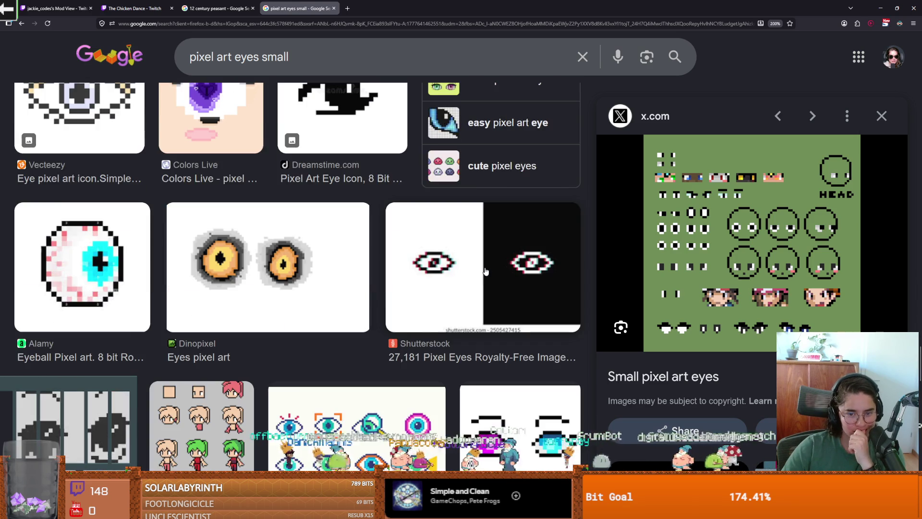
pyautogui.scroll(-5, 486, 272)
pyautogui.scroll(-15, 485, 271)
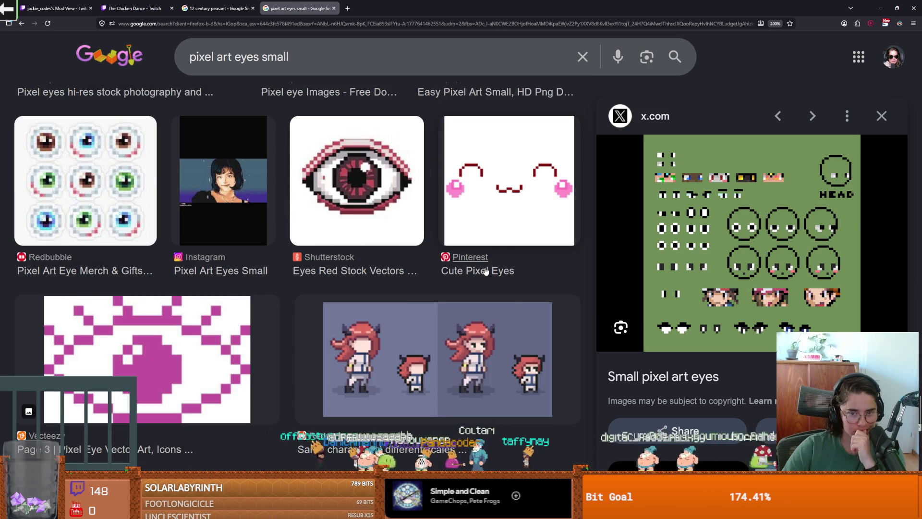
pyautogui.scroll(-10, 485, 271)
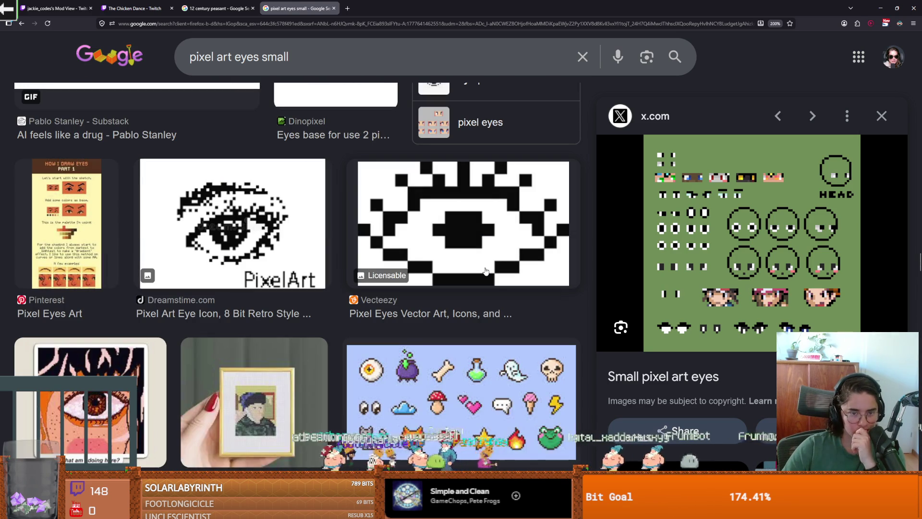
pyautogui.scroll(-5, 485, 271)
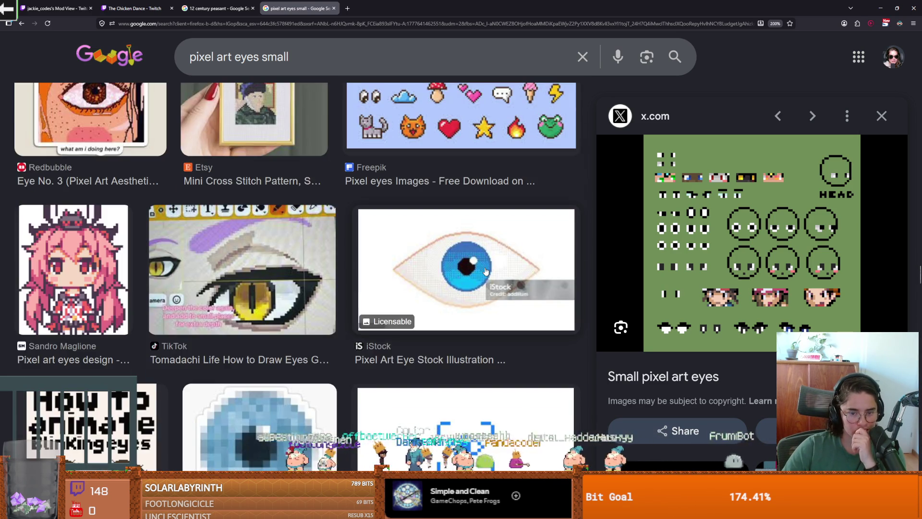
pyautogui.scroll(-10, 485, 271)
pyautogui.scroll(-3, 485, 270)
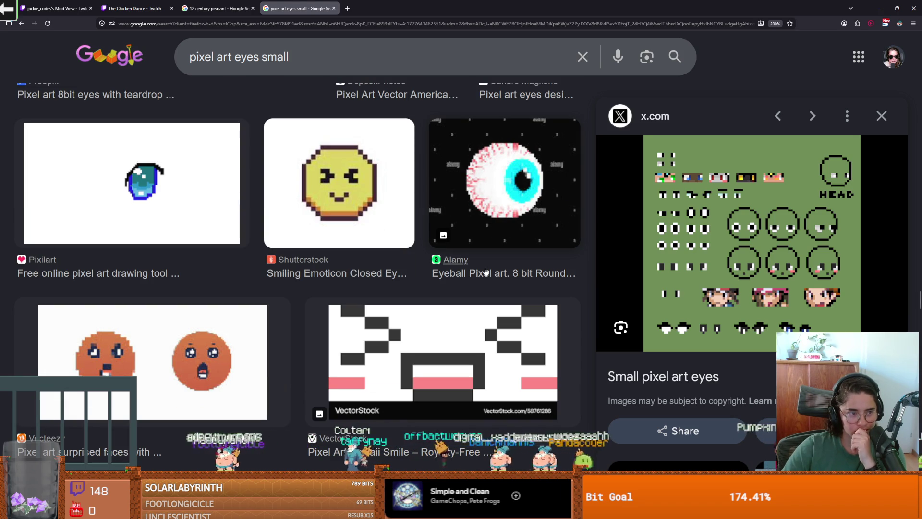
pyautogui.scroll(-15, 485, 271)
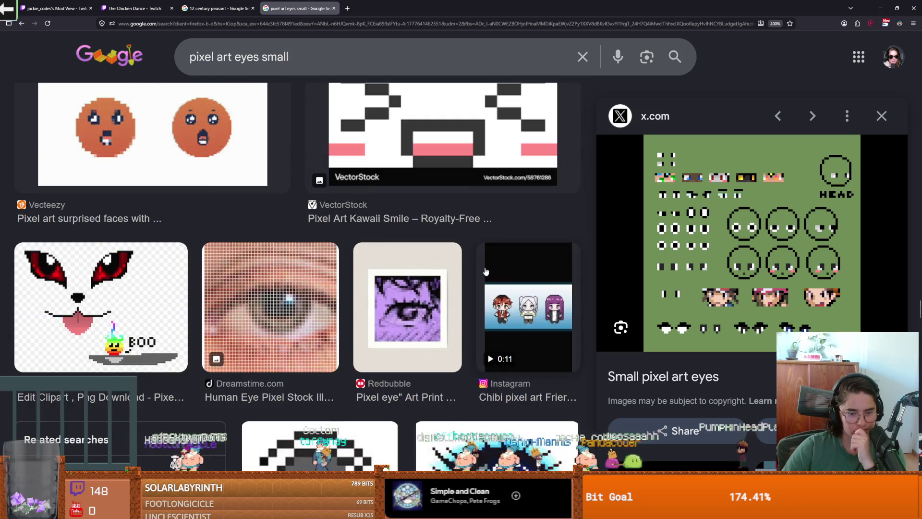
pyautogui.scroll(-10, 485, 271)
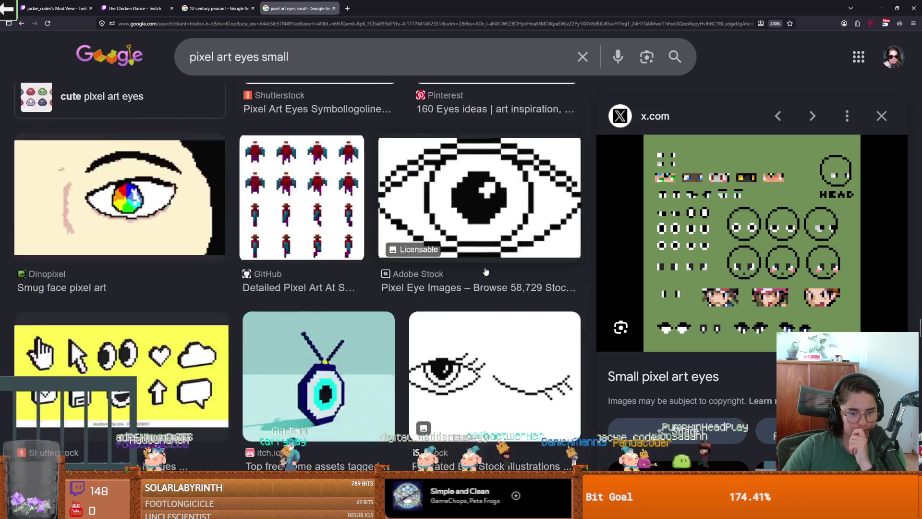
pyautogui.scroll(-4, 486, 272)
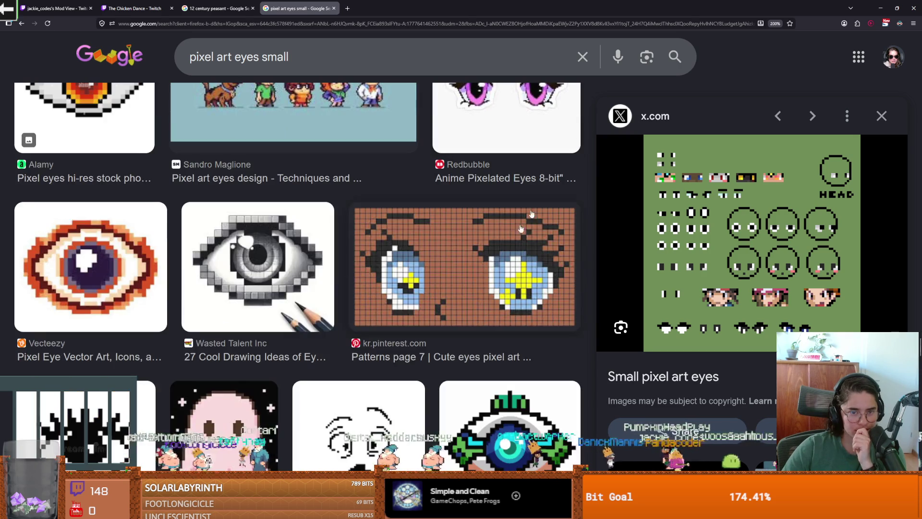
pyautogui.hotkey('alt', 'Tab')
pyautogui.scroll(6, 523, 168)
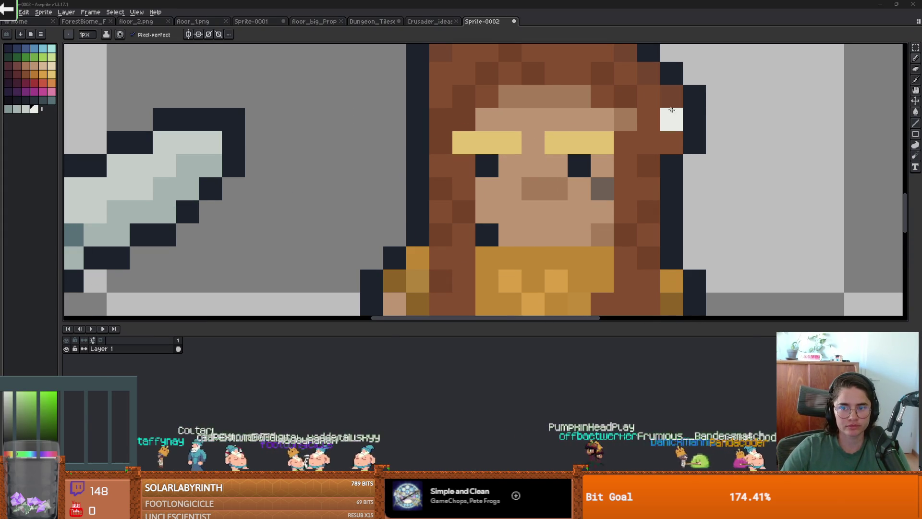
# Step: Sample the hair's brown and paint over the yellow eyebrows with it
pyautogui.press('alt')
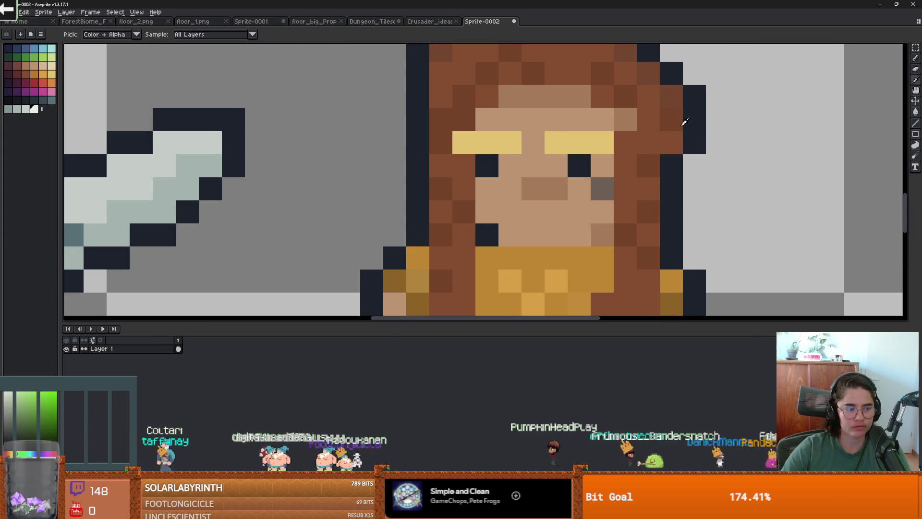
pyautogui.keyDown('alt'); pyautogui.click(685, 110); pyautogui.keyUp('alt')
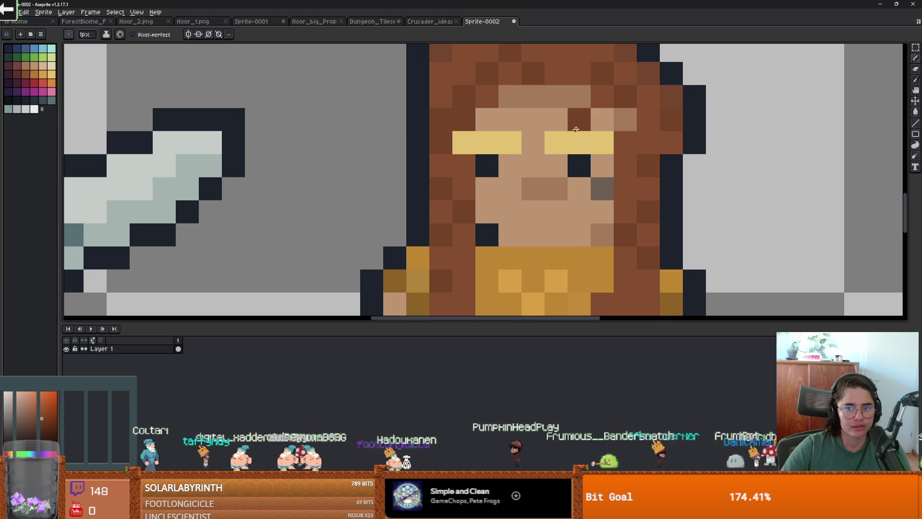
pyautogui.moveTo(592, 139); pyautogui.dragTo(456, 143)
pyautogui.scroll(-3, 461, 144)
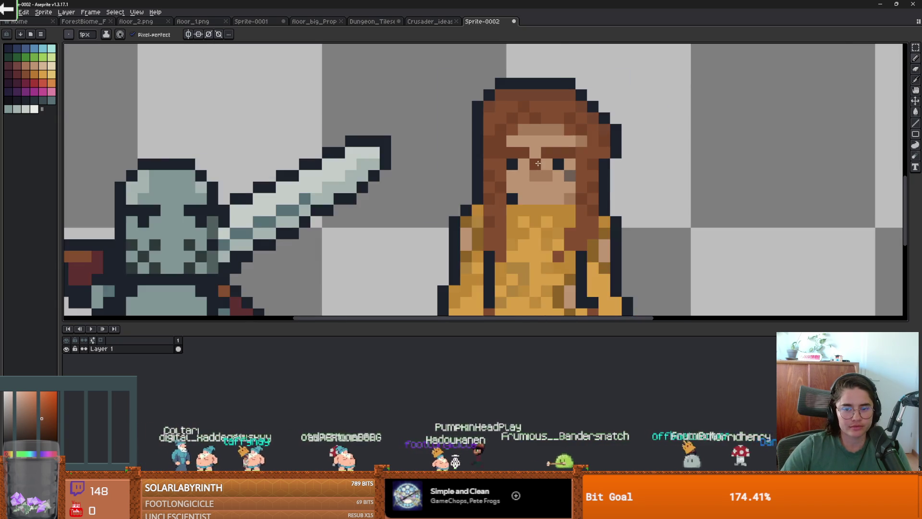
pyautogui.scroll(2, 514, 165)
# Step: Add a white highlight pixel in the woman's left eye
pyautogui.click(35, 109)
pyautogui.click(515, 164)
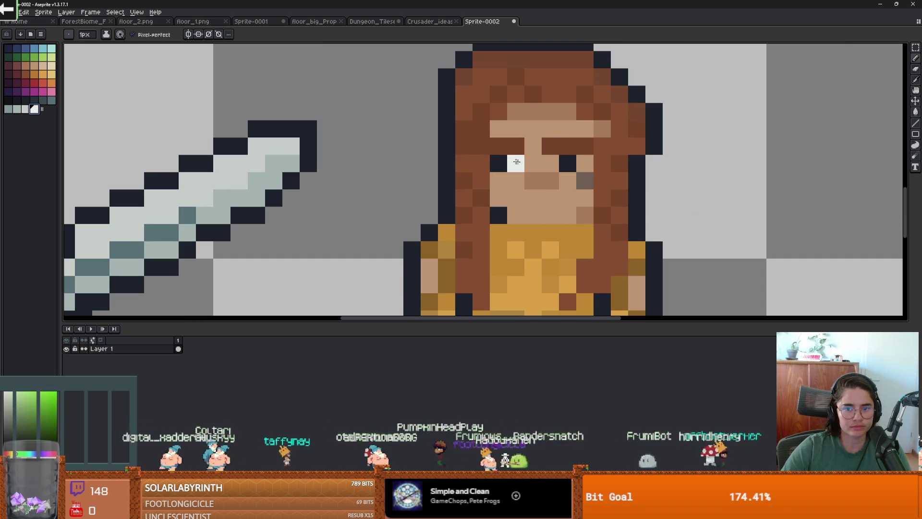
pyautogui.scroll(-4, 636, 201)
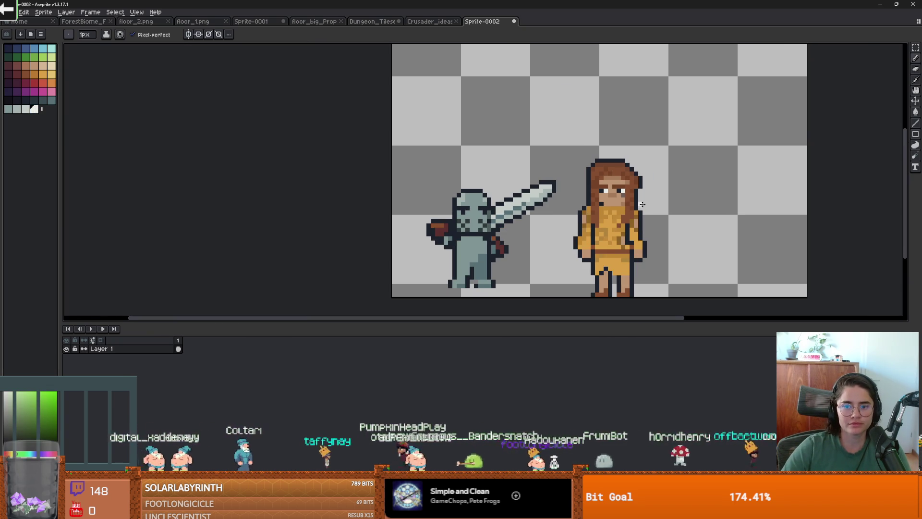
pyautogui.moveTo(653, 216); pyautogui.dragTo(602, 200)
pyautogui.scroll(1, 603, 200)
pyautogui.moveTo(681, 235); pyautogui.dragTo(569, 211)
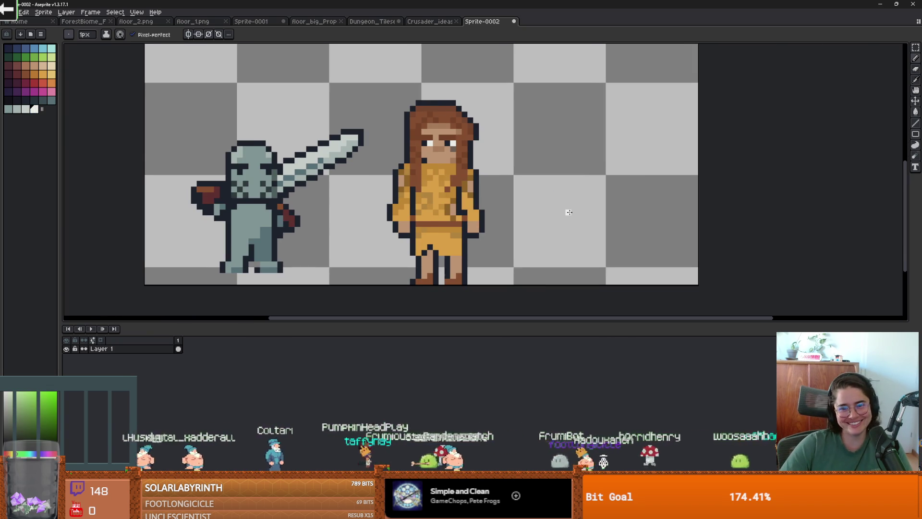
pyautogui.scroll(-2, 502, 217)
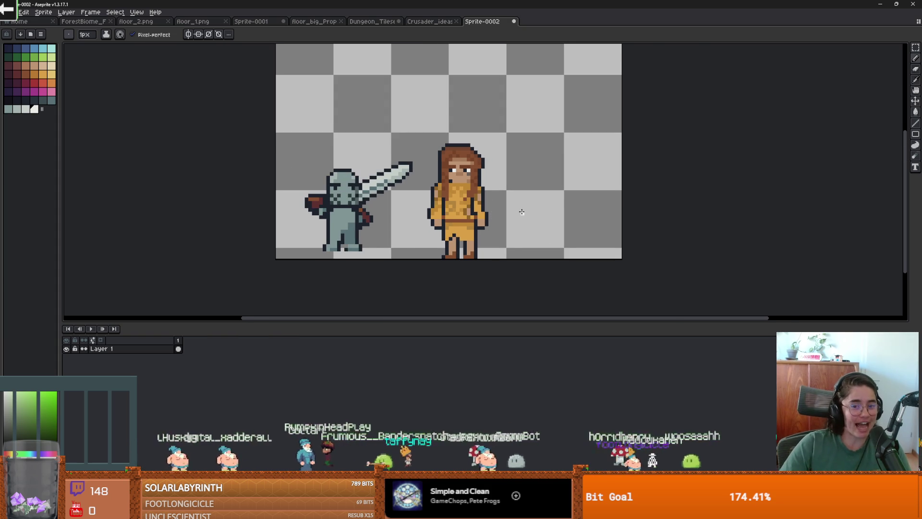
pyautogui.scroll(-2, 521, 212)
pyautogui.scroll(5, 502, 211)
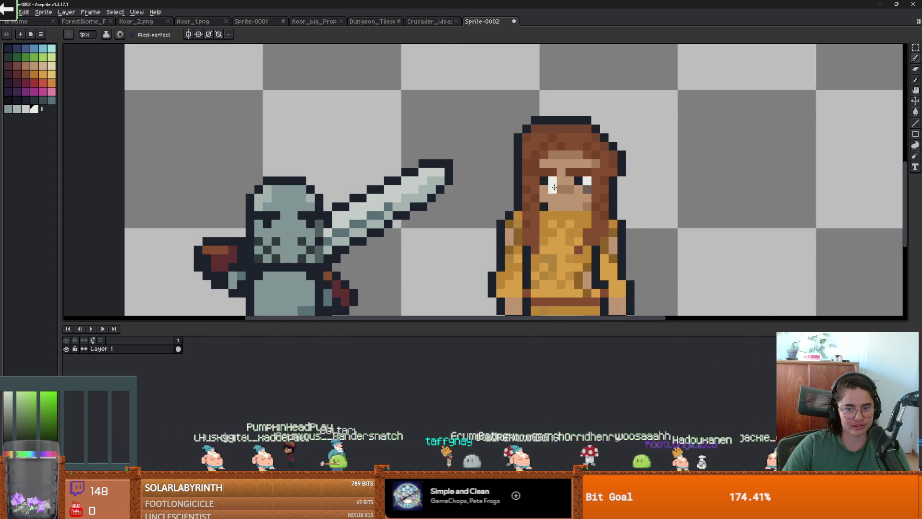
# Step: Paint skin tone over the stray hair at the left edge of her face
pyautogui.keyDown('alt'); pyautogui.click(554, 190); pyautogui.keyUp('alt')
pyautogui.moveTo(535, 161); pyautogui.dragTo(531, 196)
pyautogui.scroll(-2, 567, 206)
pyautogui.scroll(2, 564, 204)
pyautogui.keyDown('alt'); pyautogui.click(533, 159); pyautogui.keyUp('alt')
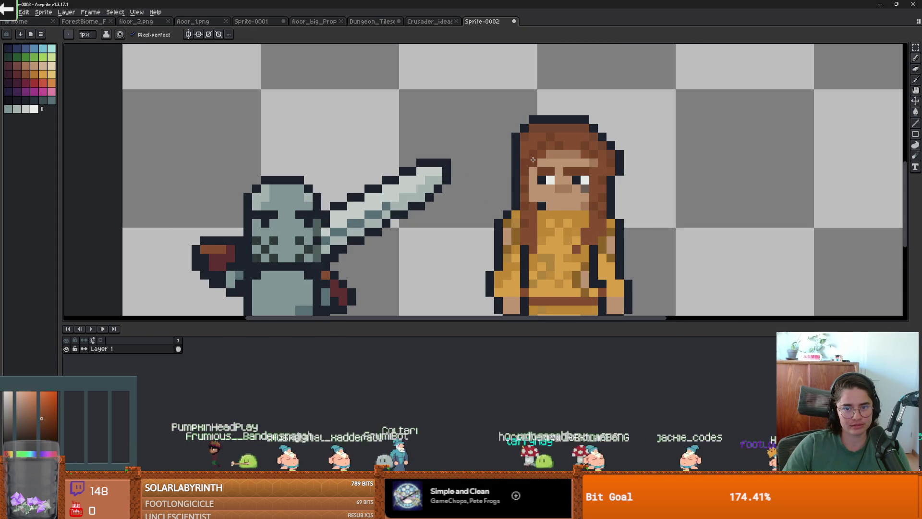
pyautogui.scroll(-3, 530, 168)
pyautogui.scroll(4, 523, 160)
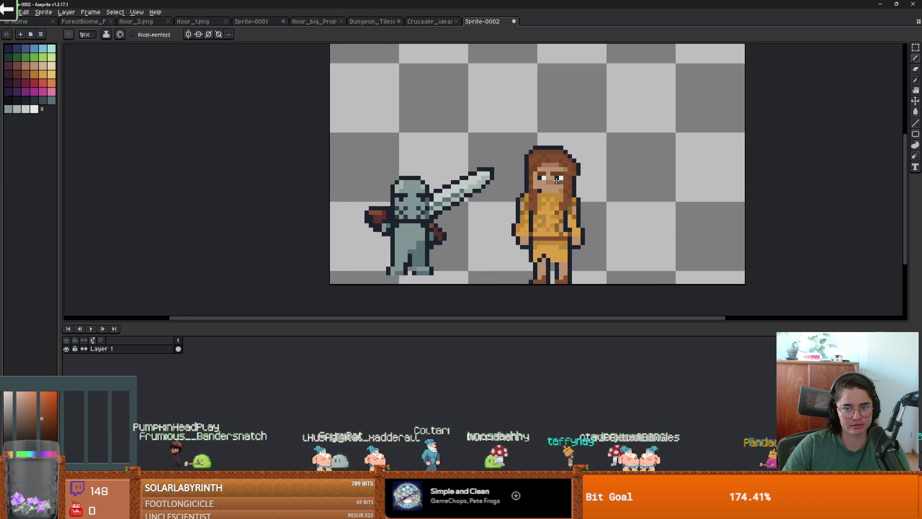
pyautogui.scroll(-3, 521, 161)
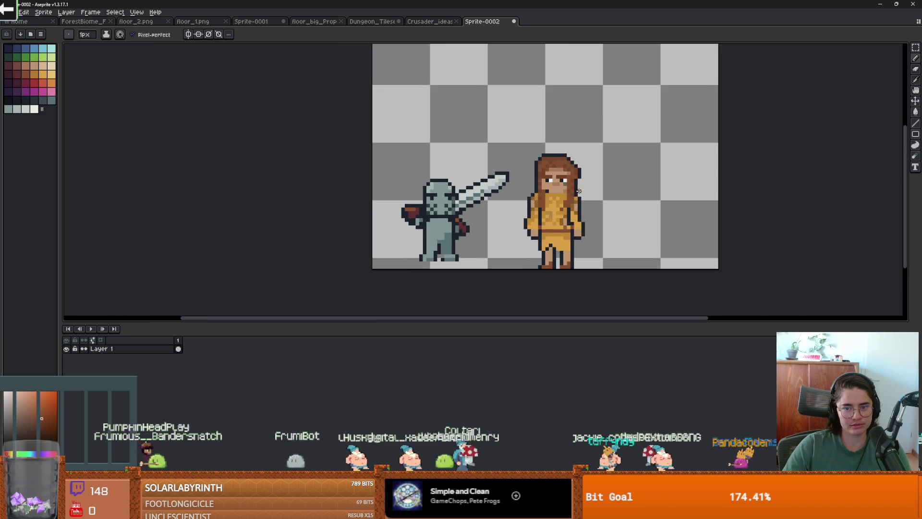
# Step: Widen the left eye with two white pixels beside the pupil and a dark pixel below
pyautogui.moveTo(569, 188); pyautogui.dragTo(430, 188)
pyautogui.scroll(2, 429, 189)
pyautogui.scroll(1, 413, 163)
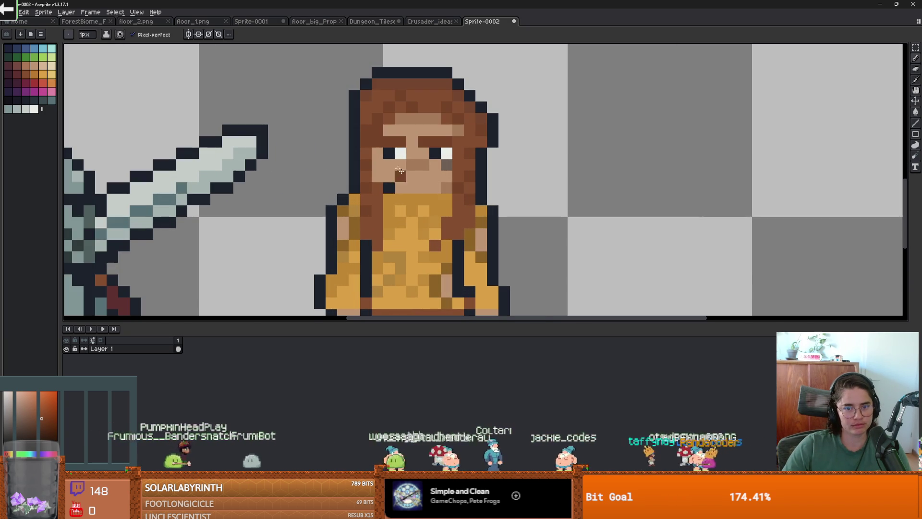
pyautogui.keyDown('alt'); pyautogui.click(447, 153); pyautogui.keyUp('alt')
pyautogui.click(401, 164)
pyautogui.click(401, 153)
pyautogui.keyDown('alt'); pyautogui.click(389, 152); pyautogui.keyUp('alt')
pyautogui.click(389, 164)
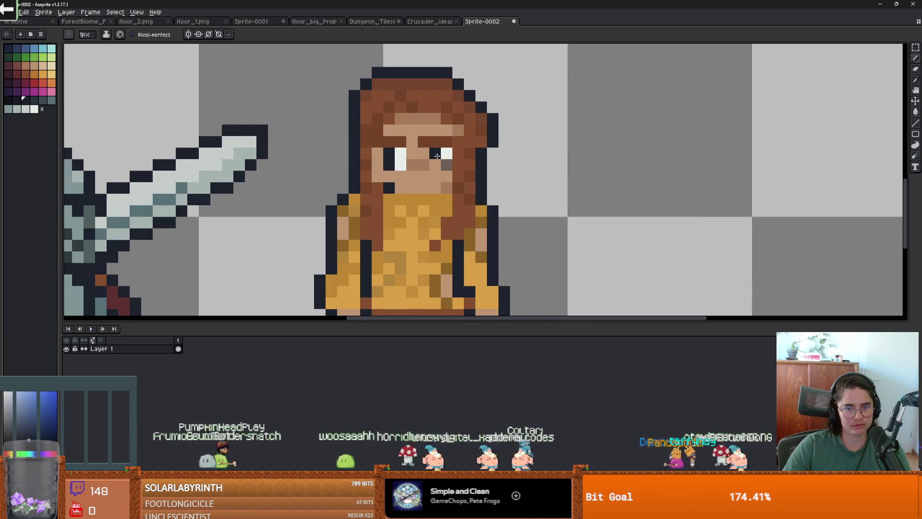
# Step: Zoom in and out to review the finished faces, returning to the pencil tool
pyautogui.scroll(-3, 496, 187)
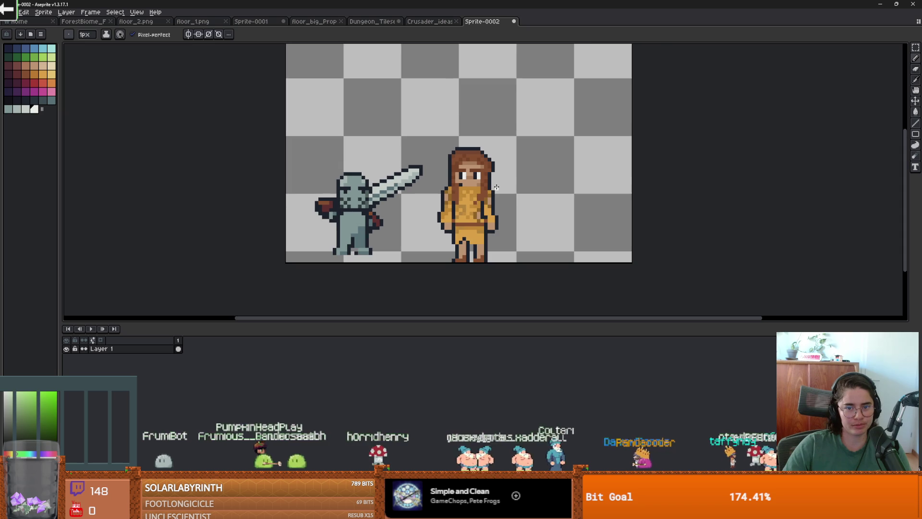
pyautogui.press('v')
pyautogui.press('b')
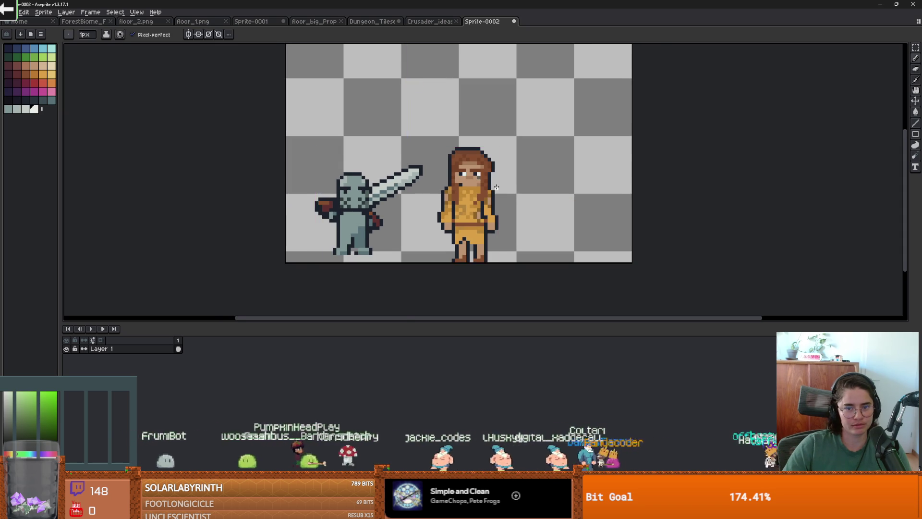
pyautogui.scroll(3, 461, 173)
pyautogui.press('b')
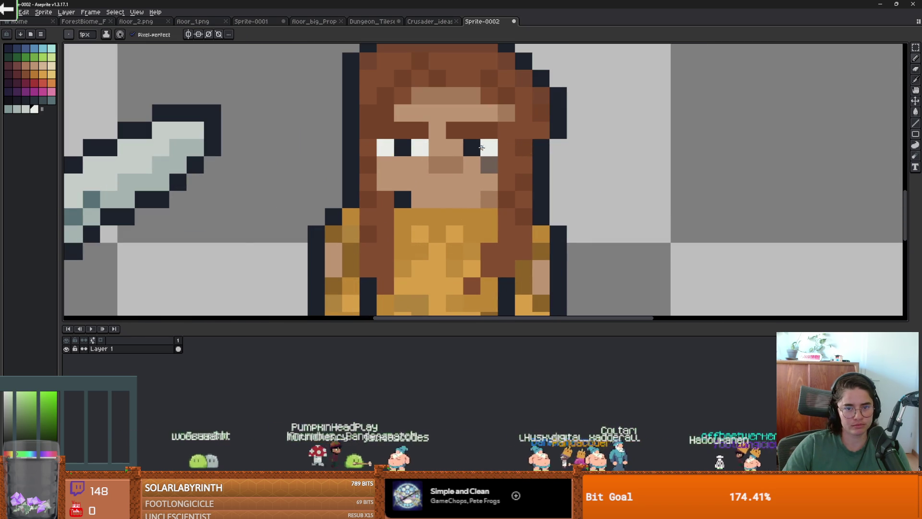
pyautogui.scroll(-3, 562, 195)
pyautogui.scroll(-1, 570, 199)
pyautogui.scroll(1, 567, 198)
pyautogui.scroll(-1, 560, 195)
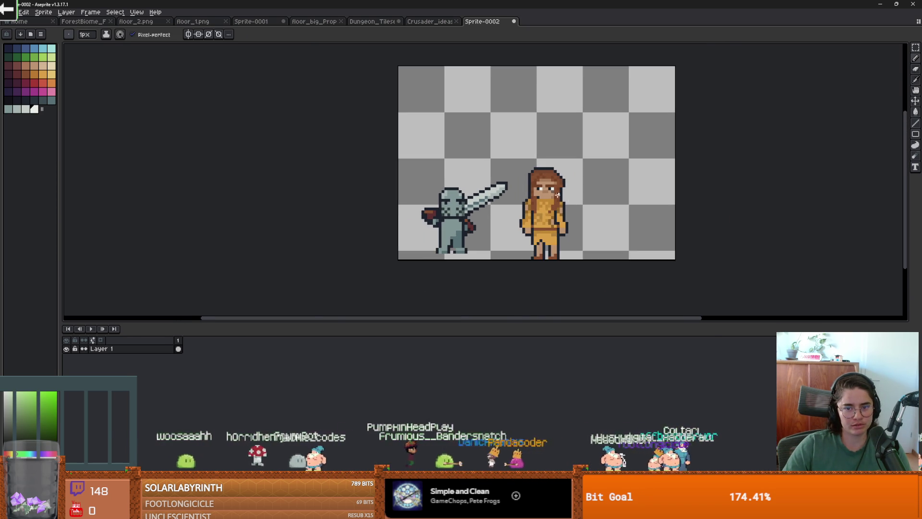
pyautogui.scroll(2, 559, 195)
pyautogui.scroll(1, 552, 195)
pyautogui.scroll(-2, 539, 195)
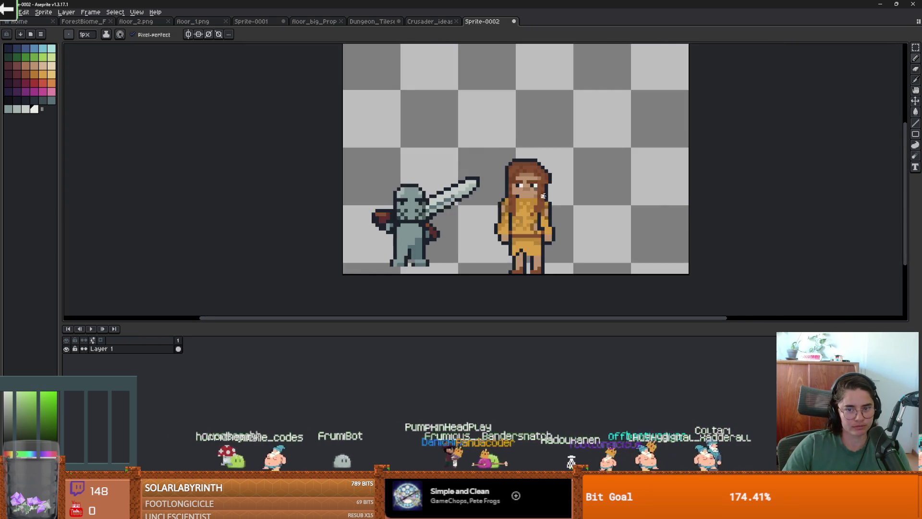
pyautogui.scroll(-2, 545, 195)
pyautogui.scroll(1, 504, 203)
pyautogui.scroll(1, 502, 205)
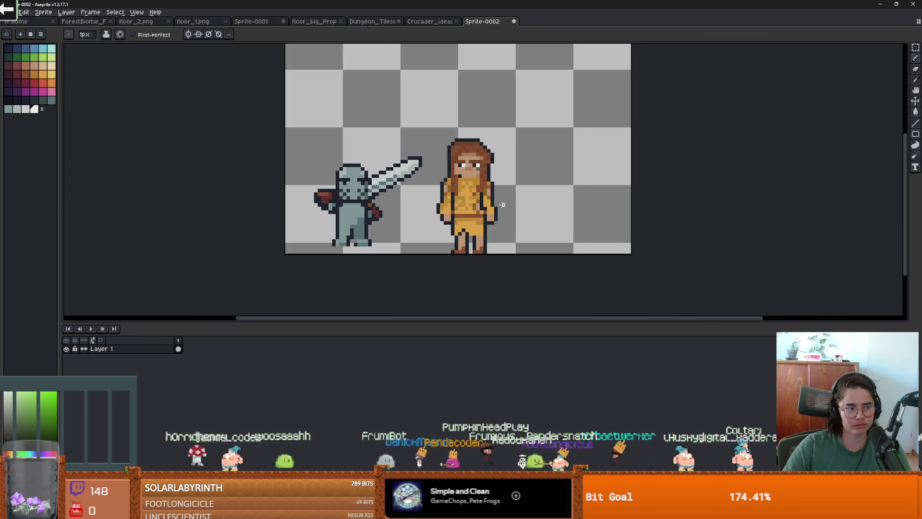
pyautogui.scroll(1, 484, 199)
pyautogui.scroll(1, 485, 198)
pyautogui.scroll(-1, 485, 198)
pyautogui.scroll(1, 497, 201)
pyautogui.scroll(-1, 498, 200)
pyautogui.scroll(1, 497, 201)
pyautogui.scroll(-1, 498, 201)
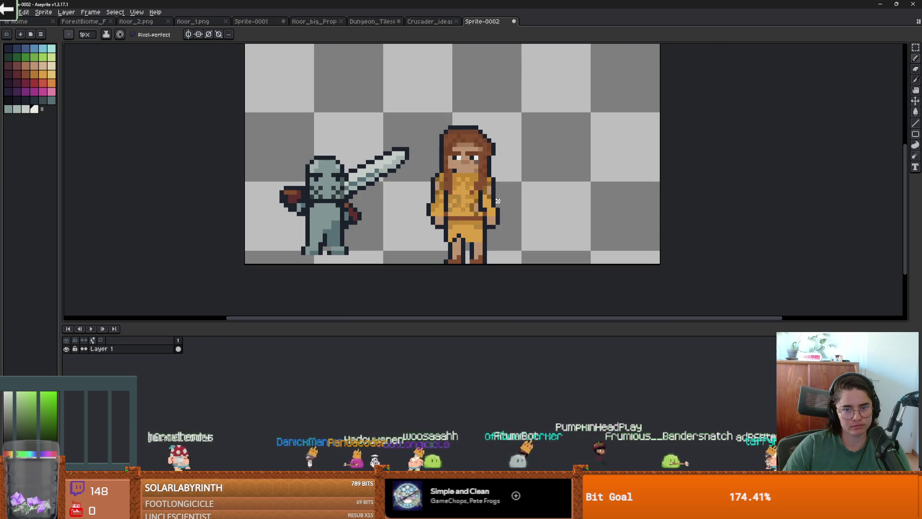
pyautogui.scroll(-1, 497, 201)
# Step: Duplicate the woman sprite with a rectangular selection and place the copy beside her
pyautogui.press('m')
pyautogui.moveTo(514, 125)
pyautogui.mouseDown()
pyautogui.moveTo(449, 191)
pyautogui.moveTo(433, 254)
pyautogui.mouseUp()
pyautogui.moveTo(470, 235); pyautogui.dragTo(549, 235)
pyautogui.click(632, 205)
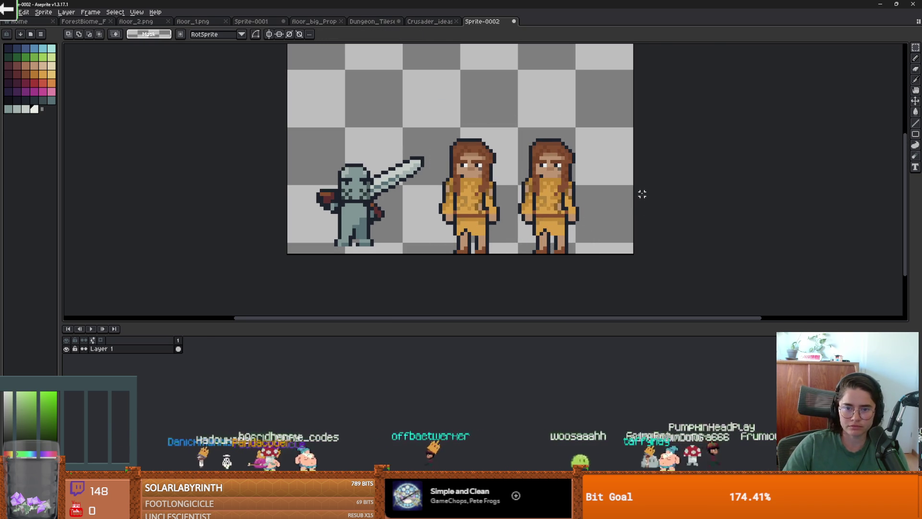
pyautogui.scroll(1, 455, 175)
pyautogui.moveTo(445, 91); pyautogui.dragTo(491, 207)
pyautogui.click(521, 186)
# Step: Sample the face's skin tone and paint over the right girl's left eye
pyautogui.hscroll(2, 499, 212)
pyautogui.scroll(2, 473, 186)
pyautogui.scroll(-1, 473, 186)
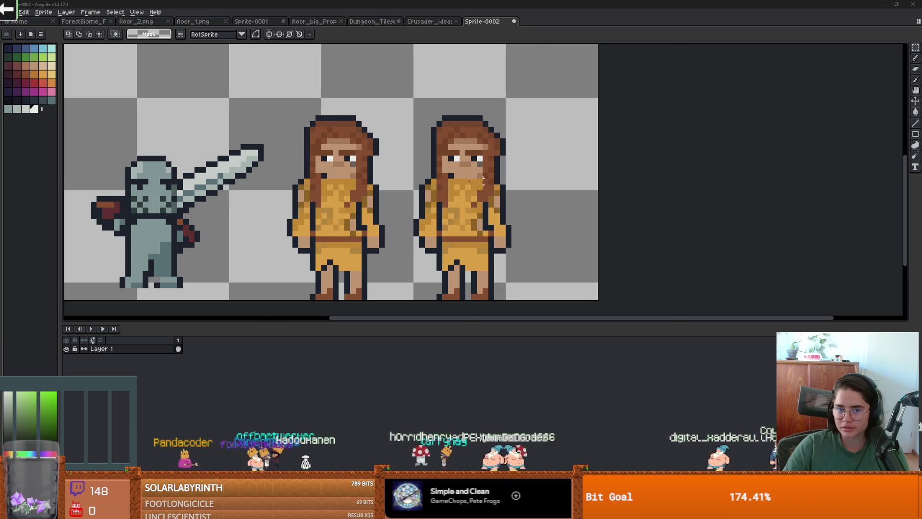
pyautogui.hscroll(-1, 446, 176)
pyautogui.scroll(1, 323, 173)
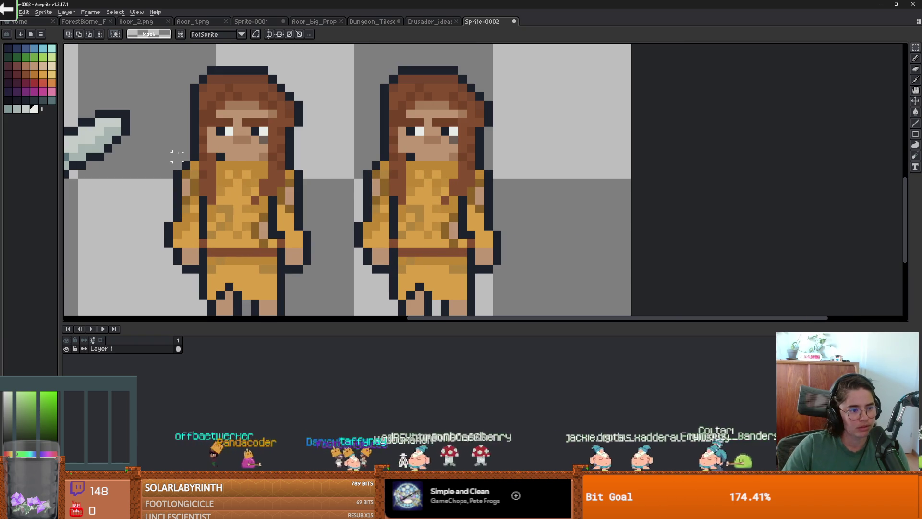
pyautogui.scroll(-3, 181, 178)
pyautogui.scroll(1, 269, 163)
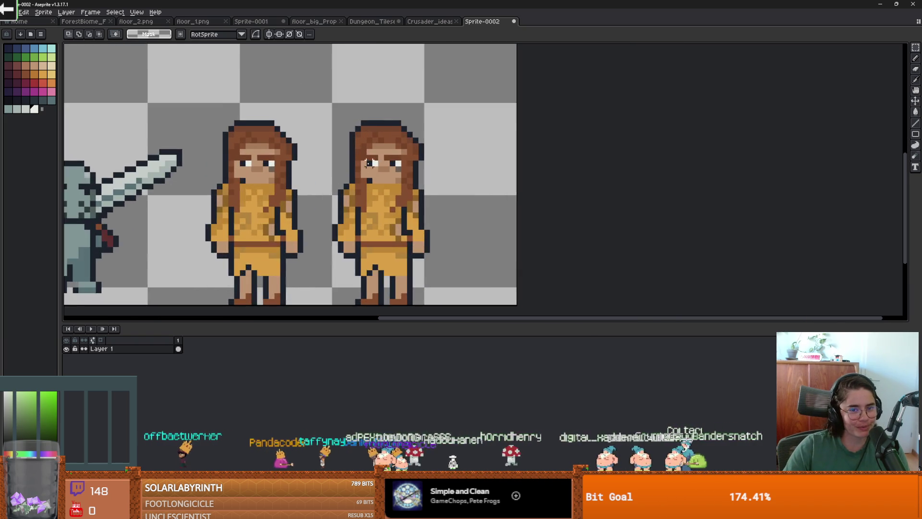
pyautogui.scroll(1, 379, 182)
pyautogui.keyDown('alt'); pyautogui.click(369, 157); pyautogui.keyUp('alt')
pyautogui.press('b')
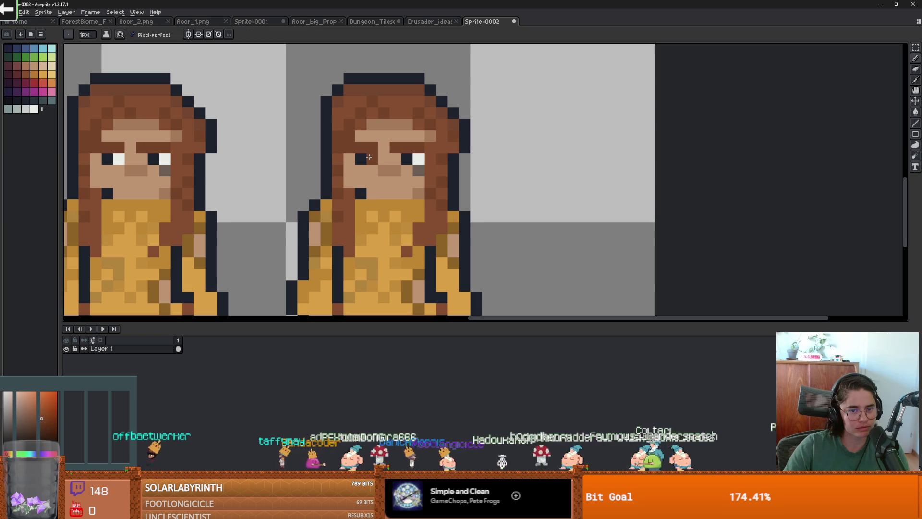
pyautogui.keyDown('alt'); pyautogui.click(381, 162); pyautogui.keyUp('alt')
pyautogui.moveTo(374, 159); pyautogui.dragTo(352, 158)
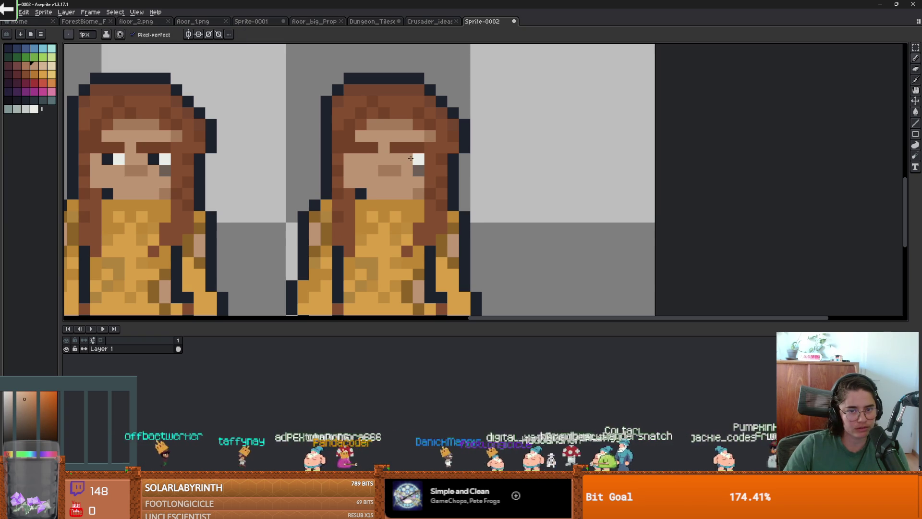
# Step: Pick the shirt's yellow from the sprite as the drawing colour
pyautogui.scroll(-1, 375, 164)
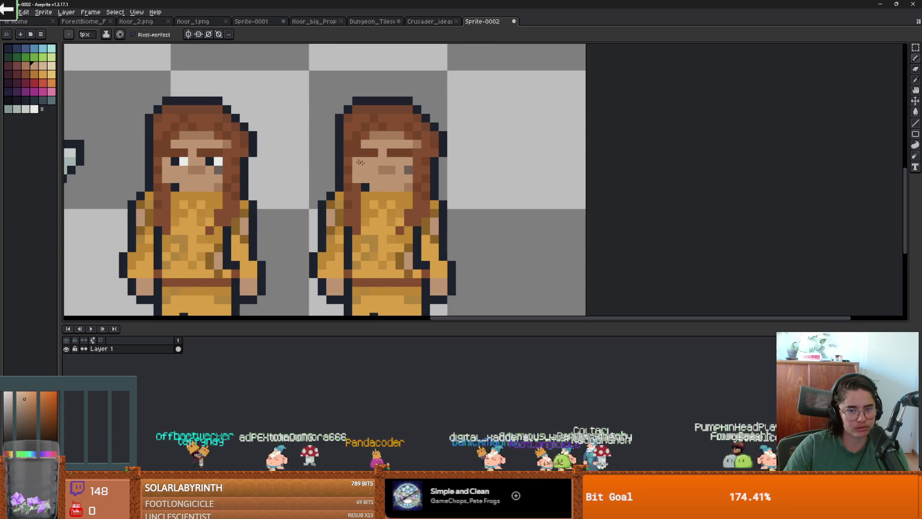
pyautogui.scroll(-3, 357, 160)
pyautogui.scroll(4, 330, 211)
pyautogui.keyDown('alt'); pyautogui.click(326, 216); pyautogui.keyUp('alt')
pyautogui.scroll(-2, 358, 230)
pyautogui.scroll(1, 306, 203)
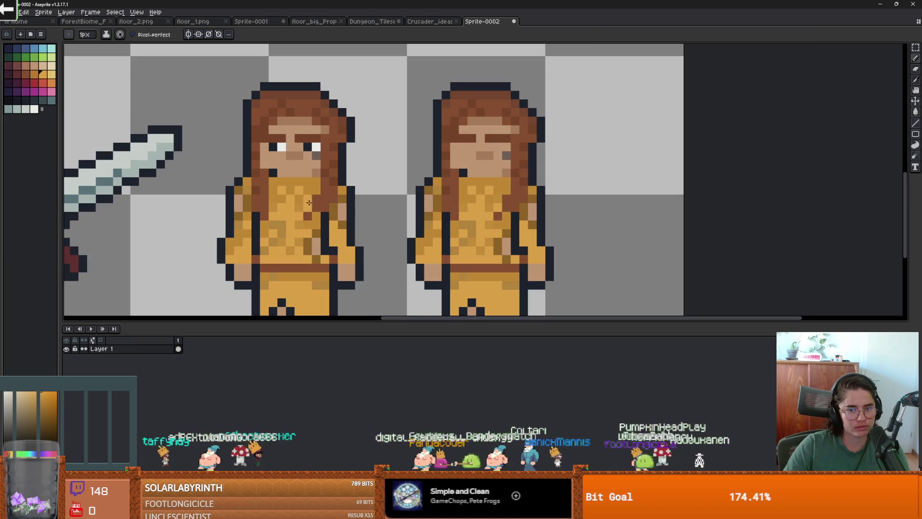
pyautogui.hscroll(2, 361, 167)
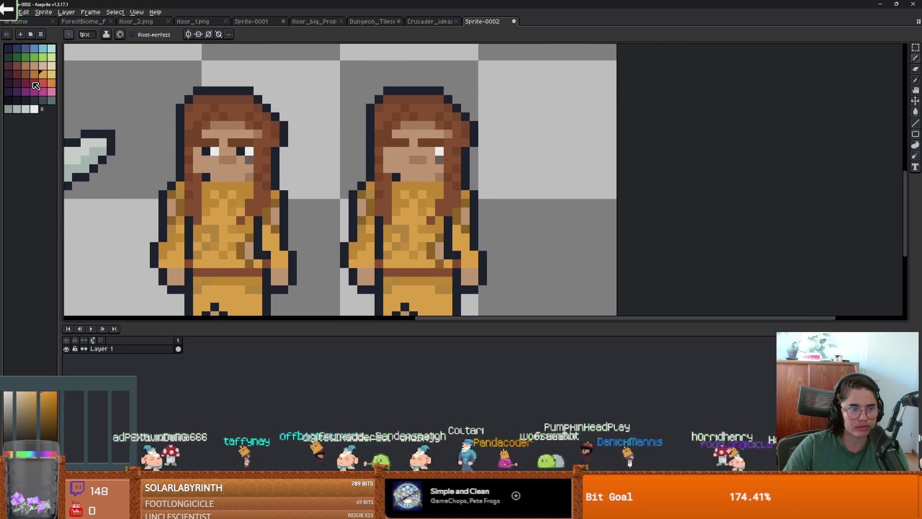
# Step: Paint the right girl's hair maroon with a 2-pixel pencil
pyautogui.click(34, 84)
pyautogui.press('+')
pyautogui.click(373, 120)
pyautogui.press('[')
pyautogui.moveTo(371, 120)
pyautogui.mouseDown()
pyautogui.moveTo(376, 153)
pyautogui.moveTo(442, 117)
pyautogui.moveTo(455, 144)
pyautogui.mouseUp()
# Step: Extend the maroon hood down around her neck to the shoulders
pyautogui.scroll(1, 438, 144)
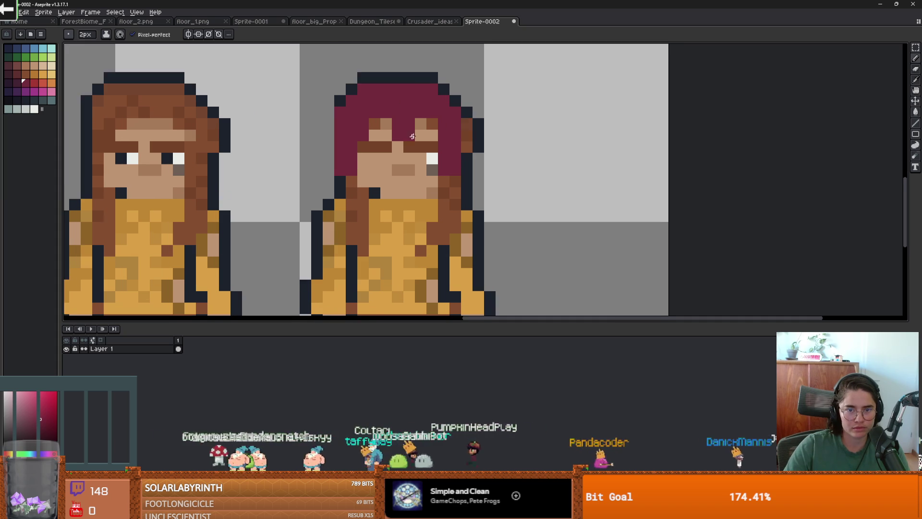
pyautogui.press('e')
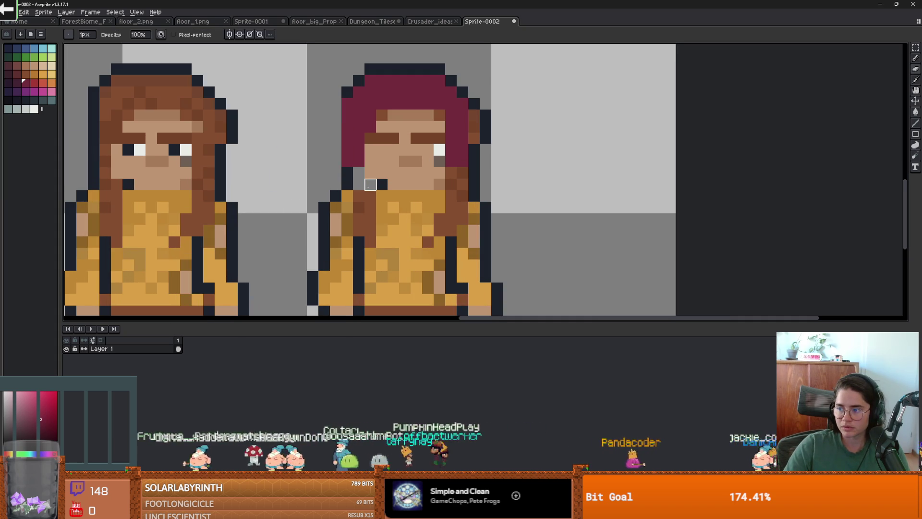
pyautogui.press('b')
pyautogui.moveTo(359, 153)
pyautogui.mouseDown()
pyautogui.moveTo(376, 191)
pyautogui.moveTo(417, 205)
pyautogui.moveTo(454, 173)
pyautogui.moveTo(449, 214)
pyautogui.mouseUp()
pyautogui.scroll(-1, 449, 214)
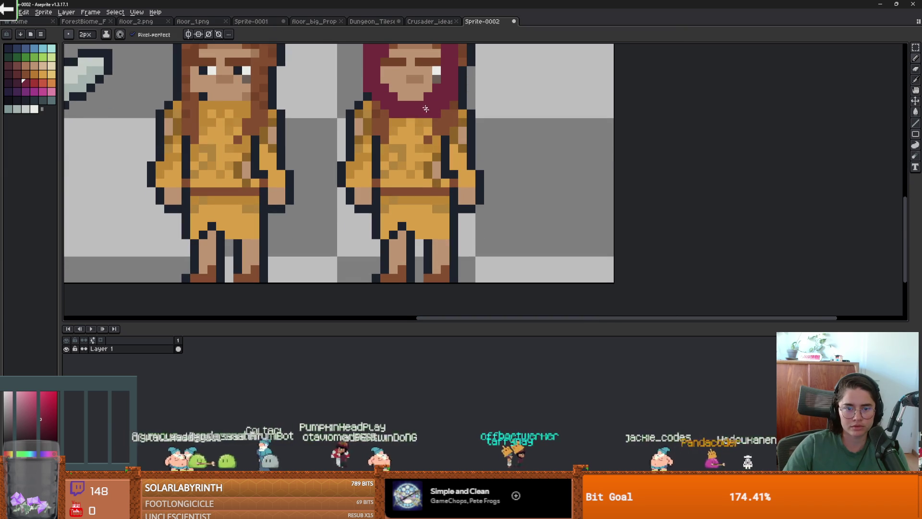
# Step: Choose blue as the colour with the paint bucket fill tool
pyautogui.click(35, 48)
pyautogui.press('g')
pyautogui.scroll(-2, 402, 139)
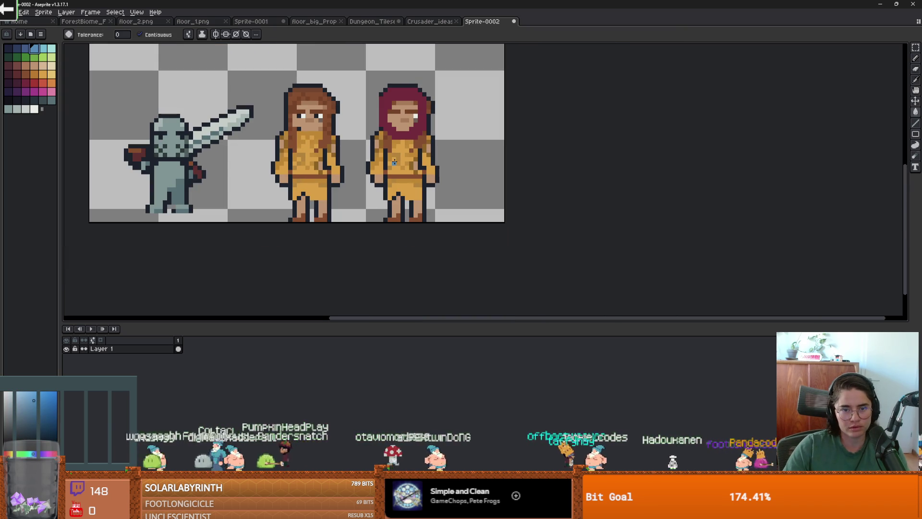
# Step: Marquee the right-hand girl and bucket-fill each yellow dress shade with matching blue shades
pyautogui.press('m')
pyautogui.moveTo(449, 69); pyautogui.dragTo(356, 223)
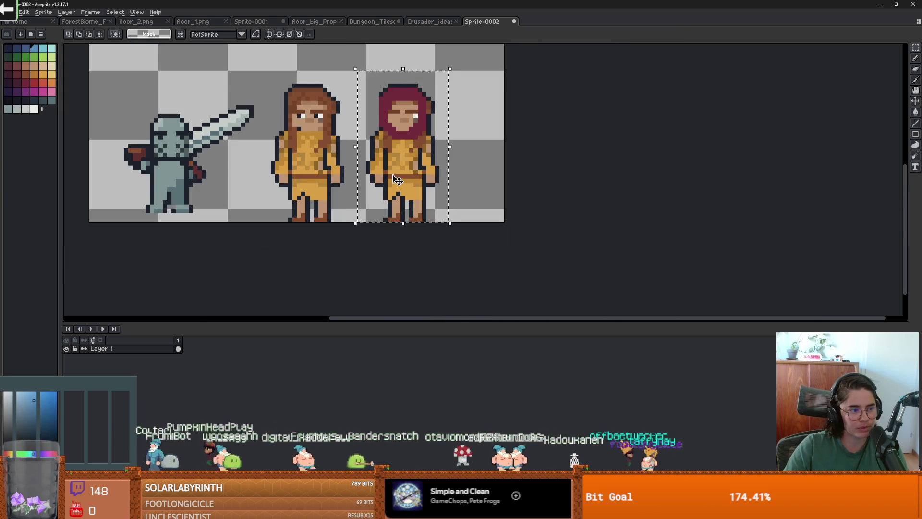
pyautogui.scroll(2, 408, 166)
pyautogui.press('g')
pyautogui.click(410, 163)
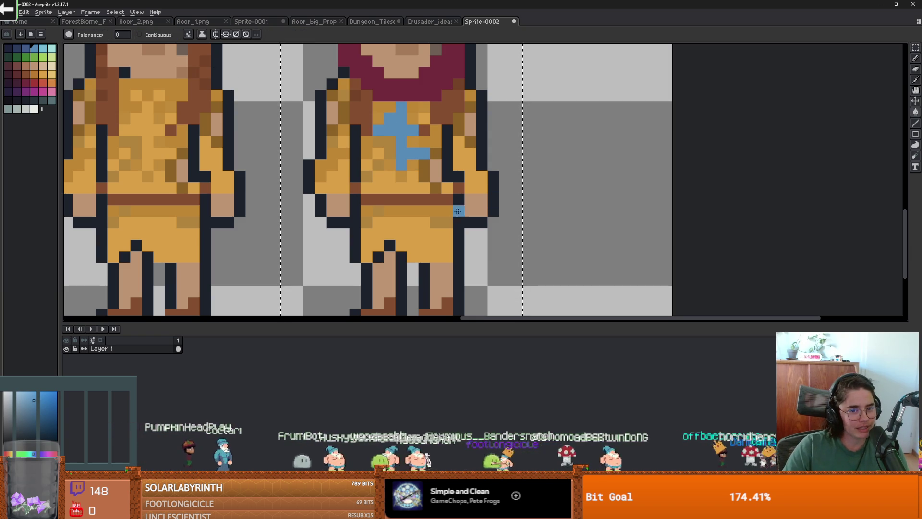
pyautogui.click(424, 222)
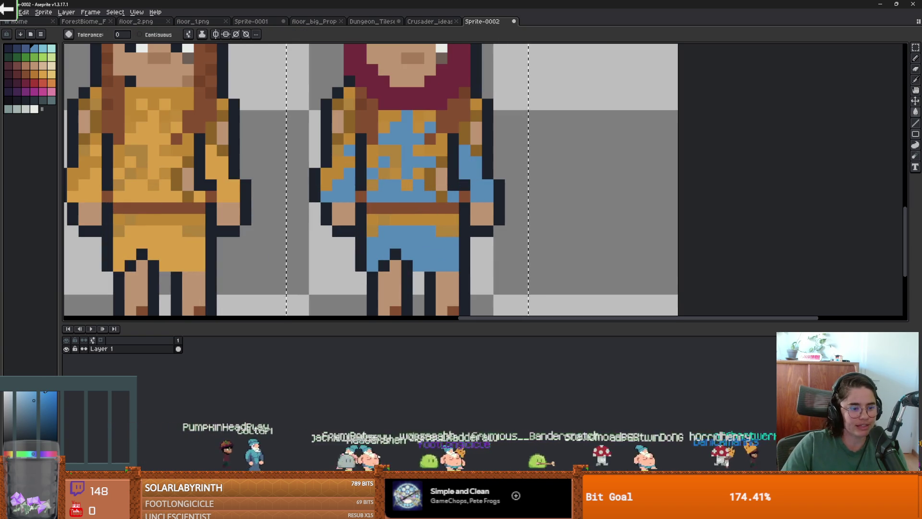
pyautogui.click(373, 156)
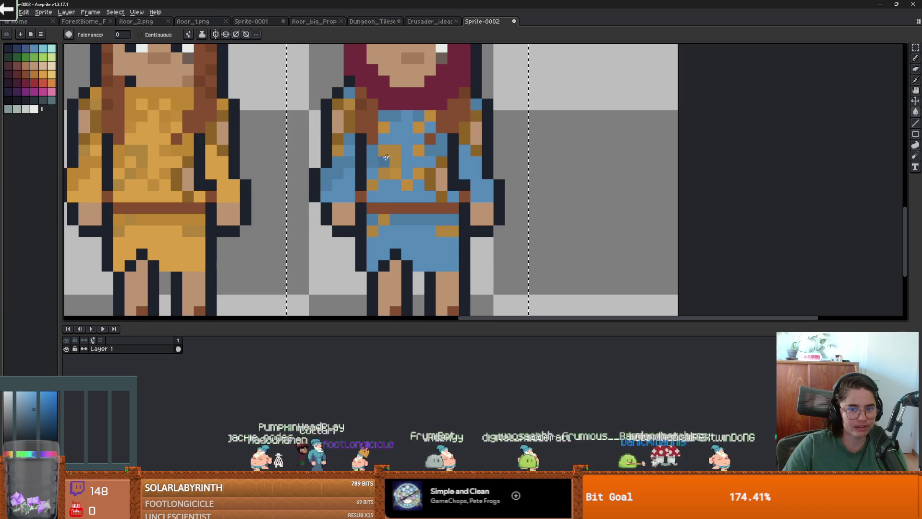
pyautogui.click(381, 161)
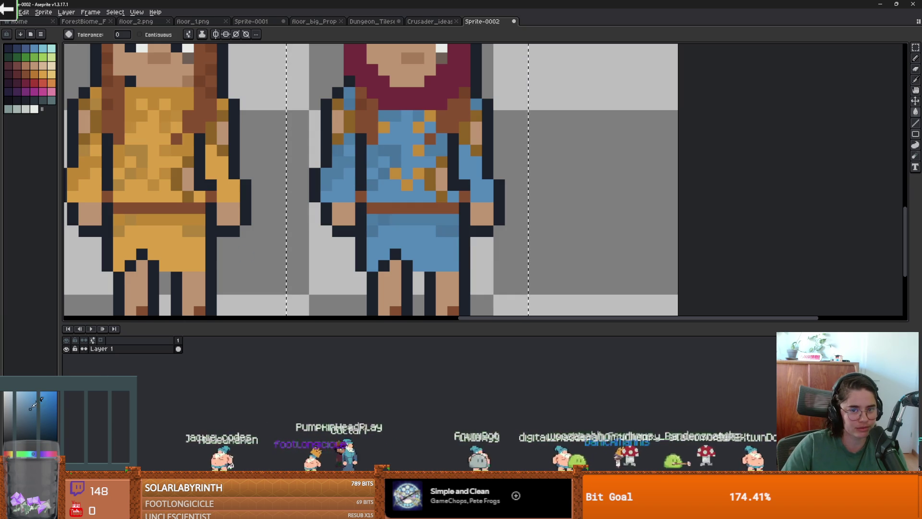
pyautogui.click(415, 153)
# Step: Sample blue dress shades and the skin tone from the canvas, undoing a stray skin pixel
pyautogui.scroll(-3, 414, 152)
pyautogui.scroll(3, 421, 199)
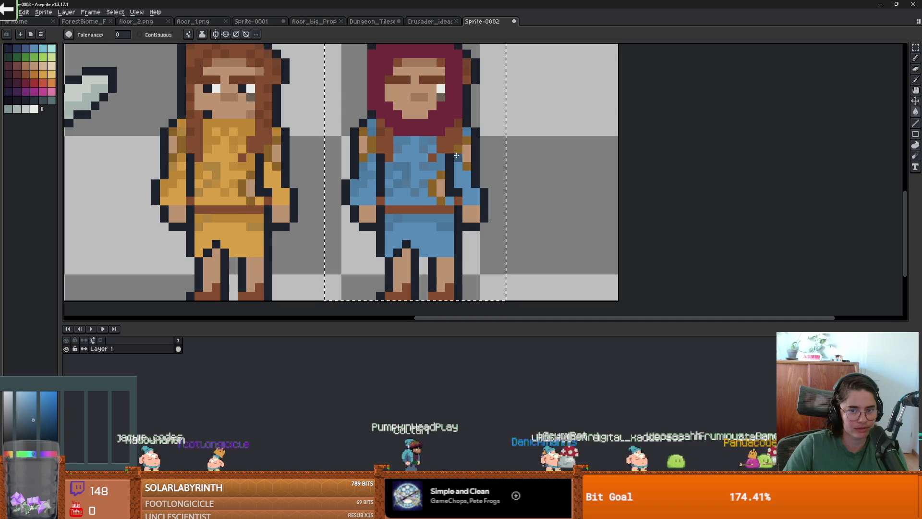
pyautogui.scroll(-2, 469, 216)
pyautogui.scroll(3, 466, 212)
pyautogui.press('alt')
pyautogui.keyDown('alt'); pyautogui.click(461, 194); pyautogui.keyUp('alt')
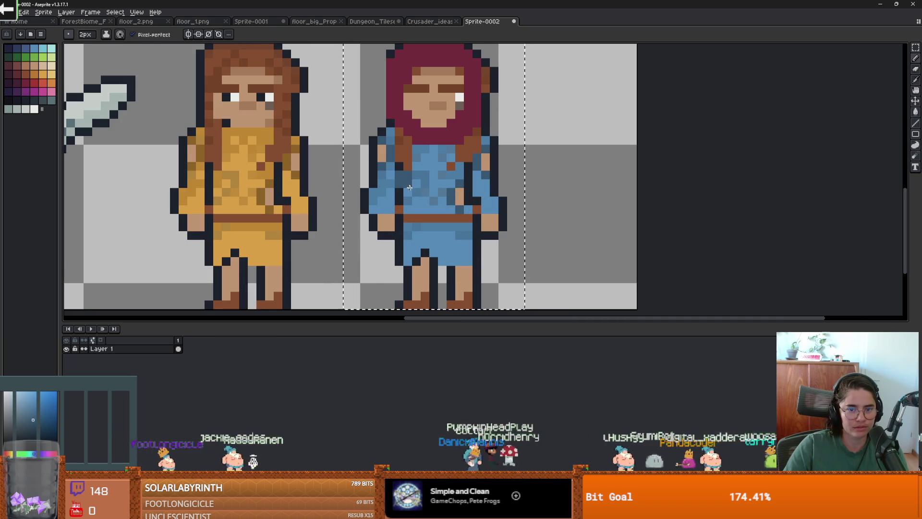
pyautogui.keyDown('alt'); pyautogui.click(458, 197); pyautogui.keyUp('alt')
pyautogui.click(412, 193)
pyautogui.hotkey('ctrl', 'z')
pyautogui.keyDown('alt'); pyautogui.click(446, 187); pyautogui.keyUp('alt')
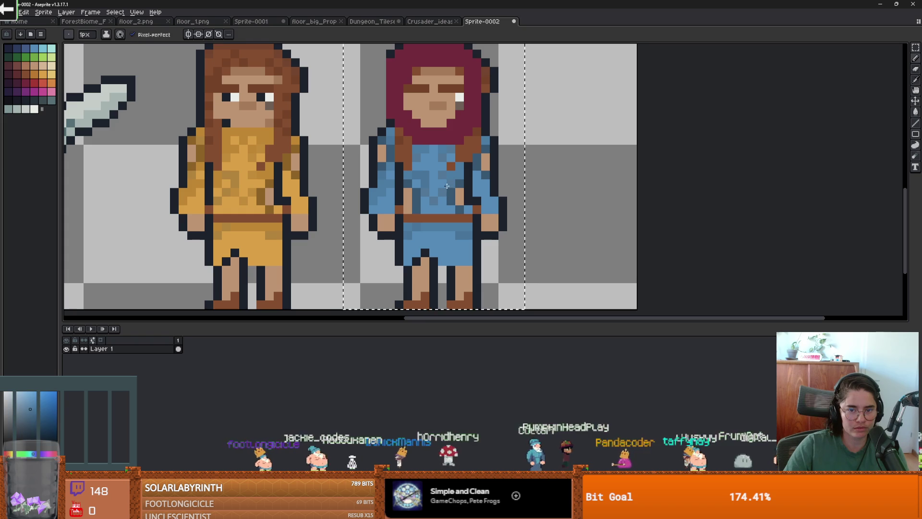
pyautogui.keyDown('alt'); pyautogui.click(459, 207); pyautogui.keyUp('alt')
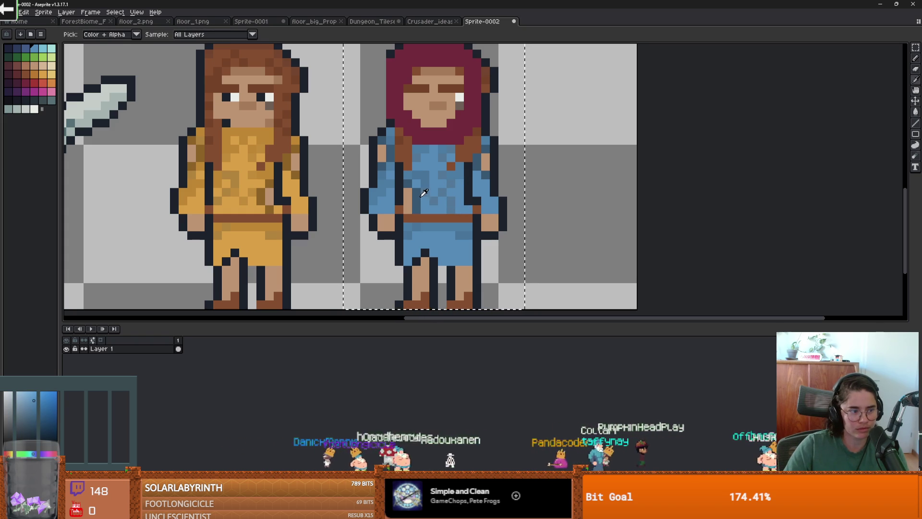
# Step: Touch up the recoloured blue dress with the eraser and pencil
pyautogui.scroll(1, 538, 139)
pyautogui.scroll(-1, 488, 191)
pyautogui.scroll(-1, 488, 191)
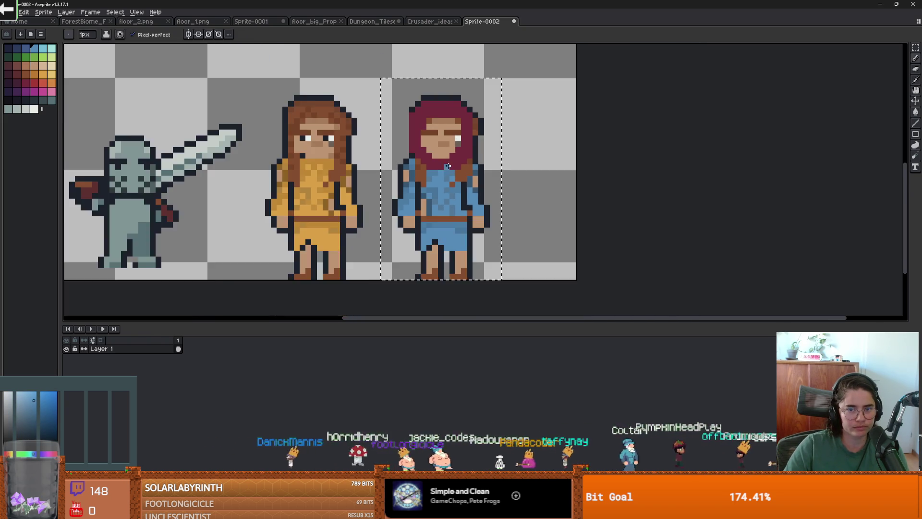
pyautogui.scroll(2, 369, 87)
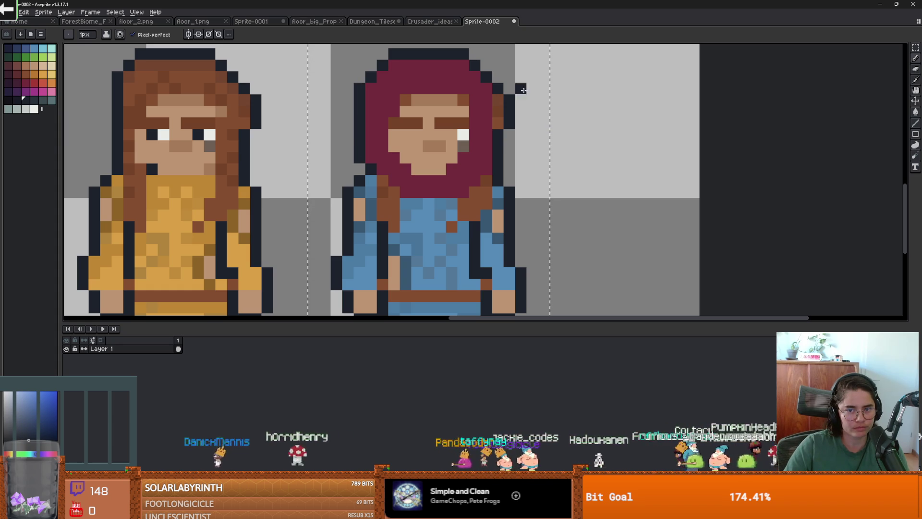
pyautogui.press('e')
pyautogui.scroll(1, 509, 112)
pyautogui.press('b')
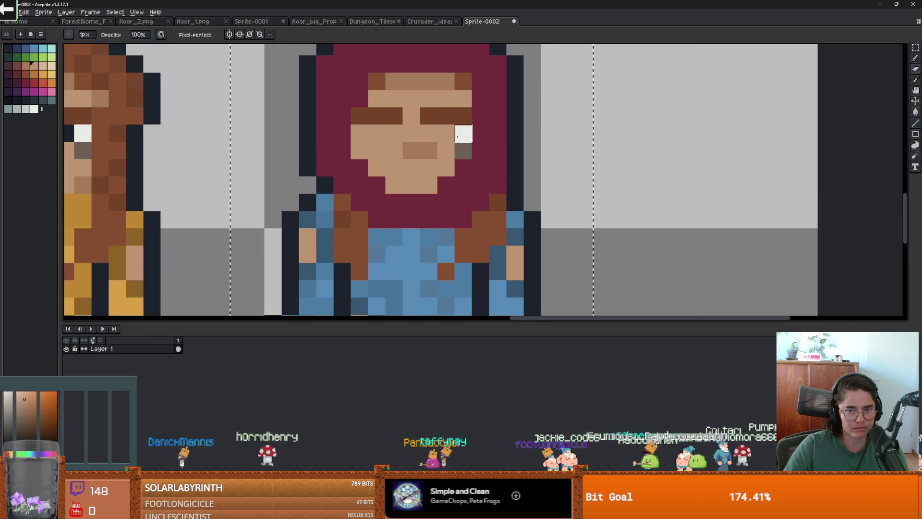
pyautogui.scroll(-2, 458, 154)
pyautogui.scroll(-2, 459, 154)
pyautogui.scroll(1, 446, 192)
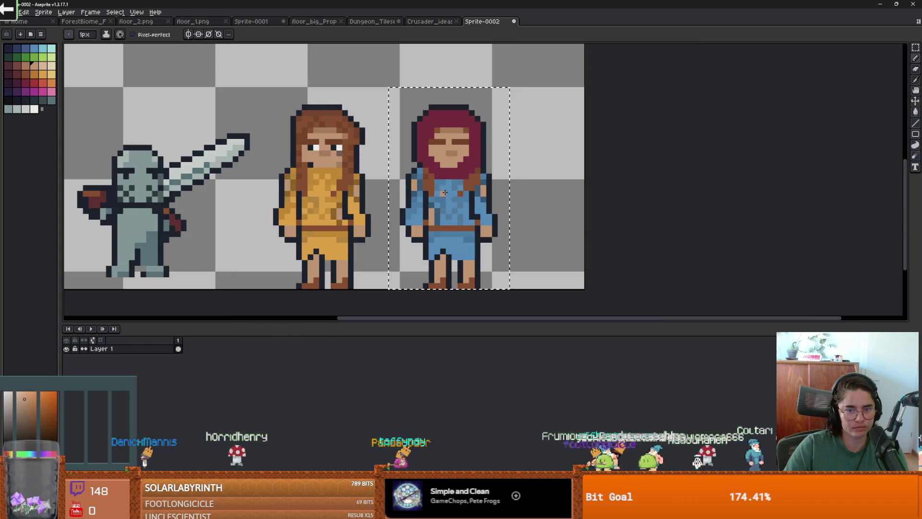
pyautogui.scroll(-2, 437, 189)
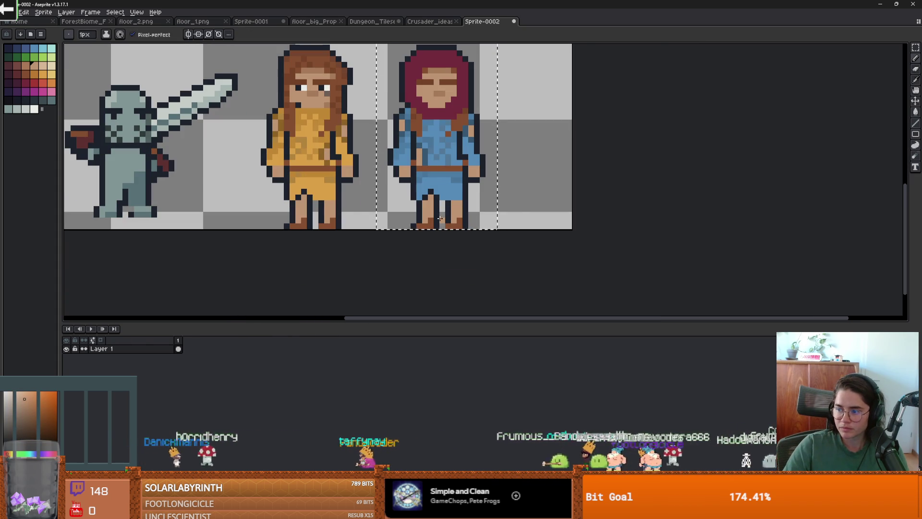
# Step: Check the History Hit peasant reference picture in the browser, then return to the sprite
pyautogui.hotkey('alt', 'Tab')
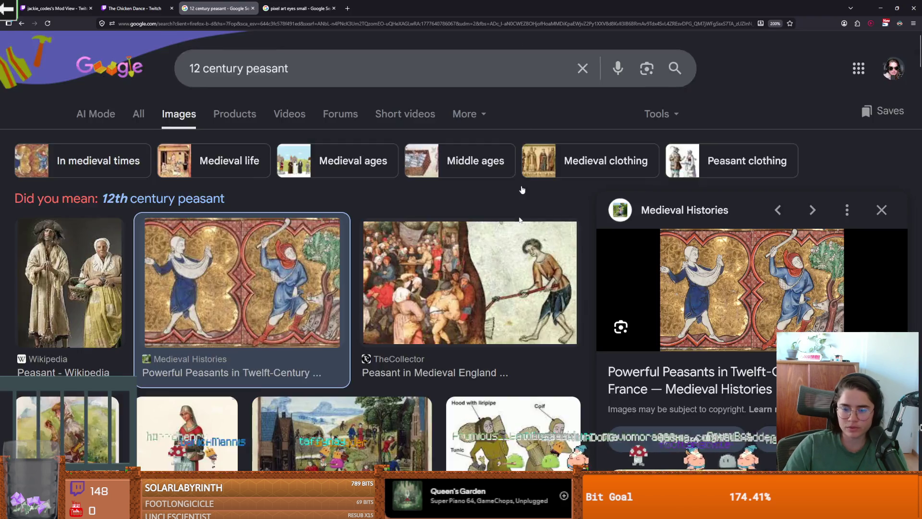
pyautogui.scroll(-4, 346, 259)
pyautogui.press('Escape')
pyautogui.click(346, 259)
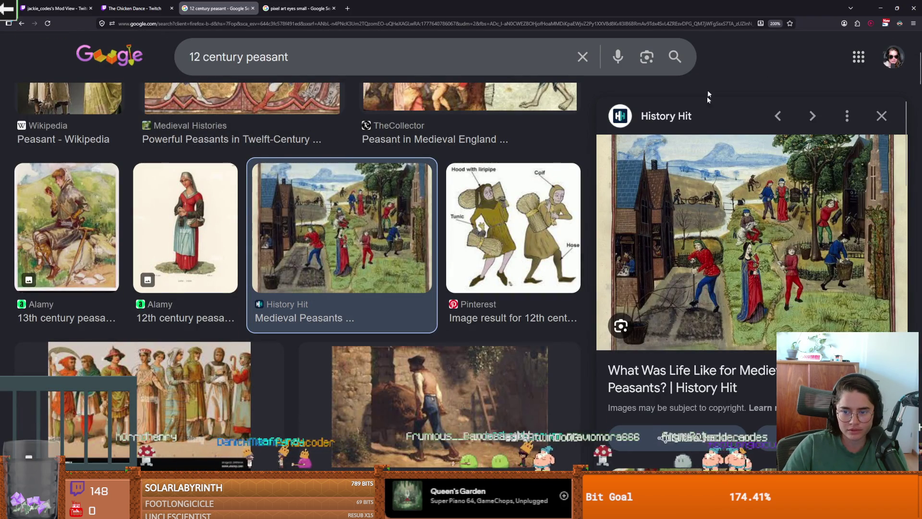
pyautogui.hotkey('alt', 'Tab')
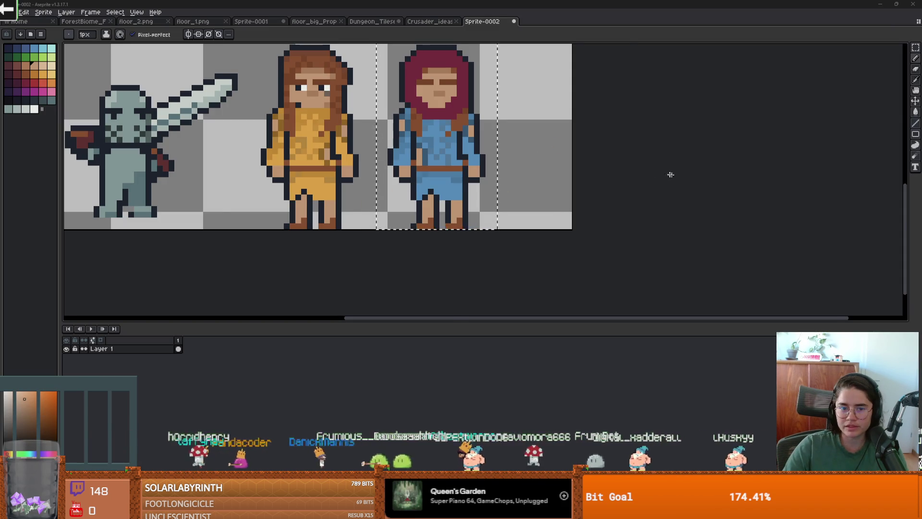
# Step: Bucket-fill both bare legs maroon with Contiguous on, undoing the fill that coloured her hands
pyautogui.scroll(3, 454, 192)
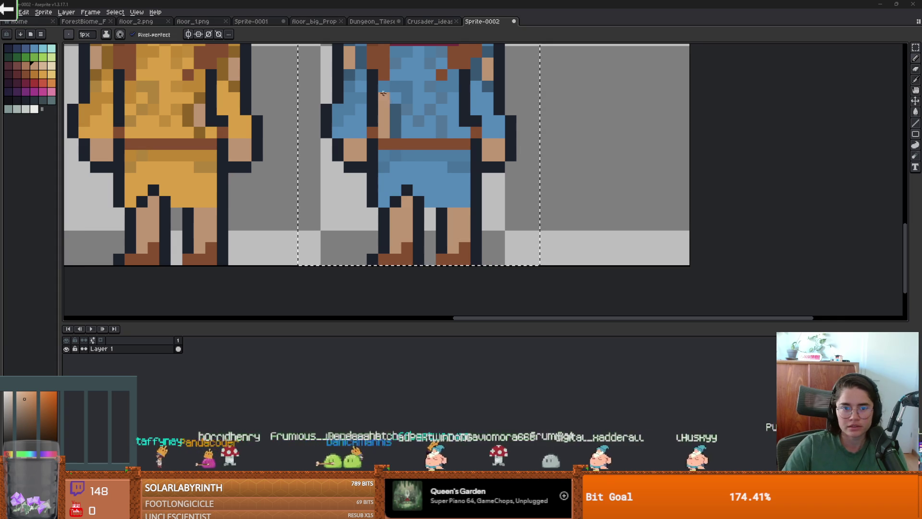
pyautogui.click(365, 166)
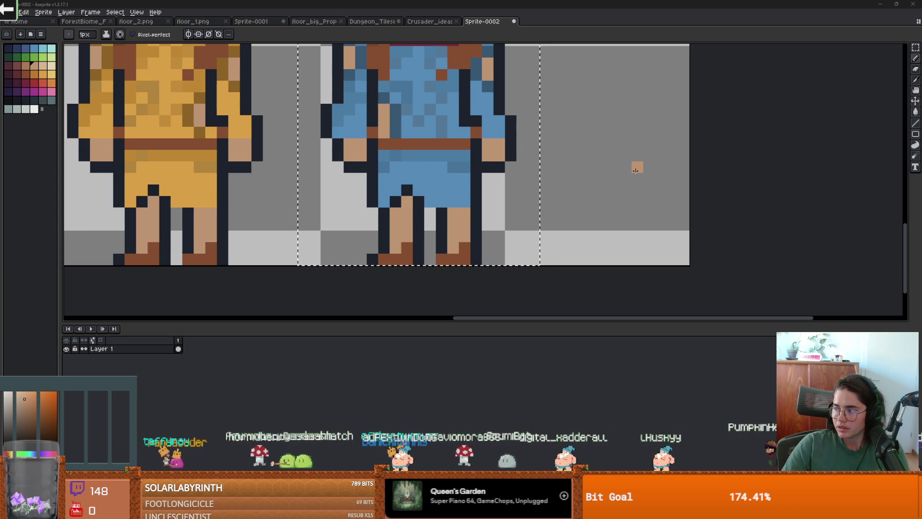
pyautogui.scroll(-2, 254, 145)
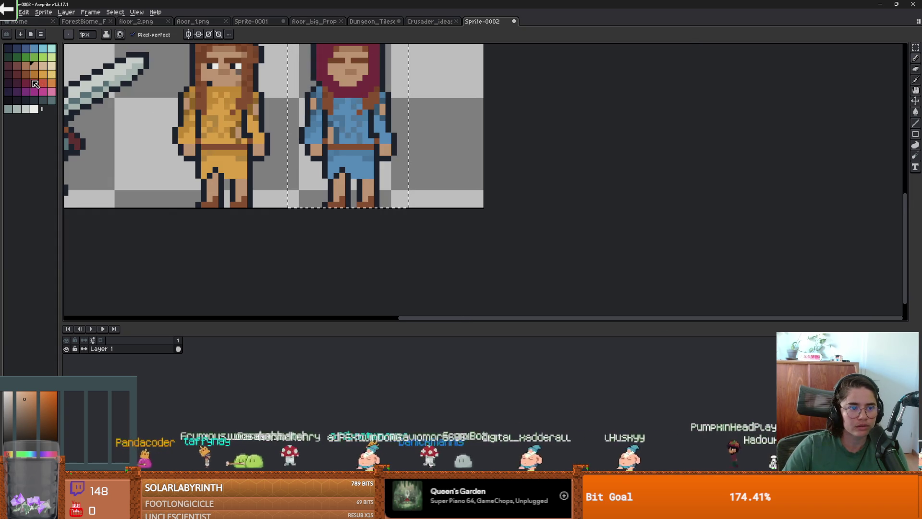
pyautogui.scroll(2, 348, 158)
pyautogui.press('g')
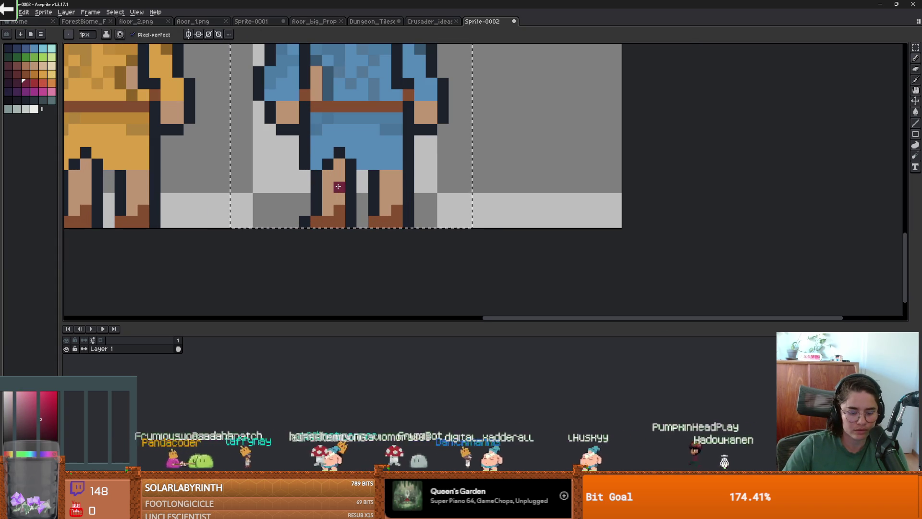
pyautogui.click(335, 187)
pyautogui.scroll(-1, 377, 179)
pyautogui.hotkey('ctrl', 'z')
pyautogui.click(154, 34)
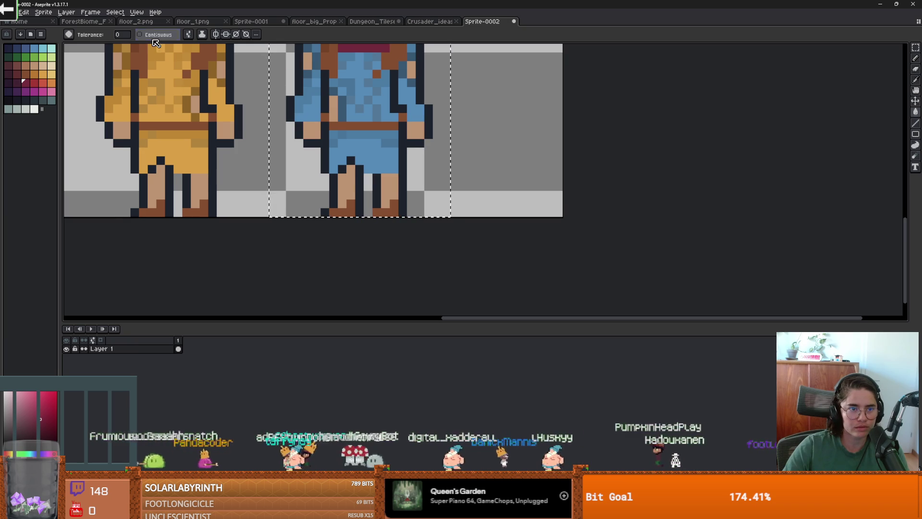
pyautogui.click(346, 192)
pyautogui.click(401, 191)
pyautogui.click(390, 190)
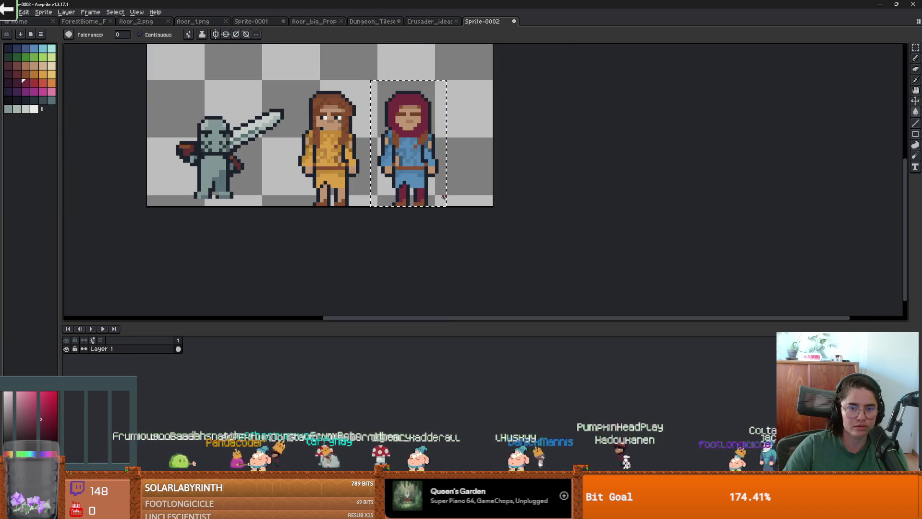
# Step: Pencil over the blue shorts in maroon, with a dark line splitting the trouser legs
pyautogui.scroll(-2, 421, 192)
pyautogui.scroll(1, 421, 192)
pyautogui.scroll(1, 367, 183)
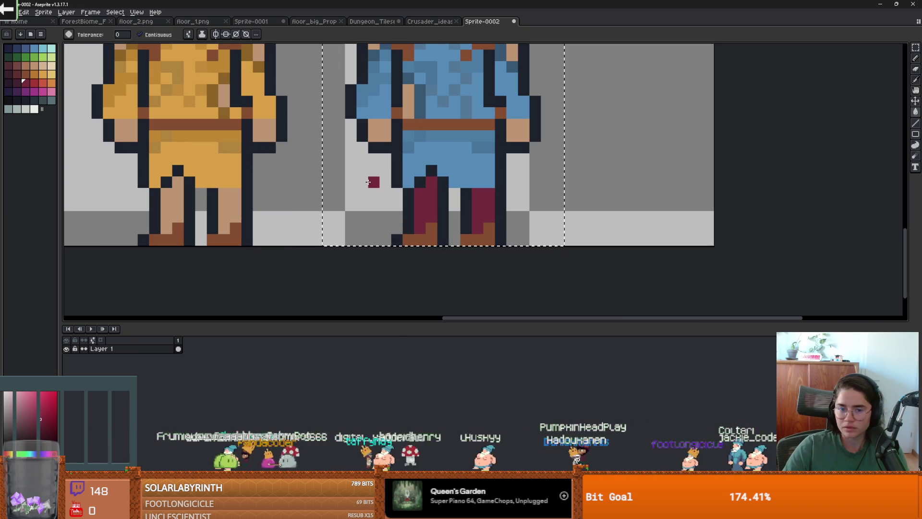
pyautogui.press('b')
pyautogui.keyDown('alt'); pyautogui.click(398, 147); pyautogui.keyUp('alt')
pyautogui.moveTo(418, 159)
pyautogui.mouseDown()
pyautogui.moveTo(460, 159)
pyautogui.moveTo(491, 146)
pyautogui.mouseUp()
pyautogui.keyDown('alt'); pyautogui.click(482, 197); pyautogui.keyUp('alt')
pyautogui.moveTo(478, 186)
pyautogui.mouseDown()
pyautogui.moveTo(478, 159)
pyautogui.moveTo(409, 182)
pyautogui.mouseUp()
pyautogui.click(489, 162)
pyautogui.moveTo(489, 162); pyautogui.dragTo(488, 185)
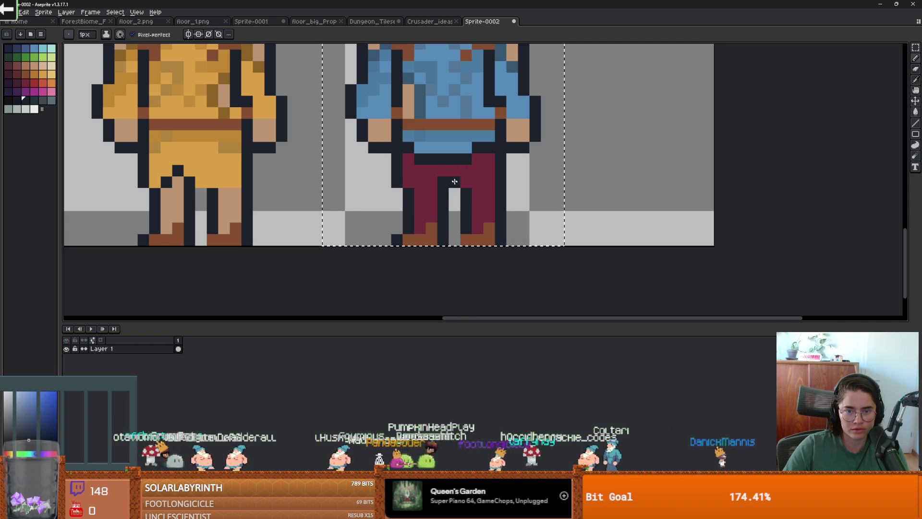
pyautogui.scroll(-3, 509, 198)
pyautogui.scroll(1, 522, 199)
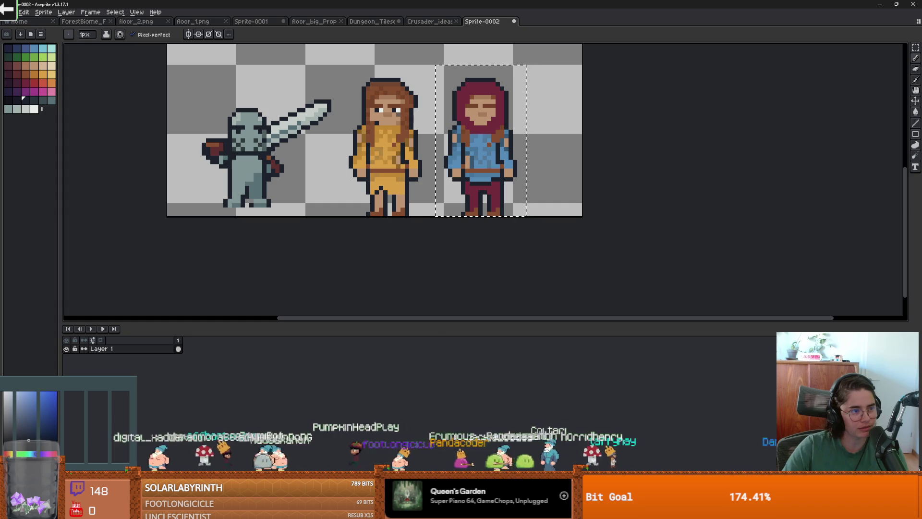
pyautogui.scroll(-2, 462, 157)
pyautogui.scroll(1, 462, 157)
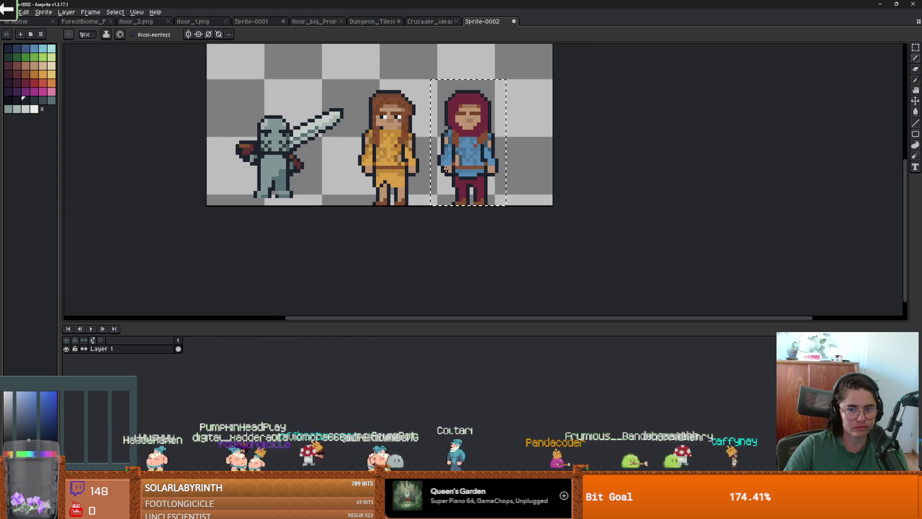
# Step: Drop the selection and erase the outline pixels beside the peasant woman's arm
pyautogui.scroll(-1, 446, 168)
pyautogui.scroll(1, 462, 164)
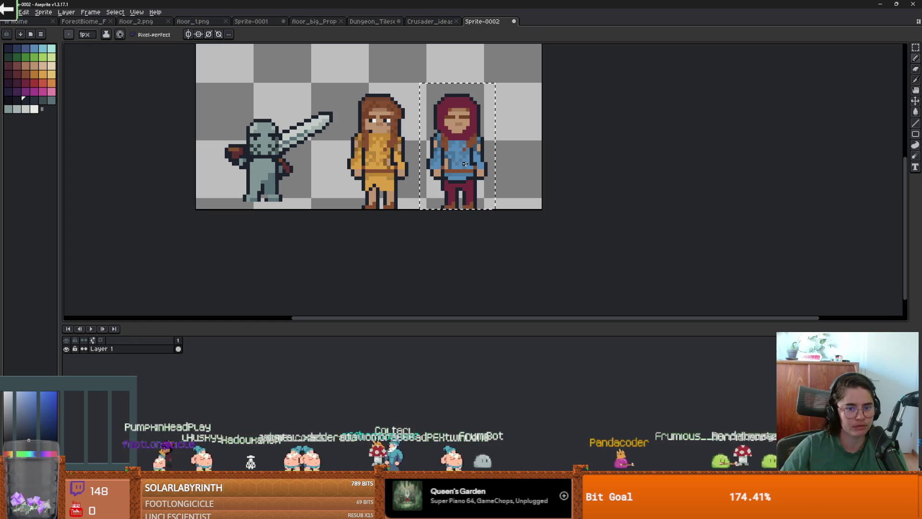
pyautogui.scroll(2, 357, 159)
pyautogui.scroll(1, 356, 159)
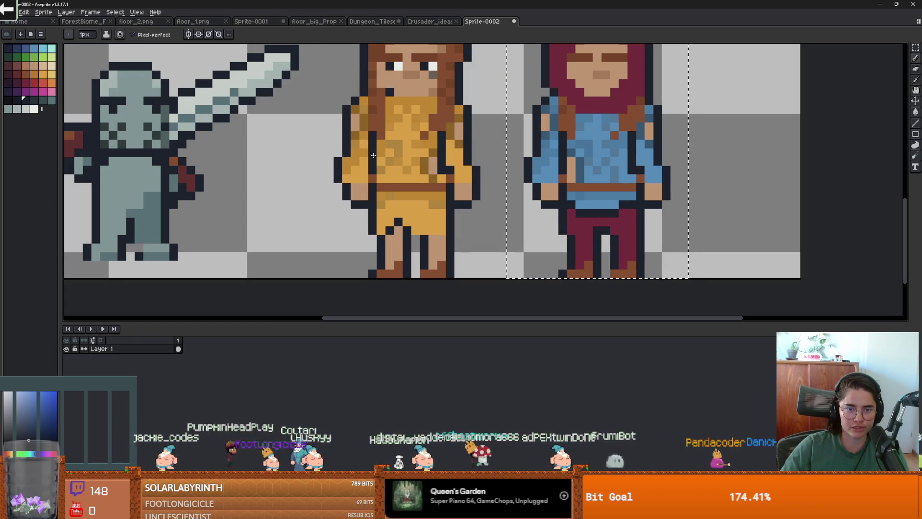
pyautogui.press('m')
pyautogui.click(450, 153)
pyautogui.press('b')
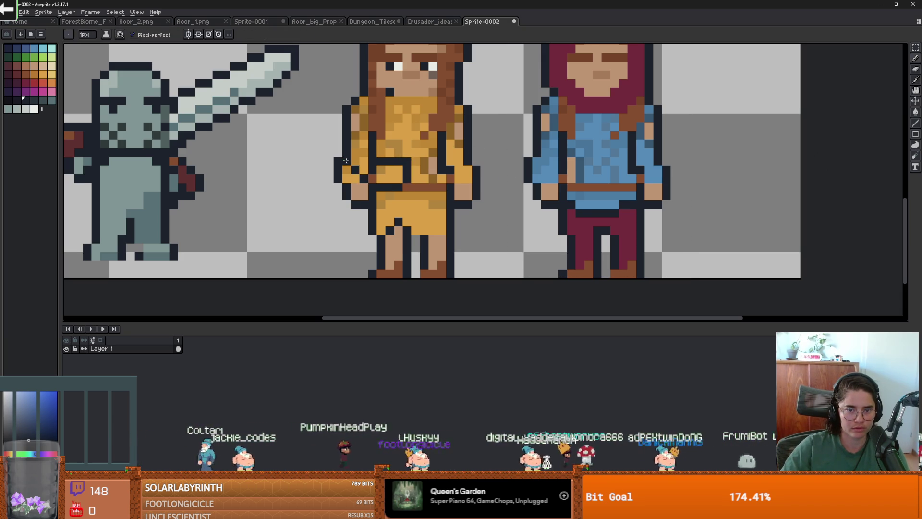
pyautogui.keyDown('alt'); pyautogui.click(358, 183); pyautogui.keyUp('alt')
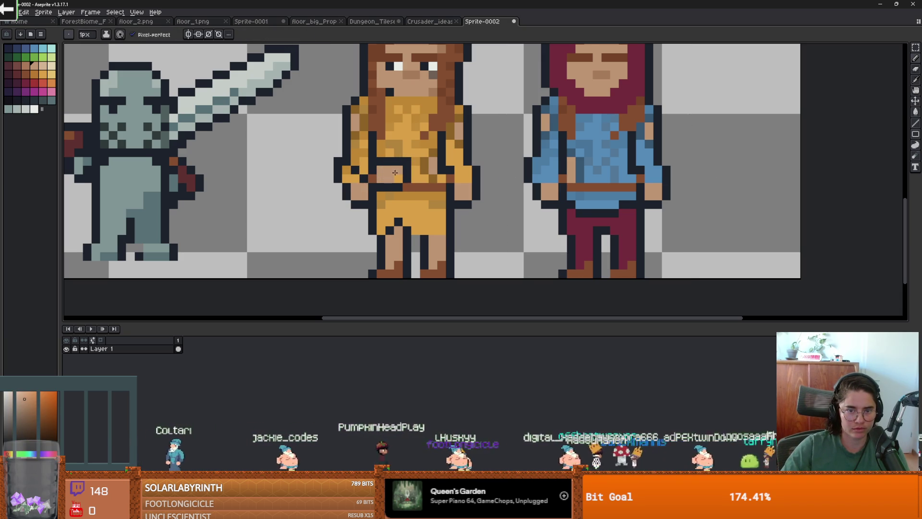
pyautogui.press('e')
pyautogui.moveTo(364, 201); pyautogui.dragTo(338, 170)
pyautogui.press('b')
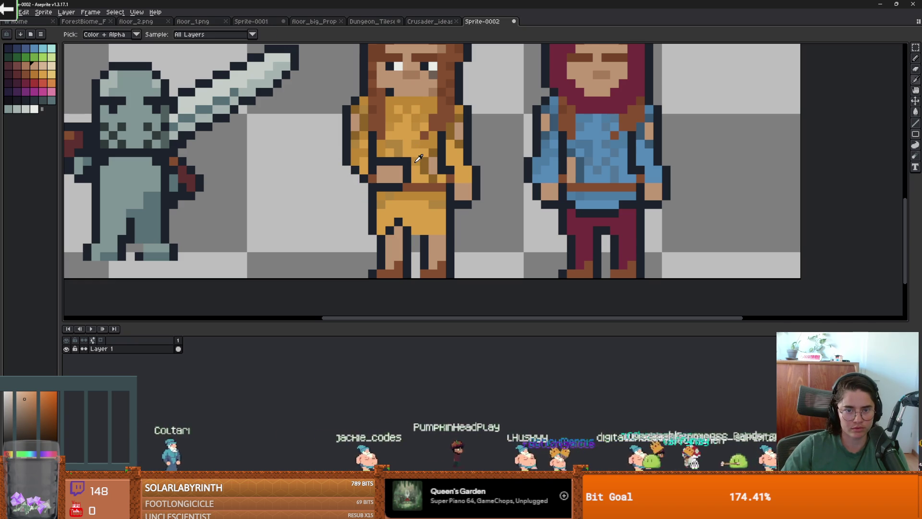
# Step: Sample the dark outline and orange dress colours, then add a new layer above Layer 1
pyautogui.scroll(-2, 443, 182)
pyautogui.scroll(3, 442, 182)
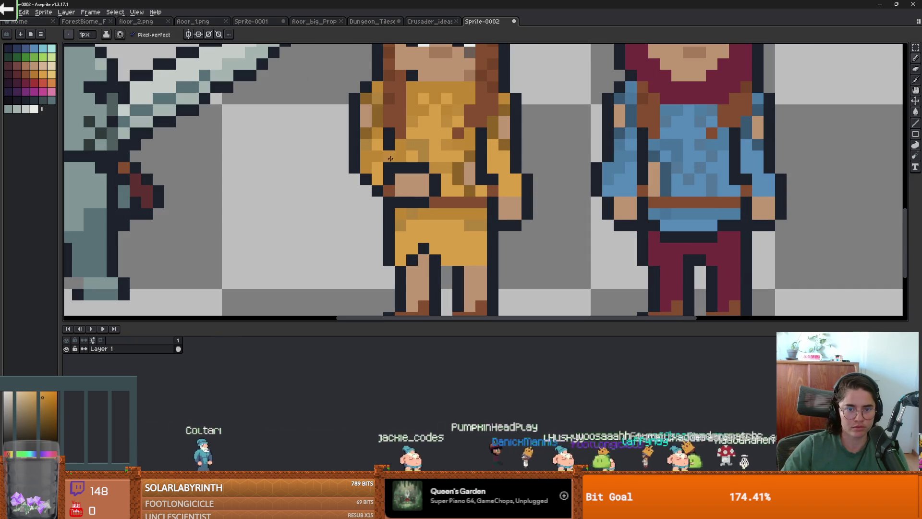
pyautogui.keyDown('alt'); pyautogui.click(385, 164); pyautogui.keyUp('alt')
pyautogui.keyDown('alt'); pyautogui.click(386, 162); pyautogui.keyUp('alt')
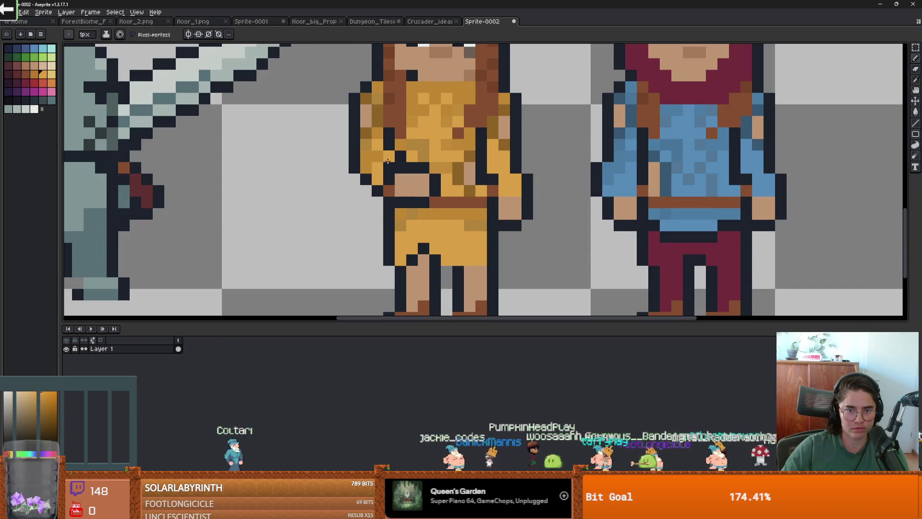
pyautogui.scroll(-1, 419, 160)
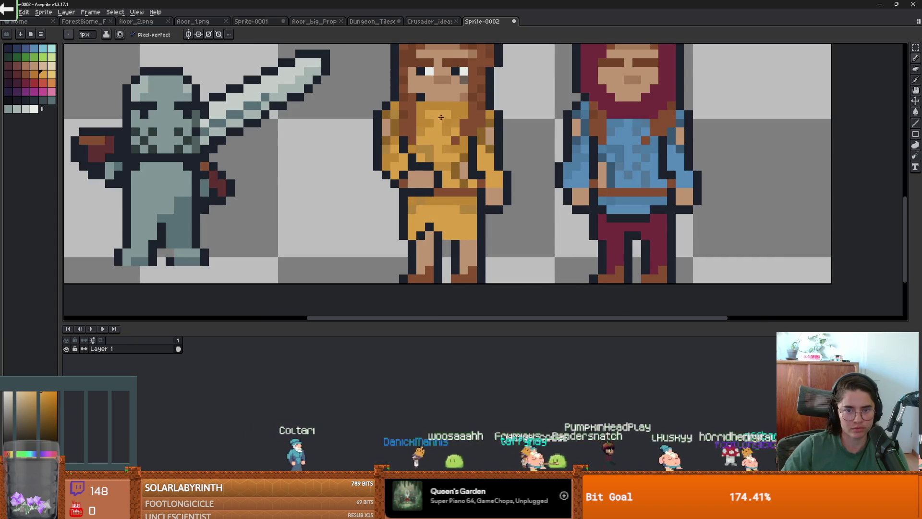
pyautogui.hotkey('shift', 'n')
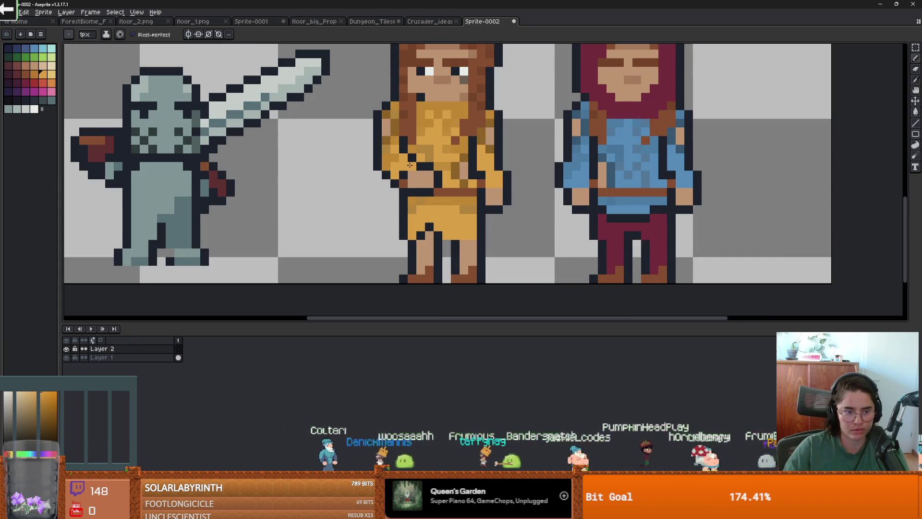
# Step: Paint a grey-teal bundle across the peasant woman's chest with a 2px pencil
pyautogui.click(17, 110)
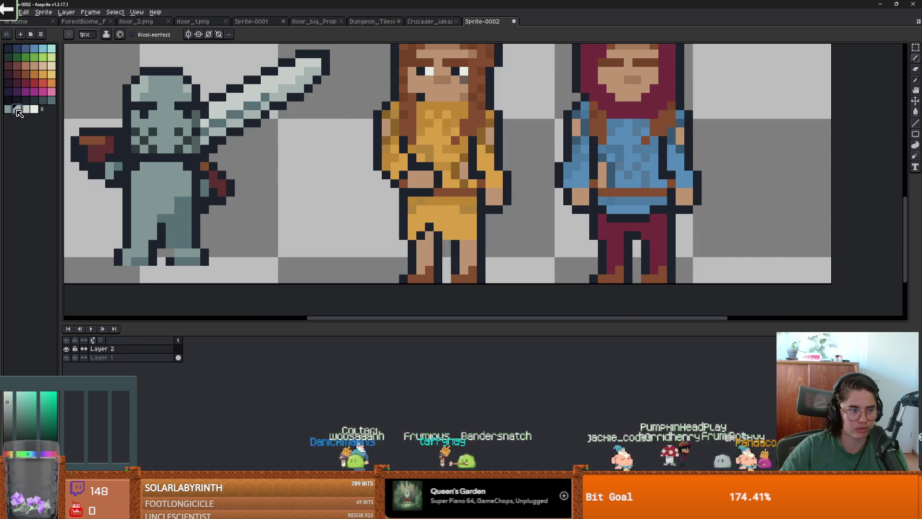
pyautogui.scroll(-1, 407, 189)
pyautogui.scroll(2, 411, 187)
pyautogui.scroll(-1, 416, 168)
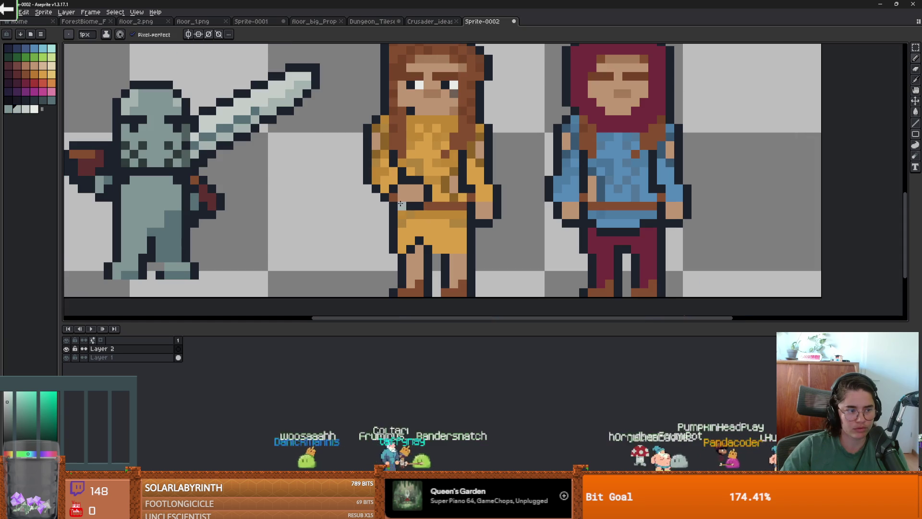
pyautogui.press('+')
pyautogui.moveTo(413, 164)
pyautogui.mouseDown()
pyautogui.moveTo(473, 141)
pyautogui.moveTo(454, 168)
pyautogui.moveTo(419, 170)
pyautogui.mouseUp()
pyautogui.moveTo(476, 166)
pyautogui.mouseDown()
pyautogui.moveTo(468, 135)
pyautogui.moveTo(495, 147)
pyautogui.mouseUp()
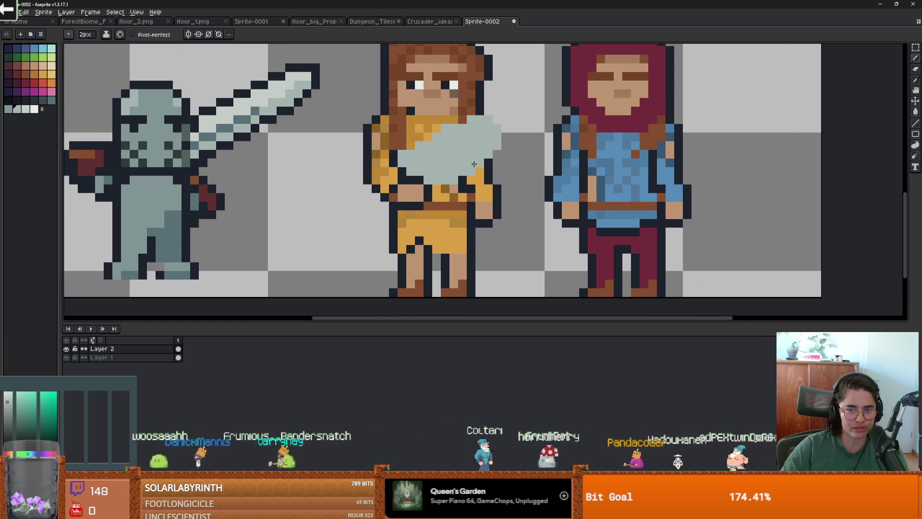
pyautogui.scroll(1, 474, 161)
# Step: Add peach skin-tone pixels on the bundle, then return to Layer 1 and sample the dark outline
pyautogui.keyDown('alt'); pyautogui.click(425, 100); pyautogui.keyUp('alt')
pyautogui.moveTo(483, 136)
pyautogui.mouseDown()
pyautogui.moveTo(487, 151)
pyautogui.moveTo(478, 148)
pyautogui.moveTo(490, 146)
pyautogui.moveTo(484, 126)
pyautogui.mouseUp()
pyautogui.moveTo(484, 126)
pyautogui.mouseDown()
pyautogui.moveTo(486, 160)
pyautogui.moveTo(502, 144)
pyautogui.moveTo(466, 144)
pyautogui.moveTo(486, 139)
pyautogui.mouseUp()
pyautogui.scroll(1, 490, 143)
pyautogui.scroll(-1, 448, 161)
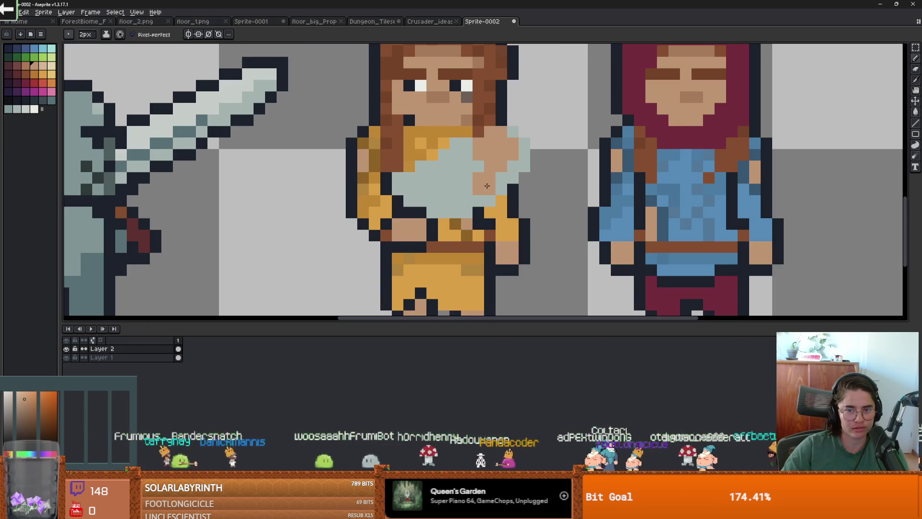
pyautogui.click(110, 357)
pyautogui.press('e')
pyautogui.scroll(-2, 499, 230)
pyautogui.scroll(2, 500, 230)
pyautogui.press('i')
pyautogui.click(512, 227)
# Step: With a 1px pencil, redraw the arm edge beside the bundle and add dark belt and arm pixels
pyautogui.press('b')
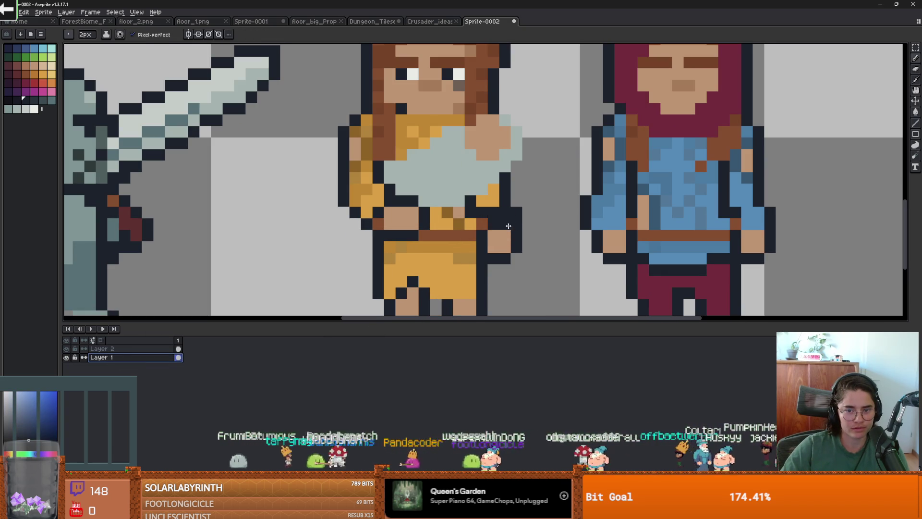
pyautogui.press('-')
pyautogui.moveTo(505, 235)
pyautogui.mouseDown()
pyautogui.moveTo(492, 234)
pyautogui.moveTo(528, 247)
pyautogui.mouseUp()
pyautogui.click(432, 229)
pyautogui.click(470, 225)
pyautogui.press('e')
pyautogui.press('b')
pyautogui.keyDown('alt'); pyautogui.click(441, 212); pyautogui.keyUp('alt')
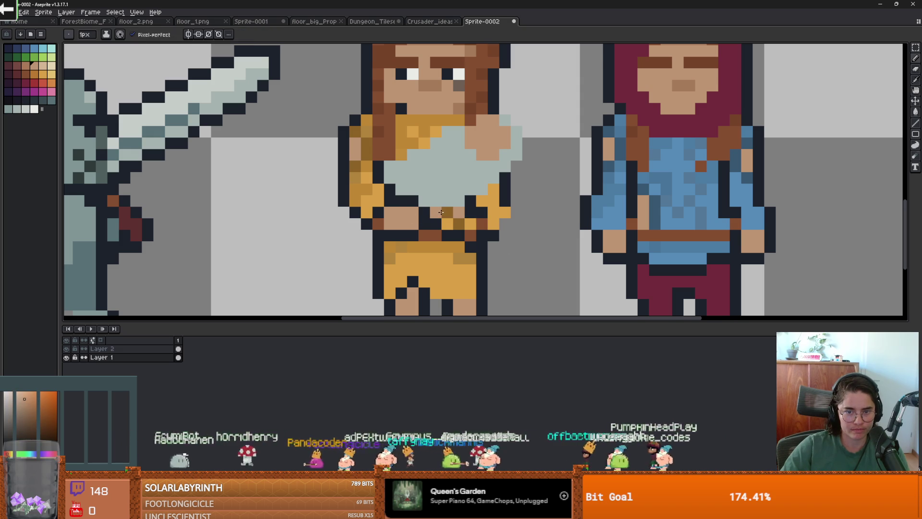
pyautogui.keyDown('alt'); pyautogui.click(482, 214); pyautogui.keyUp('alt')
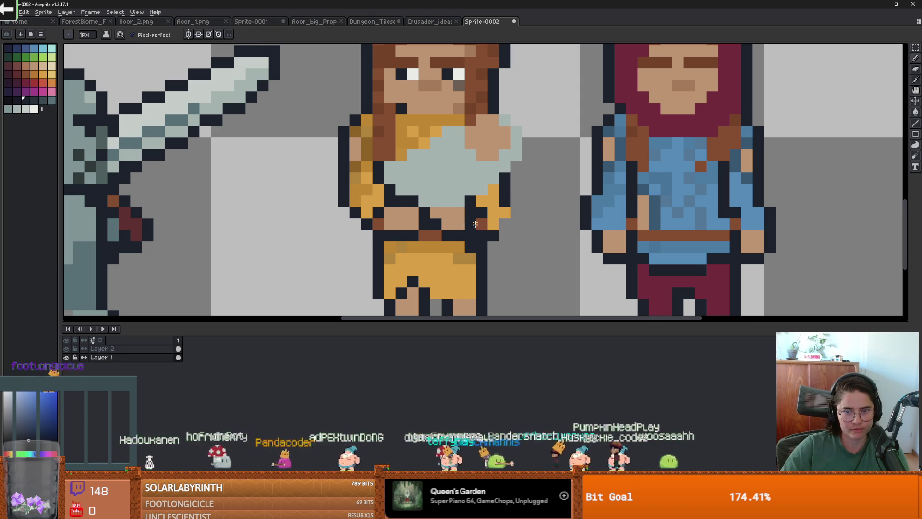
pyautogui.click(471, 213)
# Step: Sample the dark outline, orange dress and grey-teal bundle colours from the sprite
pyautogui.scroll(1, 517, 225)
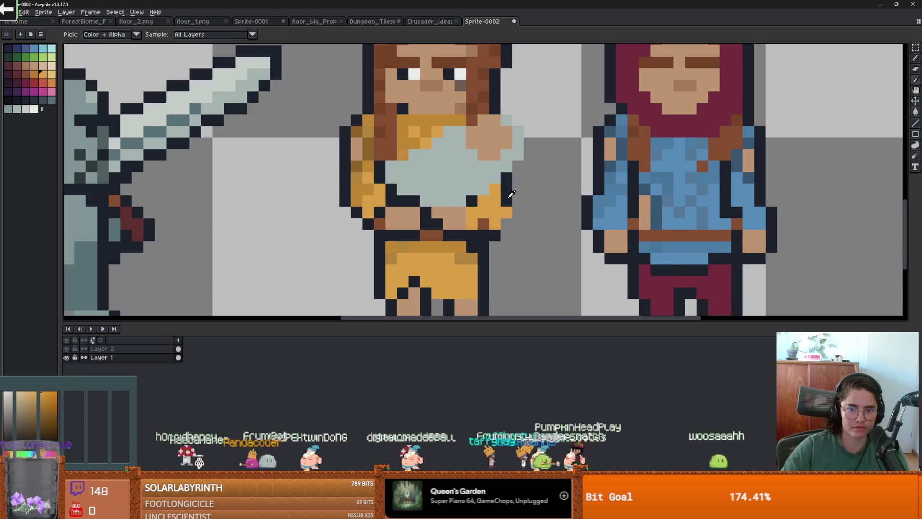
pyautogui.keyDown('alt'); pyautogui.click(500, 216); pyautogui.keyUp('alt')
pyautogui.scroll(1, 514, 225)
pyautogui.keyDown('alt'); pyautogui.click(513, 225); pyautogui.keyUp('alt')
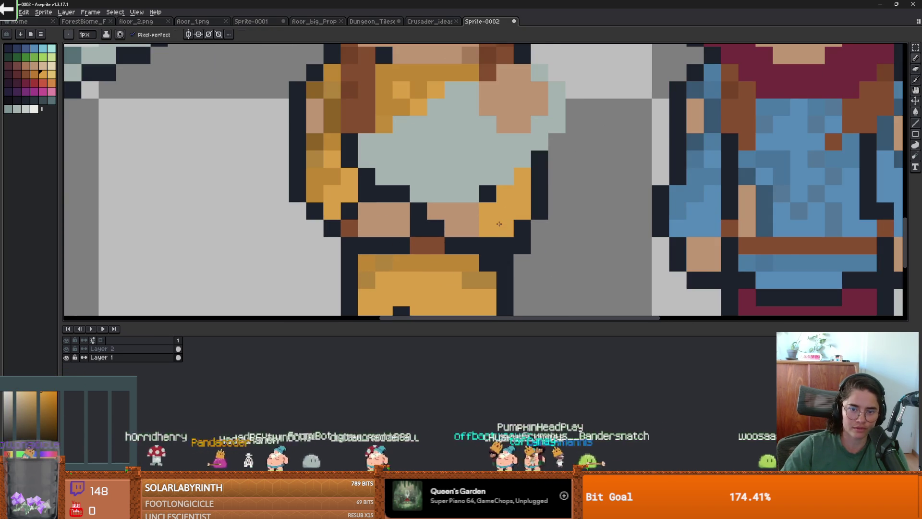
pyautogui.scroll(-4, 540, 226)
pyautogui.scroll(-1, 540, 226)
pyautogui.scroll(3, 518, 197)
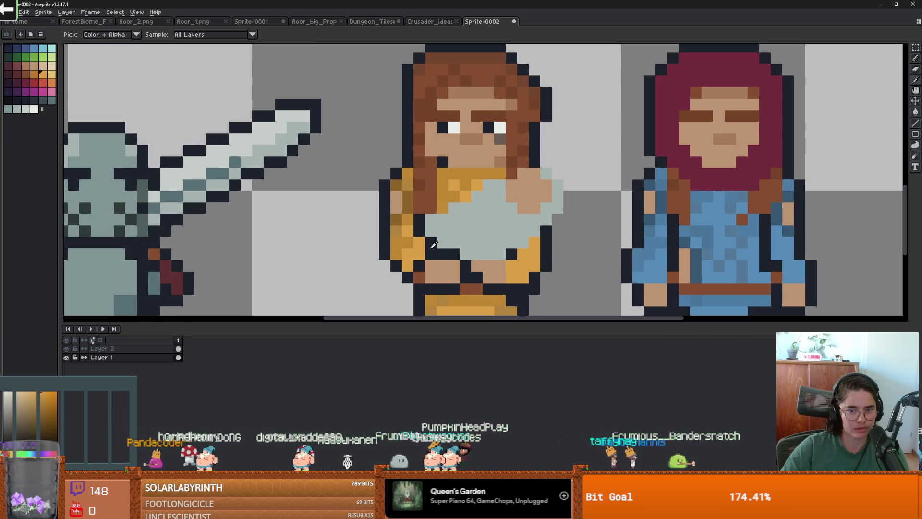
pyautogui.keyDown('alt'); pyautogui.click(433, 245); pyautogui.keyUp('alt')
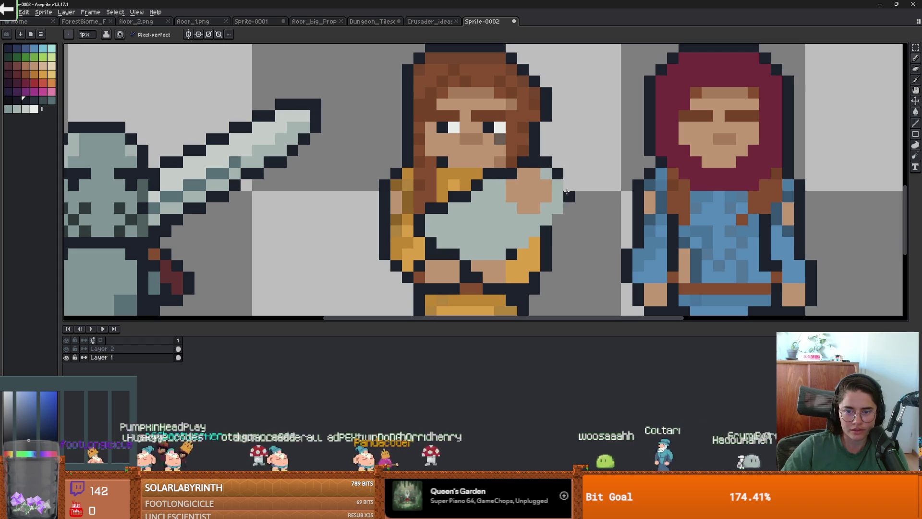
pyautogui.scroll(-2, 555, 219)
pyautogui.scroll(2, 483, 202)
pyautogui.press('i')
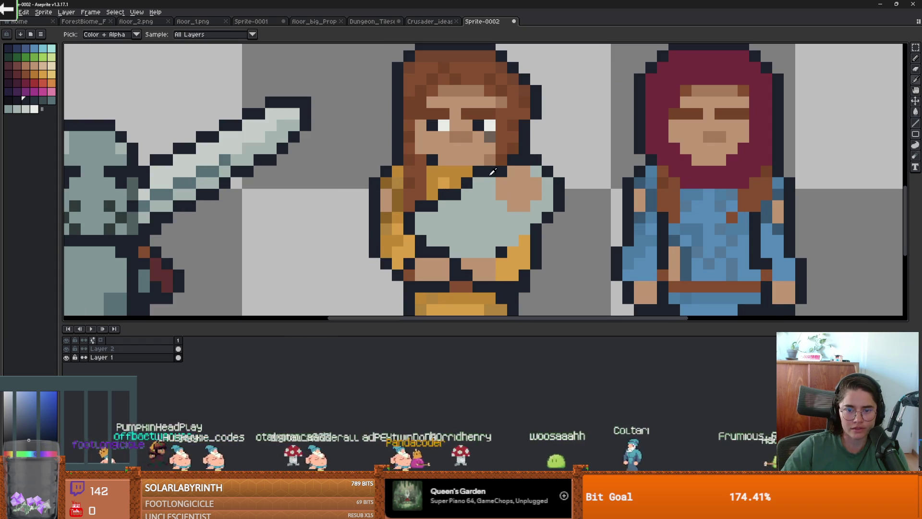
pyautogui.click(482, 202)
pyautogui.press('b')
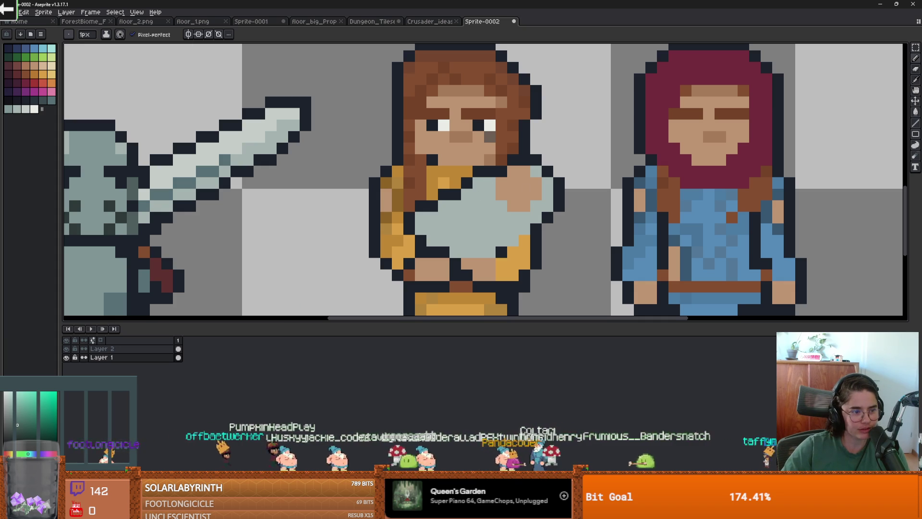
# Step: On Layer 2, paint a dark pupil in the peasant woman's eye and dark pixels on the baby's hand
pyautogui.click(125, 350)
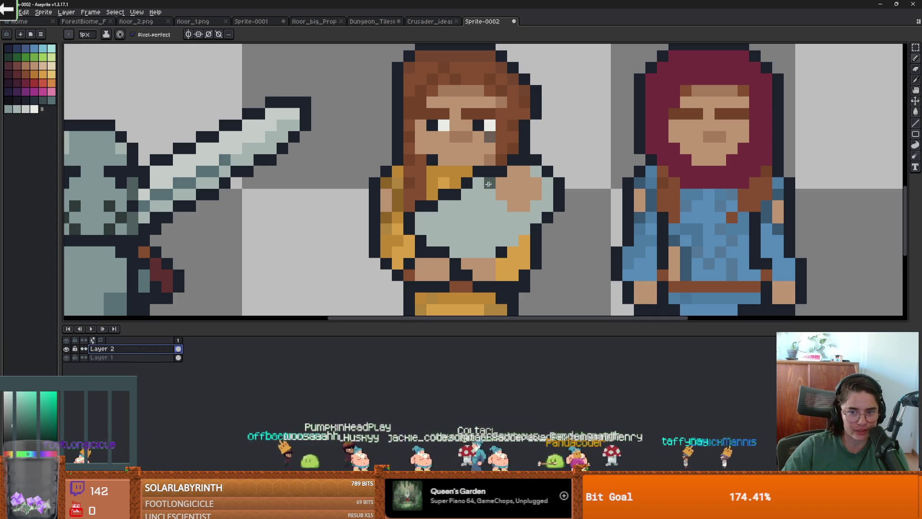
pyautogui.press('i')
pyautogui.press('b')
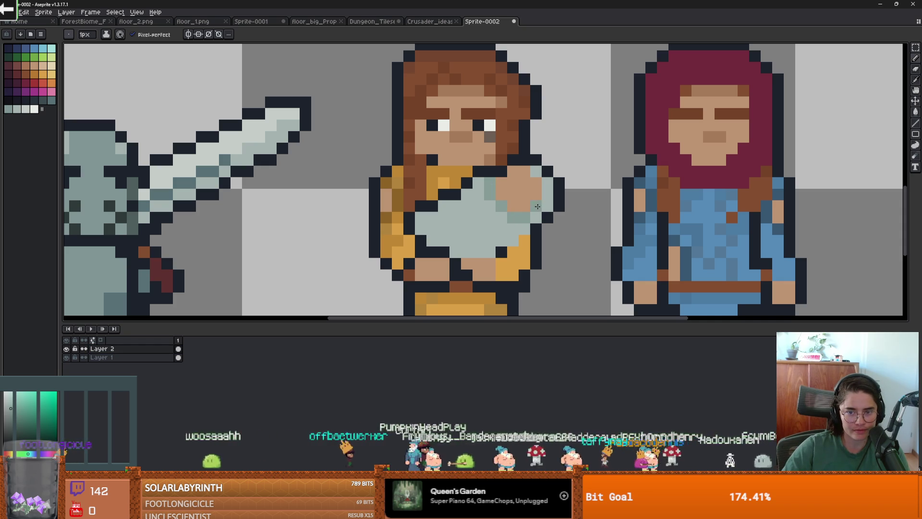
pyautogui.scroll(-1, 537, 171)
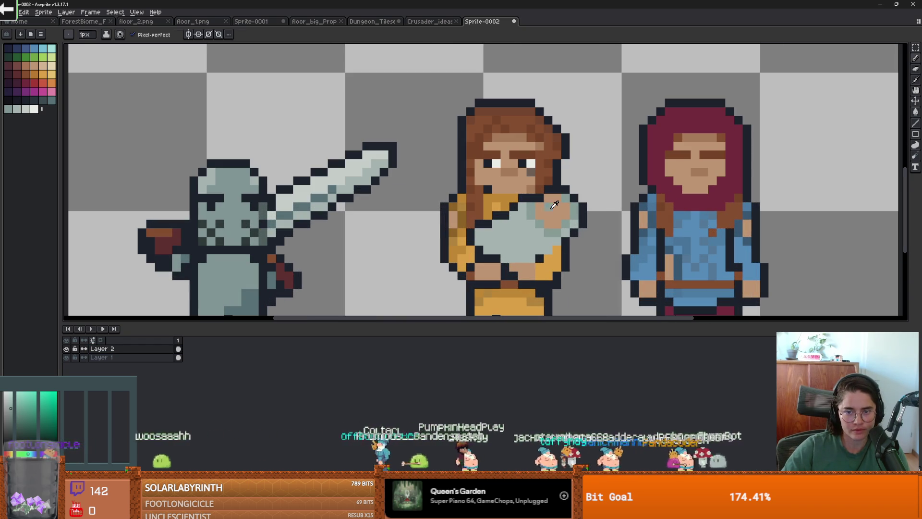
pyautogui.keyDown('alt'); pyautogui.click(550, 208); pyautogui.keyUp('alt')
pyautogui.scroll(1, 582, 190)
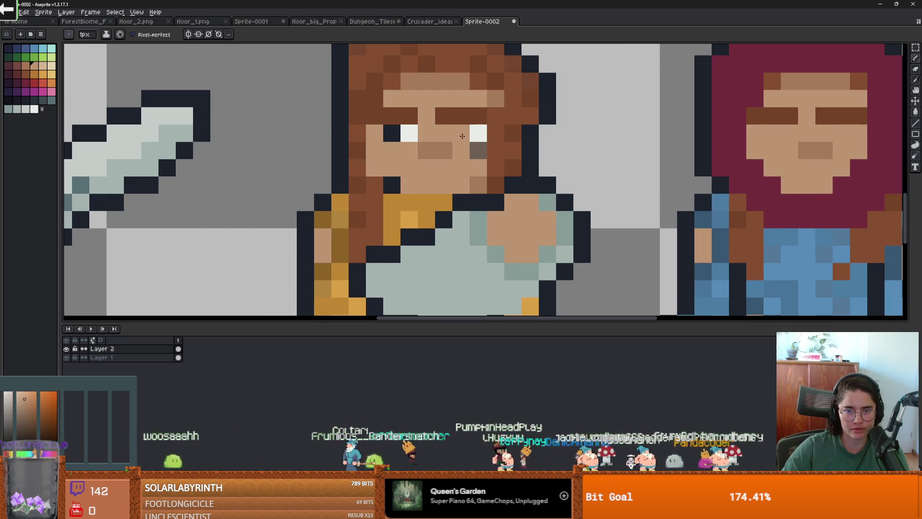
pyautogui.keyDown('alt'); pyautogui.click(392, 133); pyautogui.keyUp('alt')
pyautogui.click(461, 133)
pyautogui.click(512, 219)
pyautogui.click(530, 237)
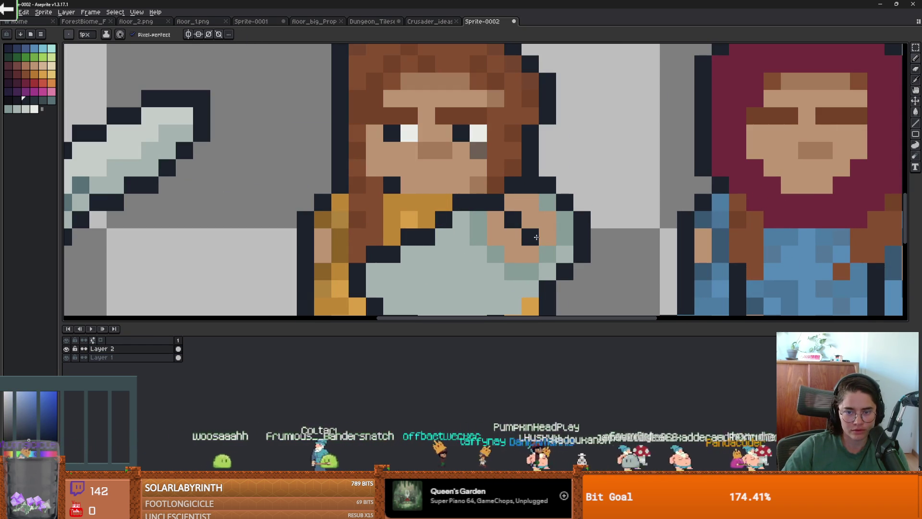
# Step: Add dark eye pixels to the hooded woman, then bring up the save dialog with Ctrl+S
pyautogui.scroll(-3, 627, 264)
pyautogui.scroll(3, 586, 262)
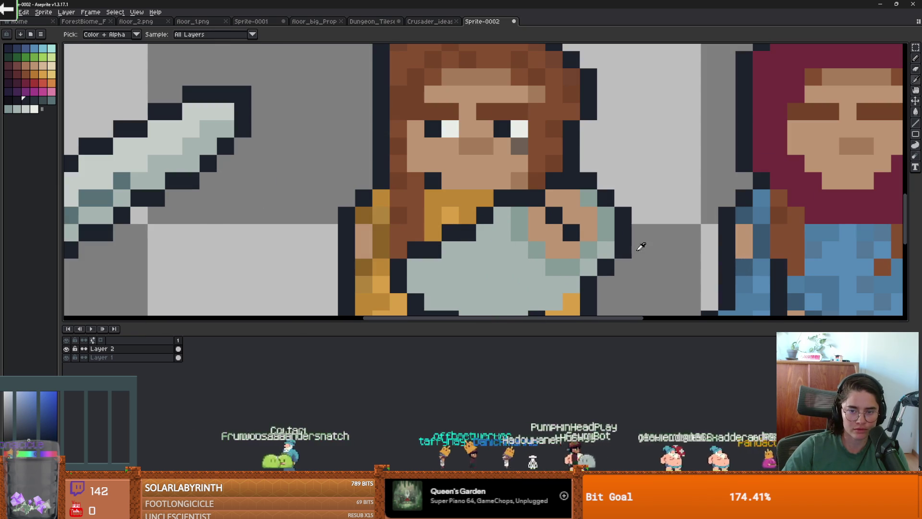
pyautogui.scroll(-3, 641, 249)
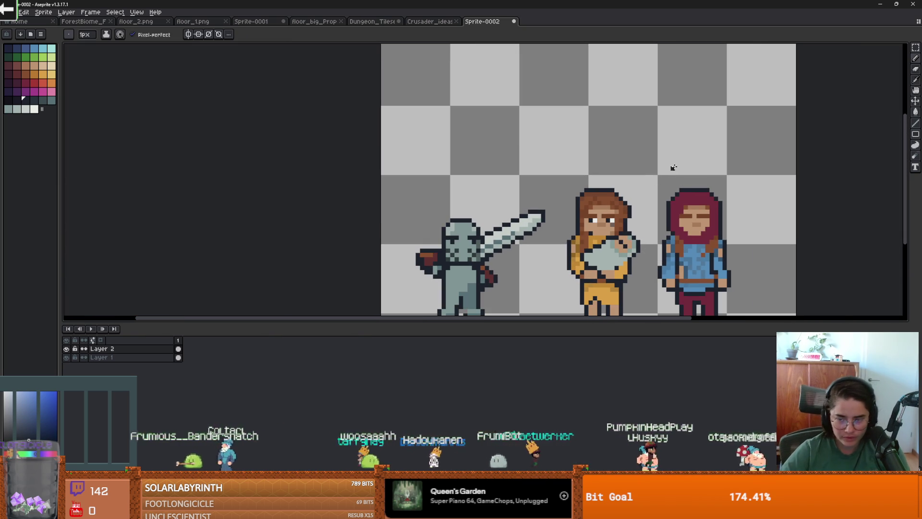
pyautogui.scroll(-1, 674, 167)
pyautogui.moveTo(654, 224)
pyautogui.mouseDown()
pyautogui.moveTo(571, 203)
pyautogui.moveTo(547, 183)
pyautogui.moveTo(515, 181)
pyautogui.mouseUp()
pyautogui.scroll(3, 625, 216)
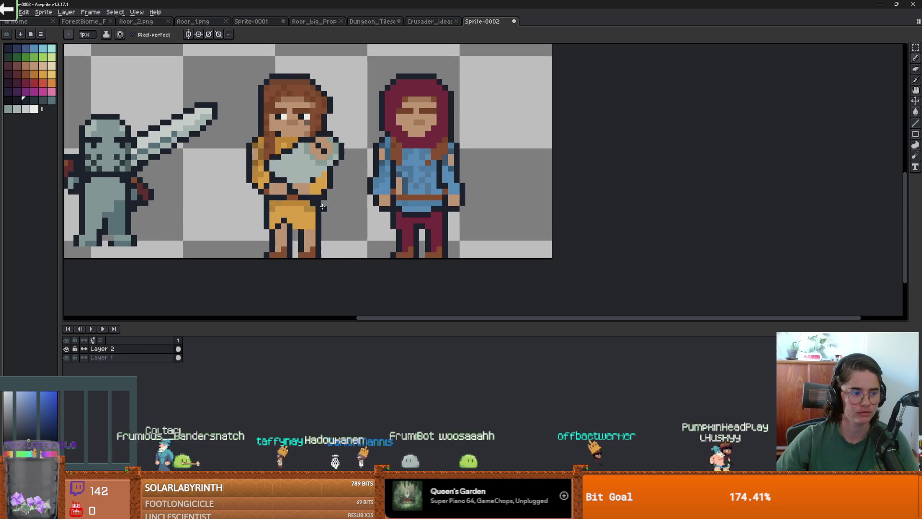
pyautogui.scroll(2, 348, 151)
pyautogui.press('alt')
pyautogui.click(449, 79)
pyautogui.click(451, 81)
pyautogui.click(517, 82)
pyautogui.click(507, 82)
pyautogui.click(518, 94)
pyautogui.scroll(-3, 519, 143)
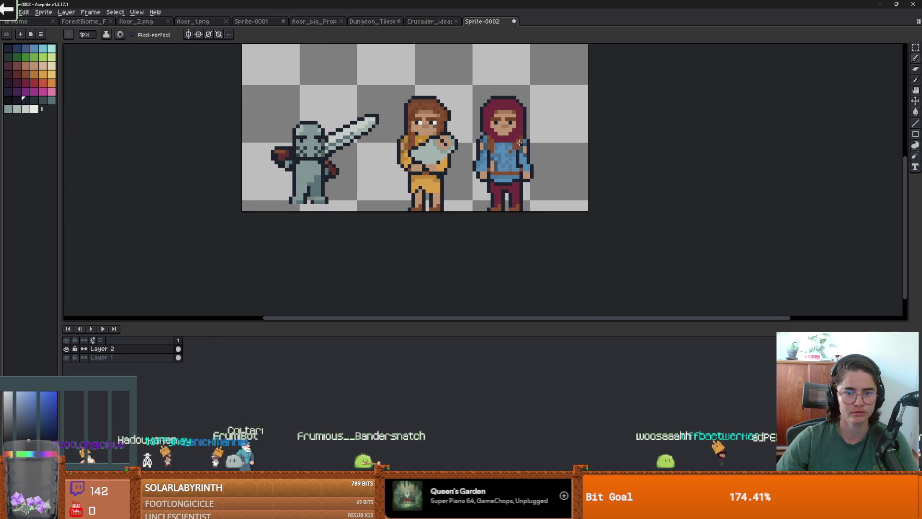
pyautogui.hotkey('ctrl', 's')
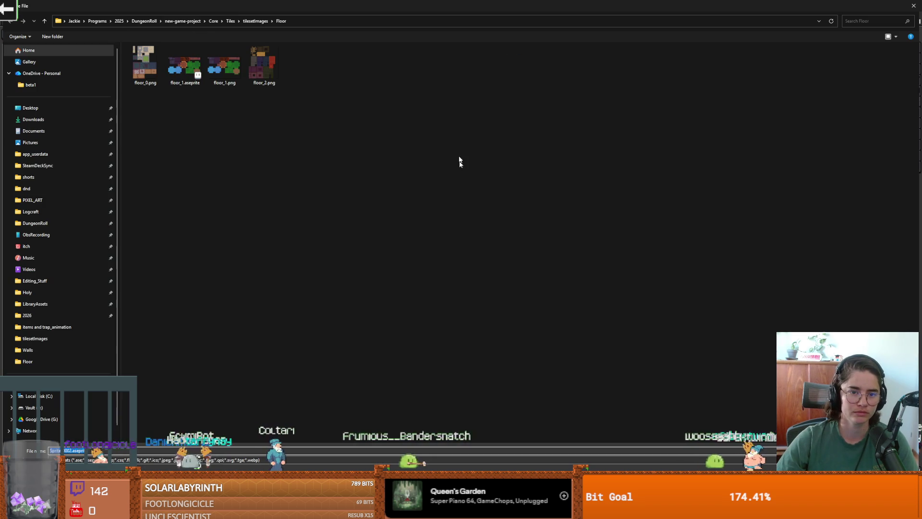
# Step: Cancel the save dialog and sample the tan skin colour from the baby's hand
pyautogui.press('Escape')
pyautogui.moveTo(457, 197); pyautogui.dragTo(436, 195)
pyautogui.scroll(2, 406, 188)
pyautogui.scroll(-2, 427, 188)
pyautogui.scroll(1, 421, 188)
pyautogui.scroll(1, 409, 185)
pyautogui.scroll(4, 409, 185)
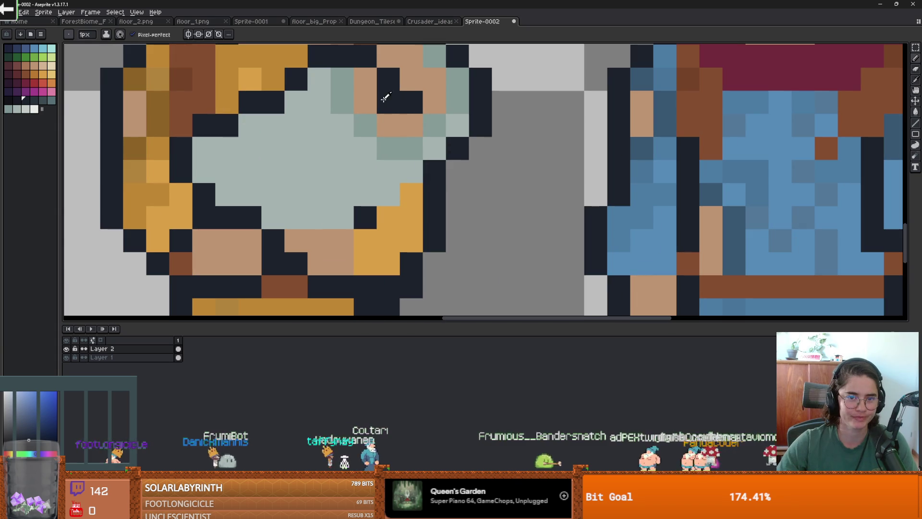
pyautogui.keyDown('alt'); pyautogui.click(391, 123); pyautogui.keyUp('alt')
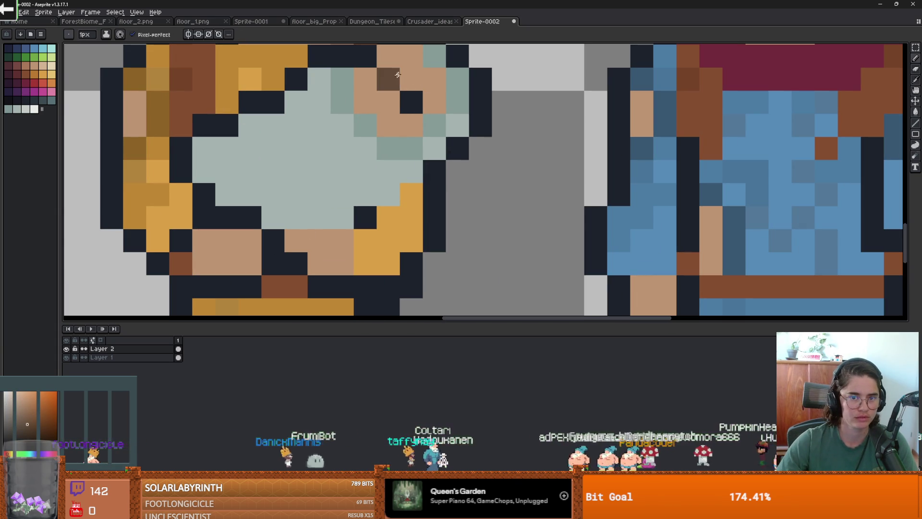
# Step: Choose a dark crimson palette colour for shading the hood
pyautogui.scroll(-4, 461, 142)
pyautogui.scroll(1, 461, 142)
pyautogui.scroll(-2, 461, 142)
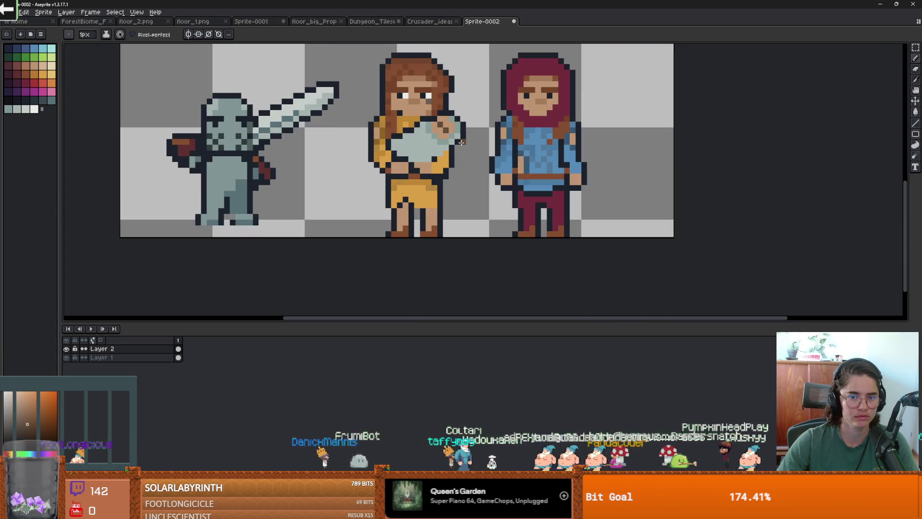
pyautogui.scroll(1, 461, 142)
pyautogui.scroll(1, 448, 132)
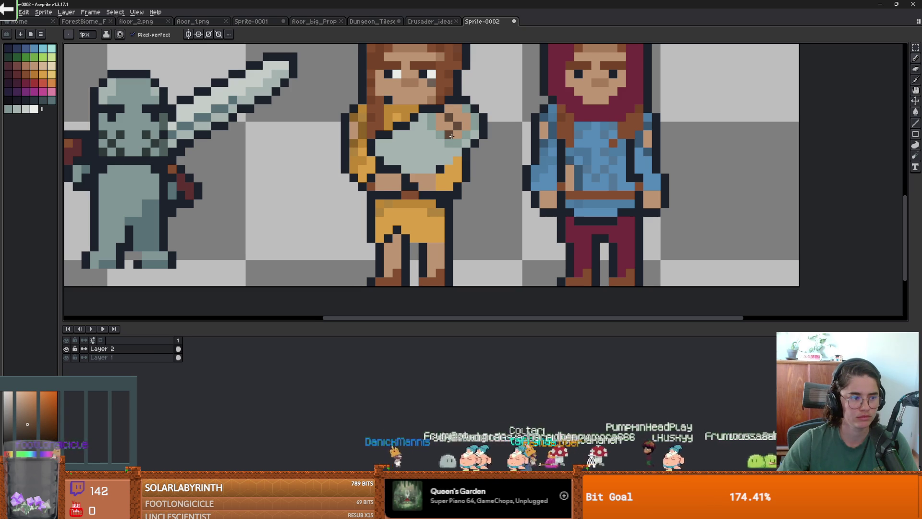
pyautogui.scroll(-3, 451, 136)
pyautogui.scroll(4, 397, 153)
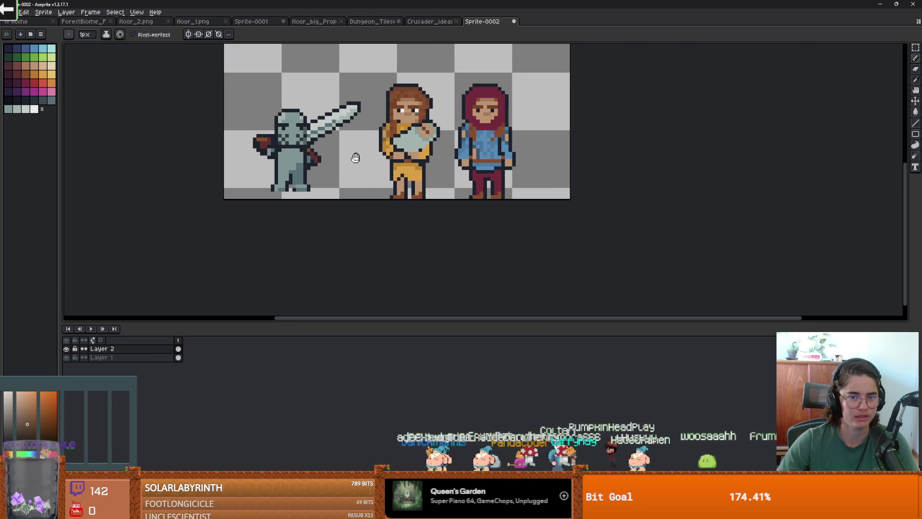
pyautogui.click(26, 83)
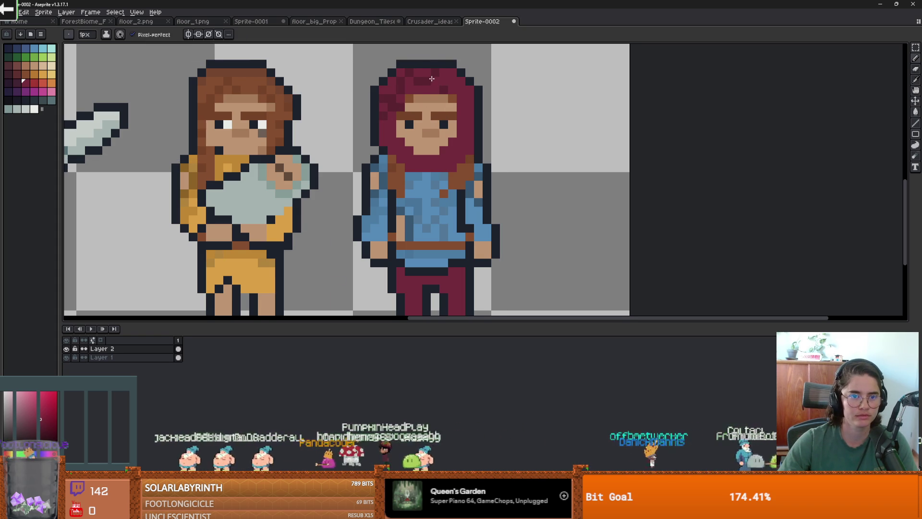
# Step: Repaint the hooded woman's brown shoulder and chest pixels in the tunic blue
pyautogui.scroll(-3, 456, 113)
pyautogui.scroll(1, 455, 97)
pyautogui.scroll(2, 459, 95)
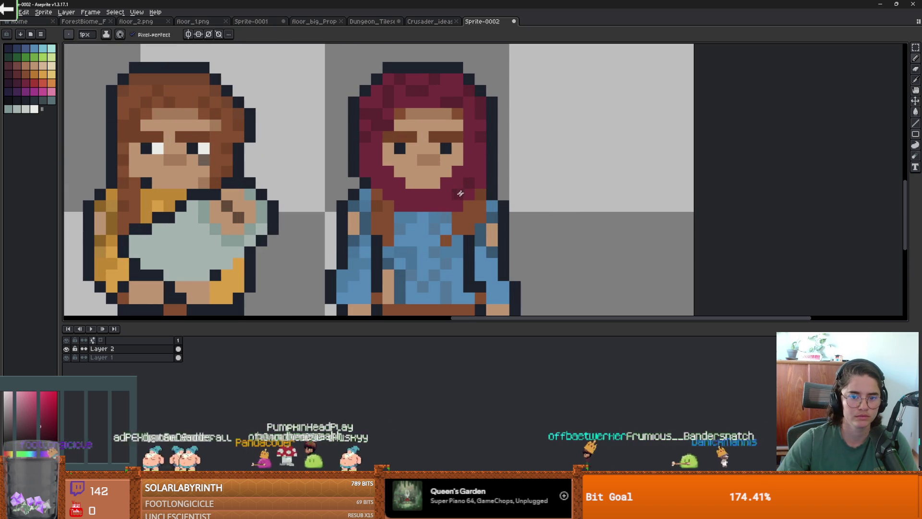
pyautogui.scroll(1, 413, 233)
pyautogui.keyDown('alt'); pyautogui.click(406, 223); pyautogui.keyUp('alt')
pyautogui.moveTo(377, 223)
pyautogui.mouseDown()
pyautogui.moveTo(375, 190)
pyautogui.moveTo(359, 190)
pyautogui.mouseUp()
pyautogui.moveTo(497, 190)
pyautogui.mouseDown()
pyautogui.moveTo(479, 206)
pyautogui.moveTo(514, 191)
pyautogui.mouseUp()
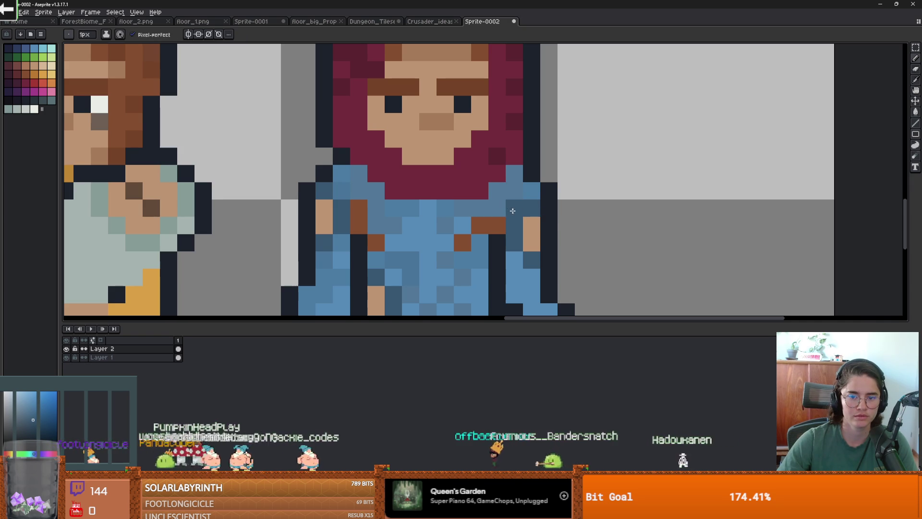
pyautogui.click(467, 235)
pyautogui.press('alt')
pyautogui.moveTo(471, 225)
pyautogui.mouseDown()
pyautogui.moveTo(463, 225)
pyautogui.moveTo(497, 211)
pyautogui.mouseUp()
pyautogui.click(391, 225)
pyautogui.moveTo(376, 242)
pyautogui.mouseDown()
pyautogui.moveTo(359, 225)
pyautogui.moveTo(358, 207)
pyautogui.mouseUp()
pyautogui.click(463, 243)
# Step: Extend the dark outline up the hooded woman's side, pick the hood maroon, and select both layers
pyautogui.scroll(-8, 463, 243)
pyautogui.scroll(1, 473, 189)
pyautogui.scroll(5, 473, 189)
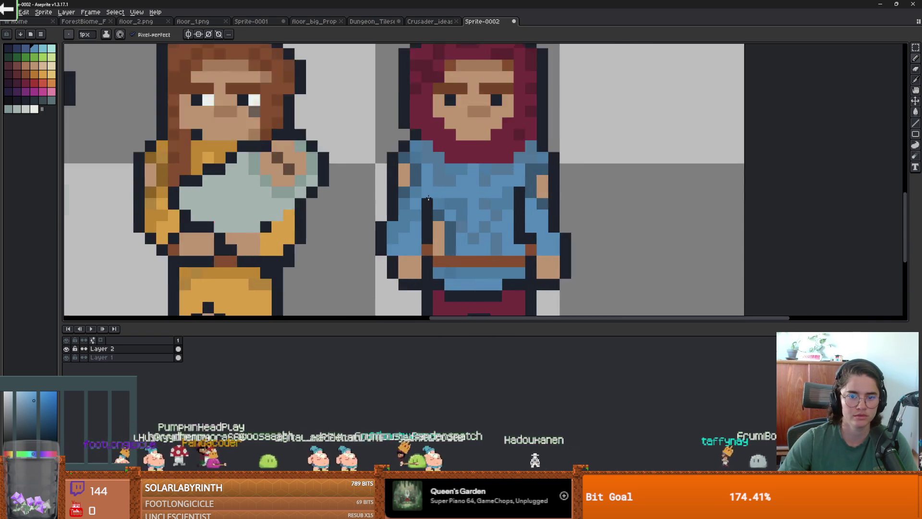
pyautogui.moveTo(568, 183); pyautogui.dragTo(560, 154)
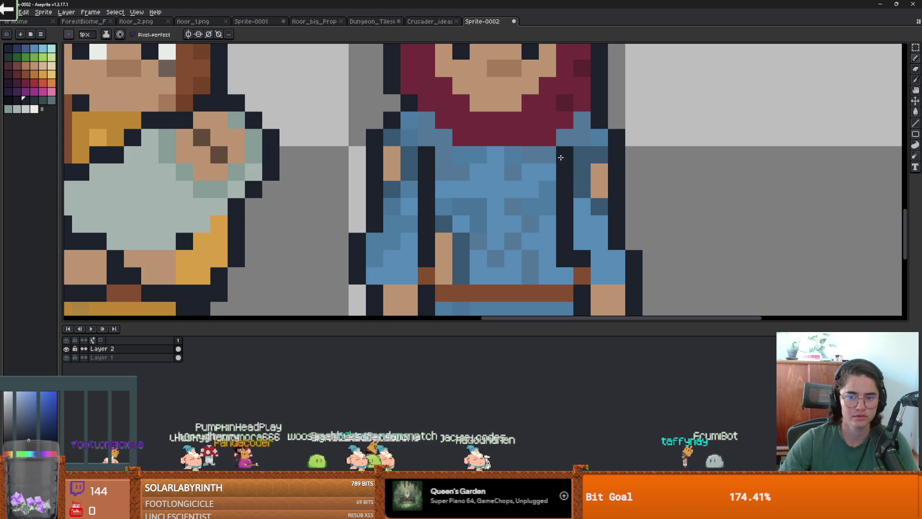
pyautogui.scroll(-3, 560, 154)
pyautogui.scroll(1, 596, 227)
pyautogui.scroll(-2, 596, 227)
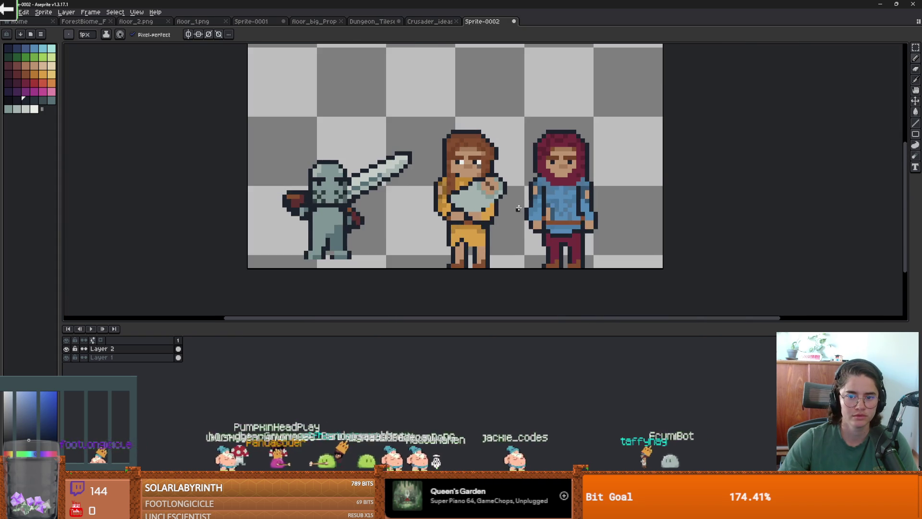
pyautogui.scroll(4, 554, 210)
pyautogui.keyDown('alt'); pyautogui.click(524, 163); pyautogui.keyUp('alt')
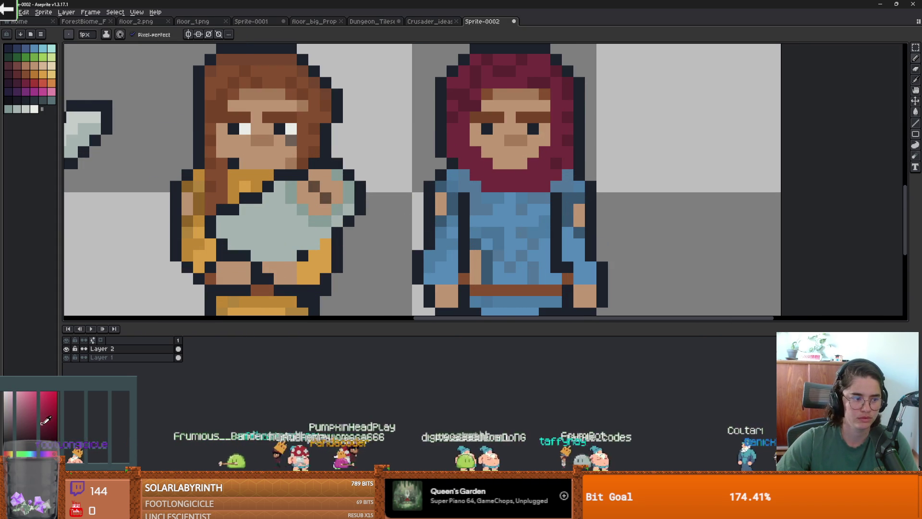
pyautogui.scroll(2, 465, 170)
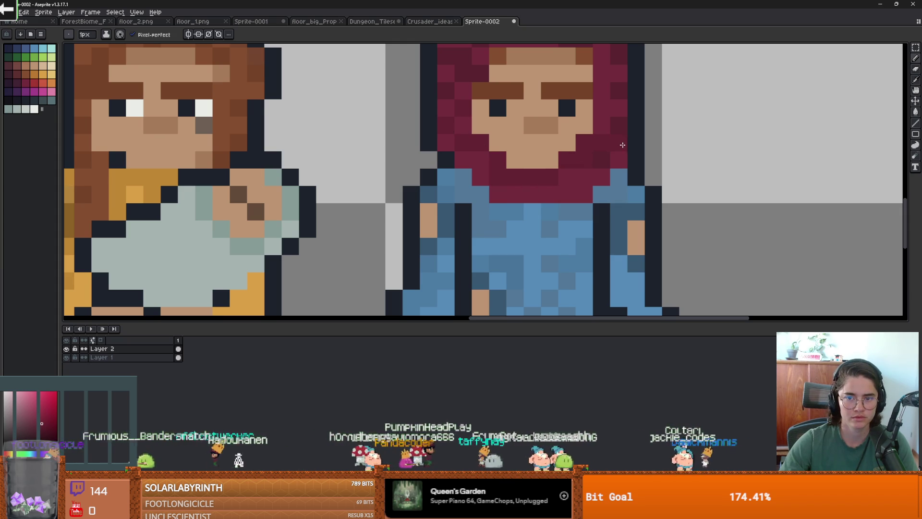
pyautogui.scroll(-4, 622, 145)
pyautogui.scroll(1, 317, 187)
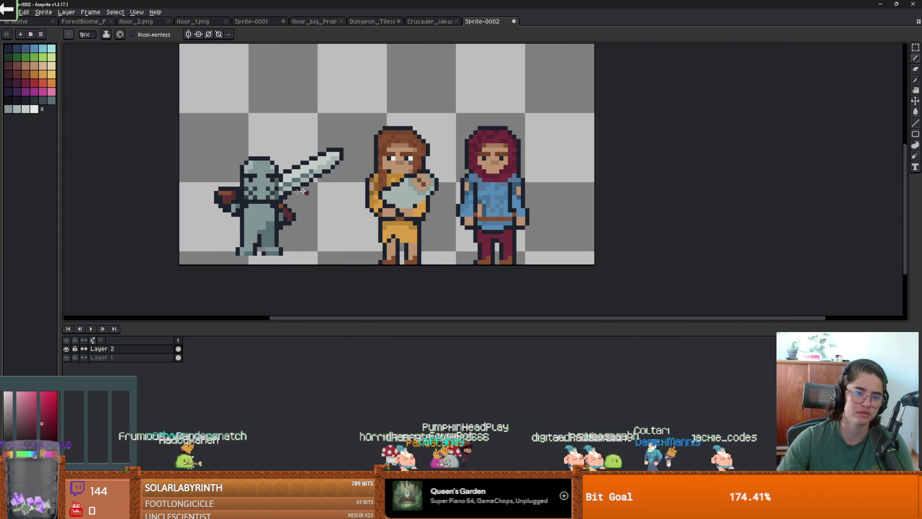
pyautogui.moveTo(222, 197)
pyautogui.mouseDown()
pyautogui.moveTo(272, 198)
pyautogui.moveTo(261, 199)
pyautogui.mouseUp()
pyautogui.moveTo(134, 357); pyautogui.dragTo(139, 351)
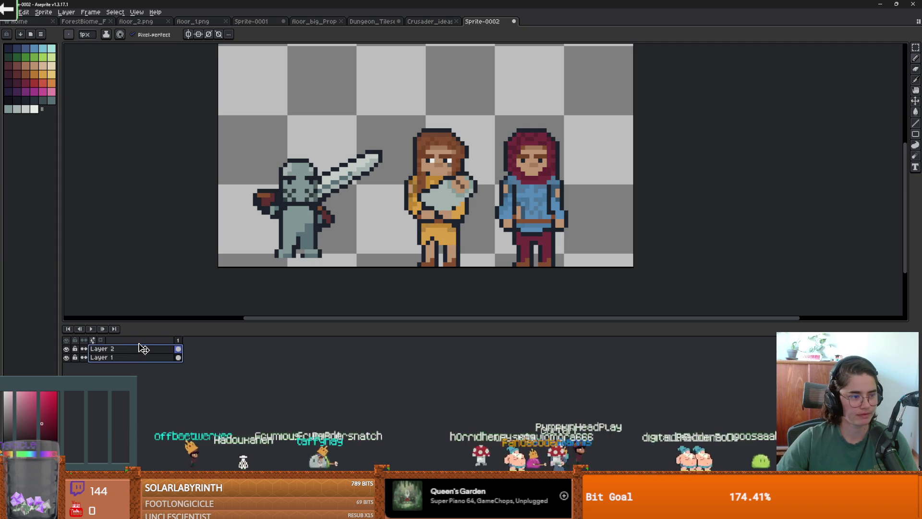
# Step: Add a cyan pixel to the baby's hand and a dark blue pixel on the baby
pyautogui.scroll(2, 497, 199)
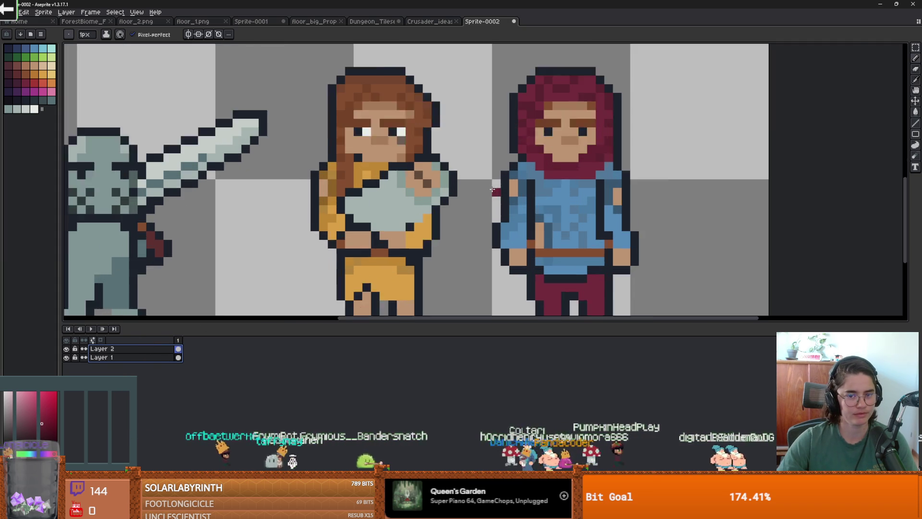
pyautogui.click(47, 50)
pyautogui.click(394, 170)
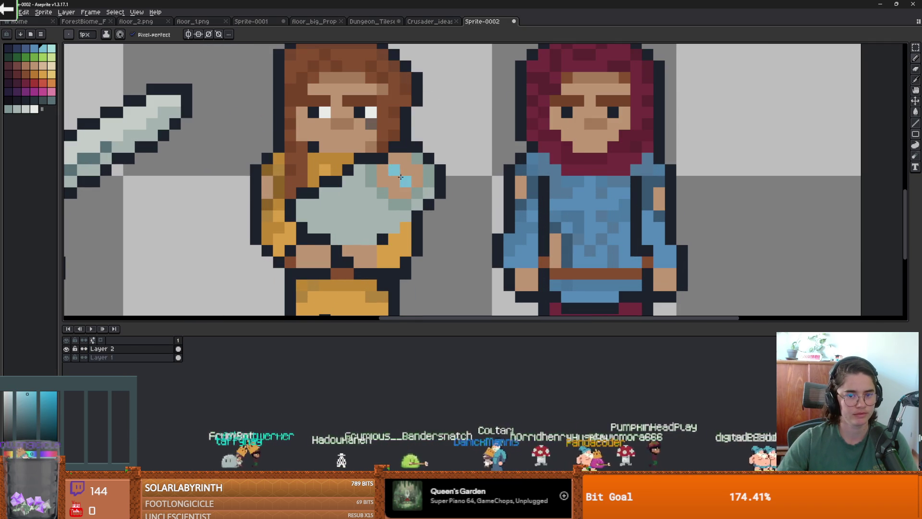
pyautogui.scroll(-3, 545, 250)
pyautogui.press('v')
pyautogui.press('b')
pyautogui.click(26, 48)
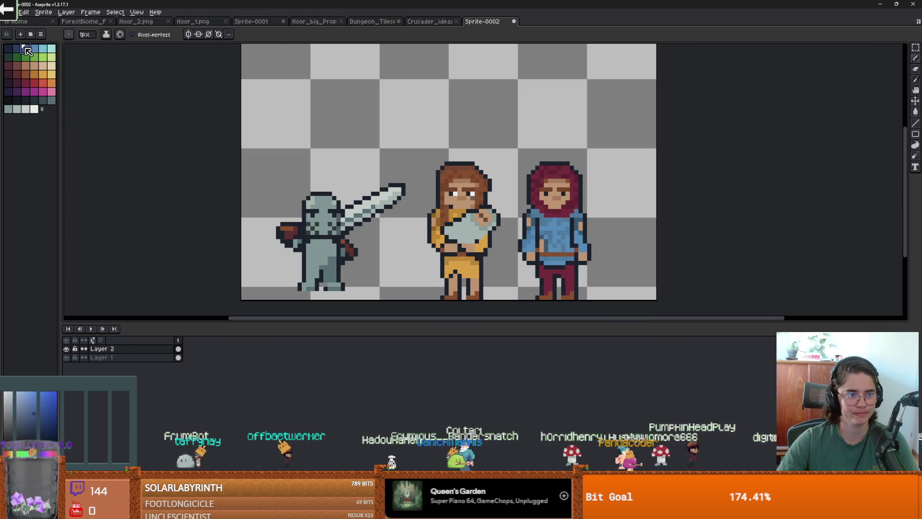
pyautogui.click(486, 219)
pyautogui.scroll(-1, 486, 219)
pyautogui.scroll(1, 552, 240)
pyautogui.press('v')
pyautogui.press('b')
pyautogui.scroll(1, 568, 246)
pyautogui.scroll(-1, 464, 249)
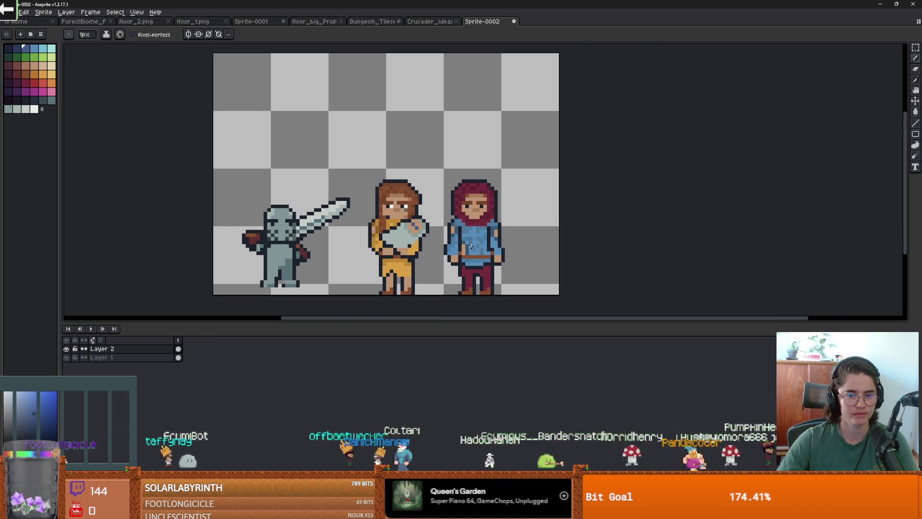
# Step: Back out of the Floor-folder save dialog without saving and open the File menu
pyautogui.hotkey('ctrl', 's')
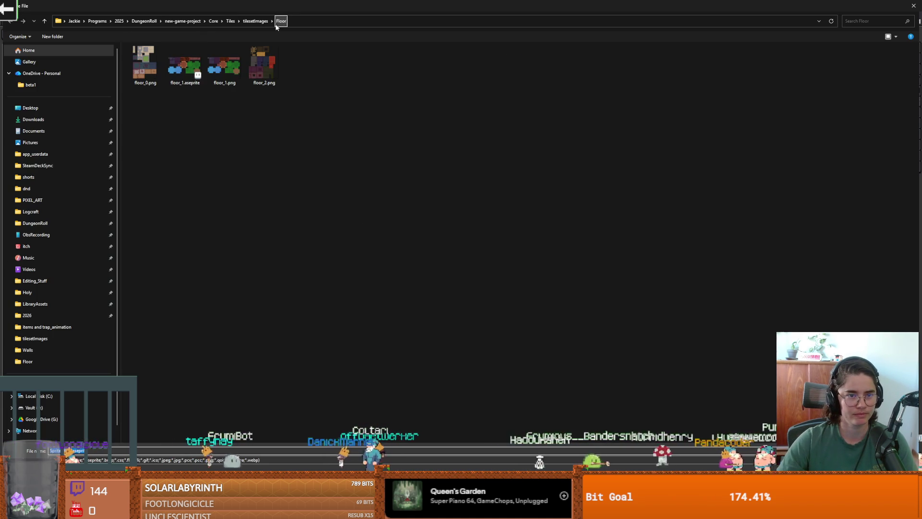
pyautogui.click(253, 21)
pyautogui.press('Escape')
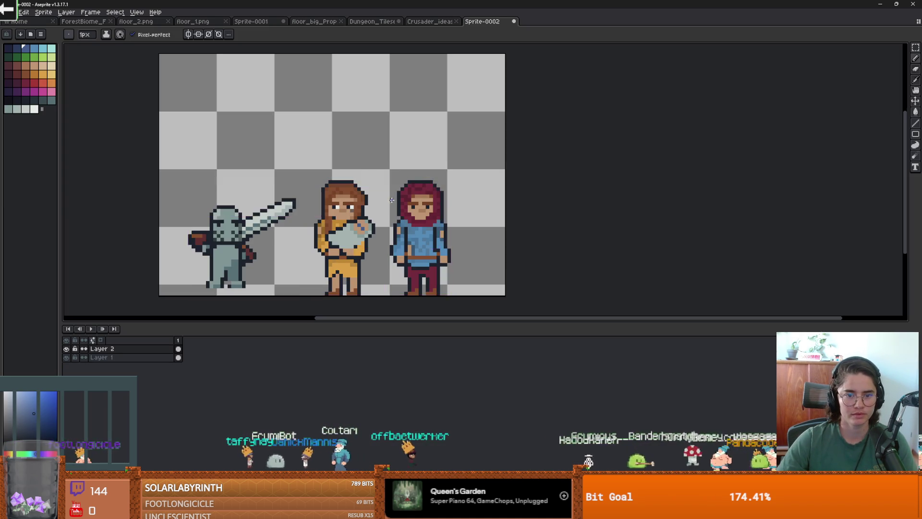
pyautogui.scroll(-1, 392, 199)
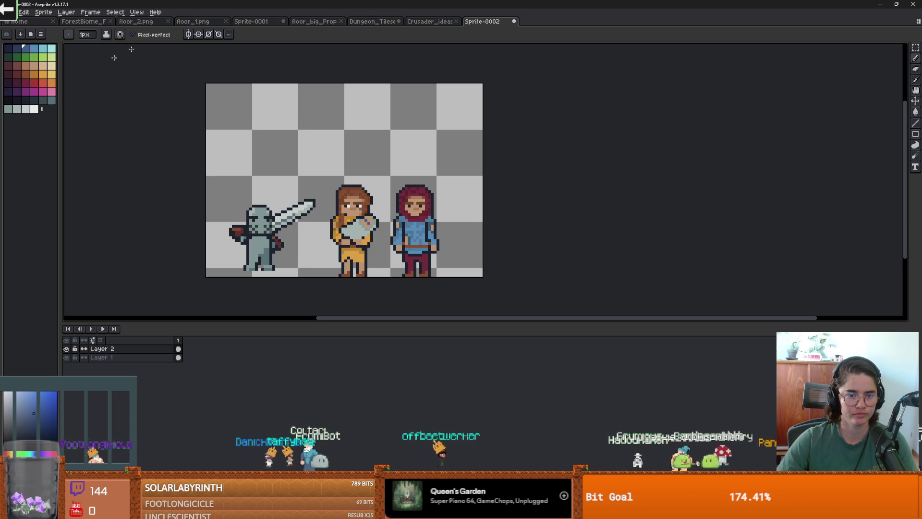
pyautogui.click(10, 12)
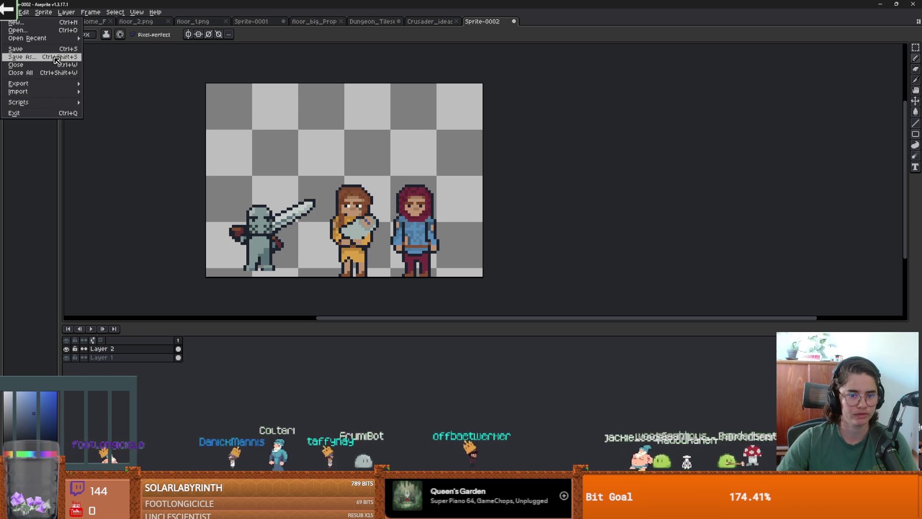
# Step: In Save As, browse to Core > Actors > NPC > Normal
pyautogui.click(57, 57)
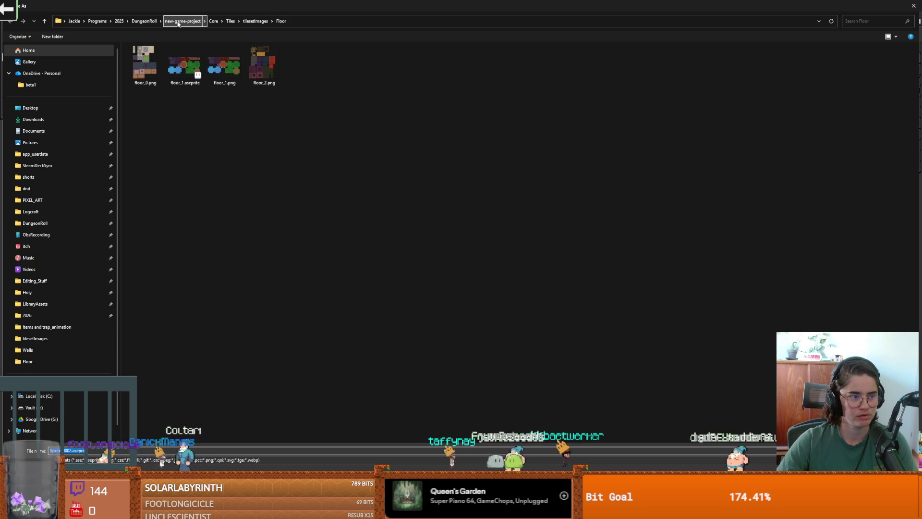
pyautogui.click(213, 22)
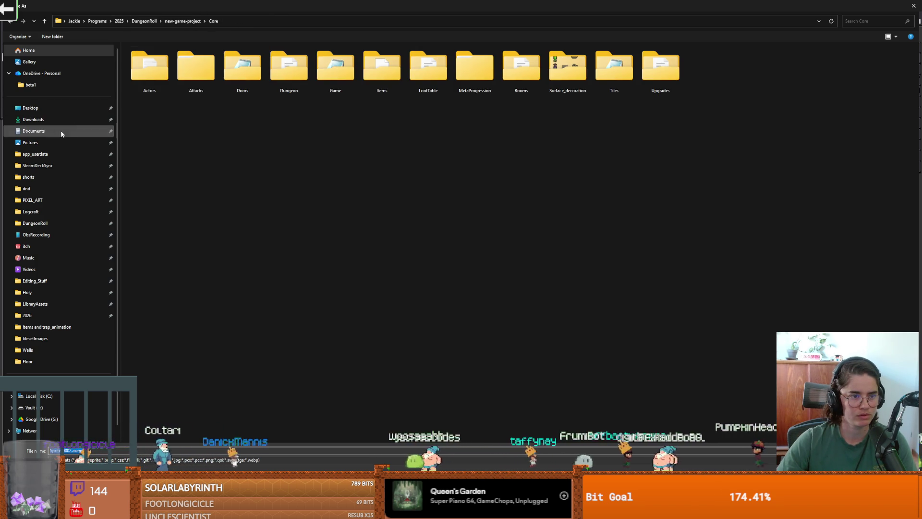
pyautogui.doubleClick(152, 72)
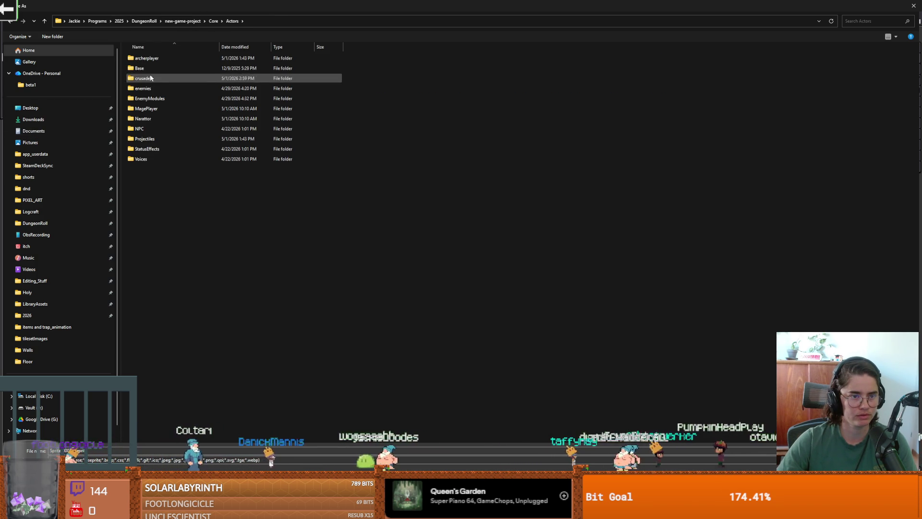
pyautogui.doubleClick(143, 129)
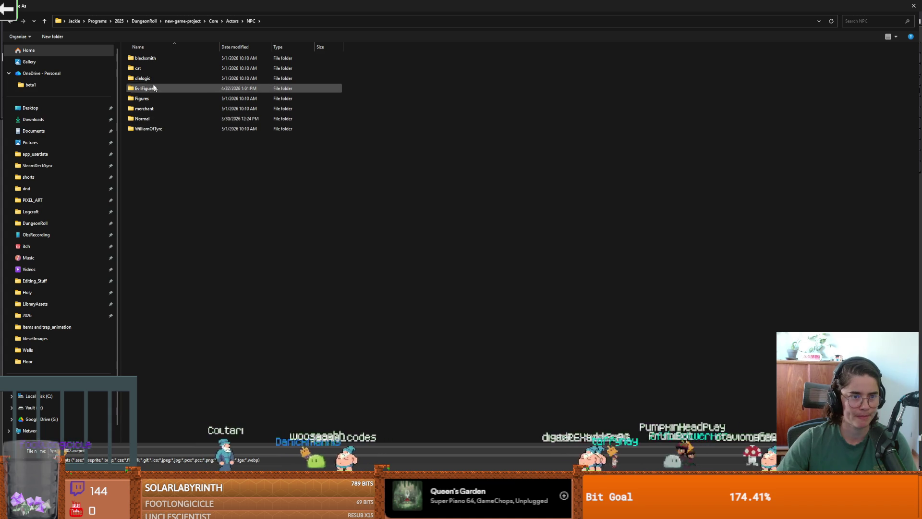
pyautogui.doubleClick(156, 120)
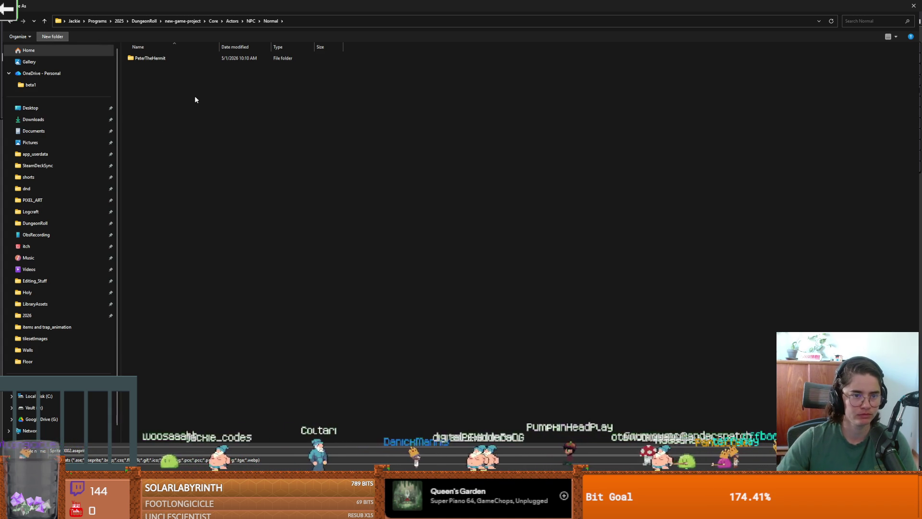
# Step: Create and open a Peasants folder there, set the file type to png, and confirm
pyautogui.write('Peasant')
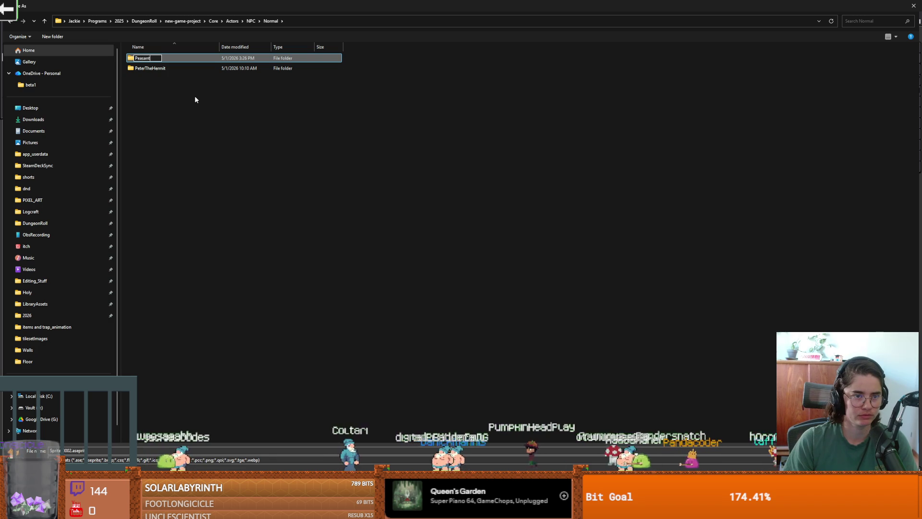
pyautogui.write('s')
pyautogui.press('Return')
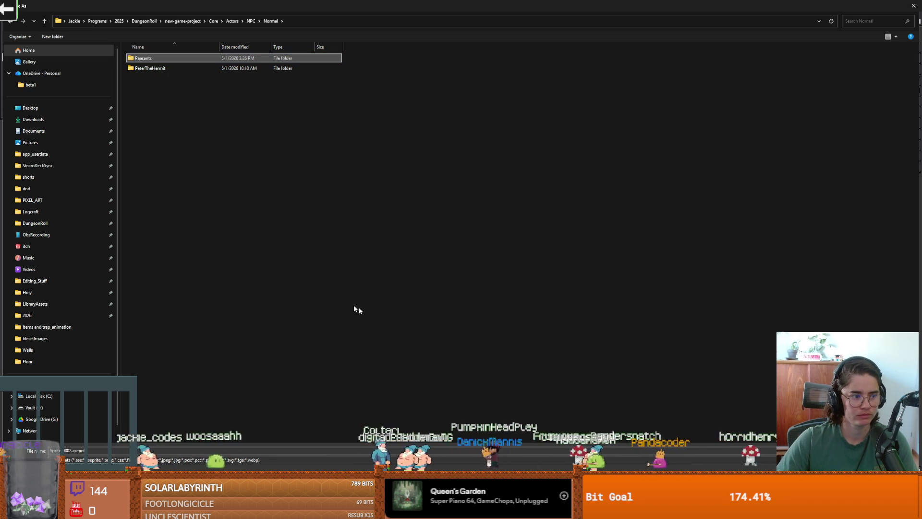
pyautogui.doubleClick(157, 57)
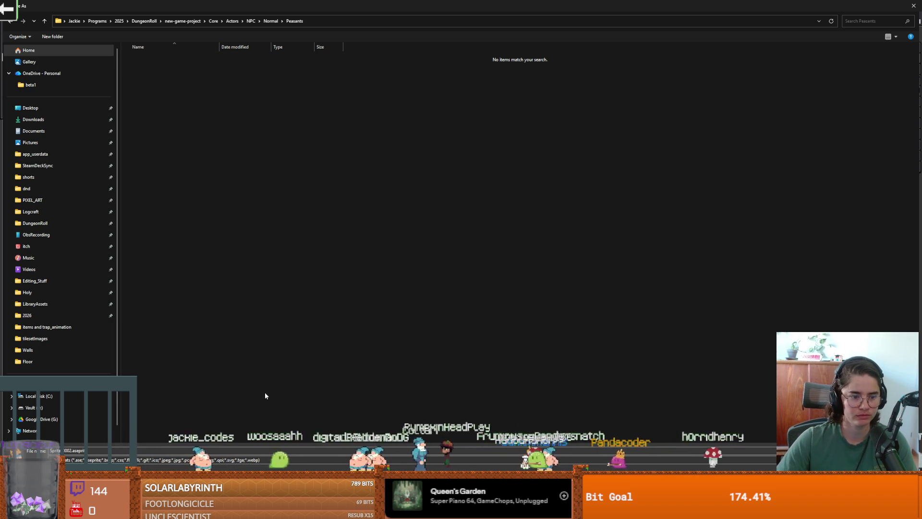
pyautogui.click(163, 459)
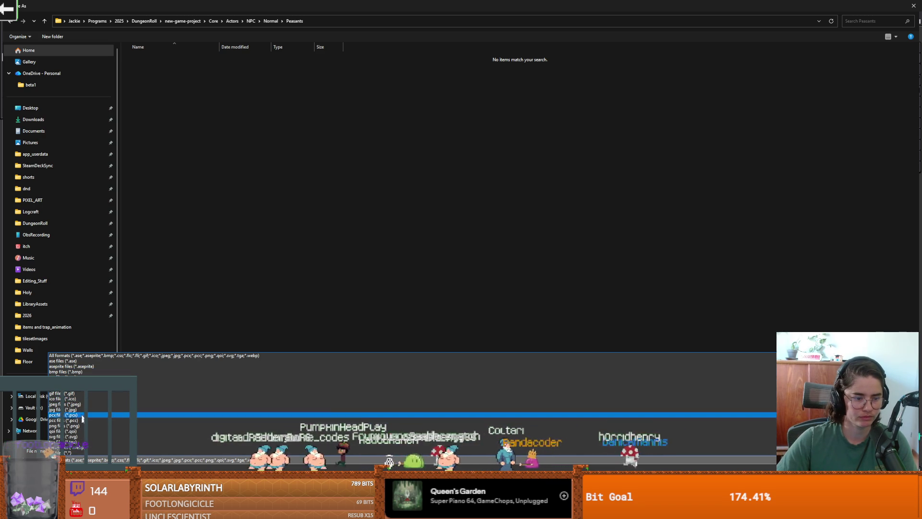
pyautogui.click(72, 425)
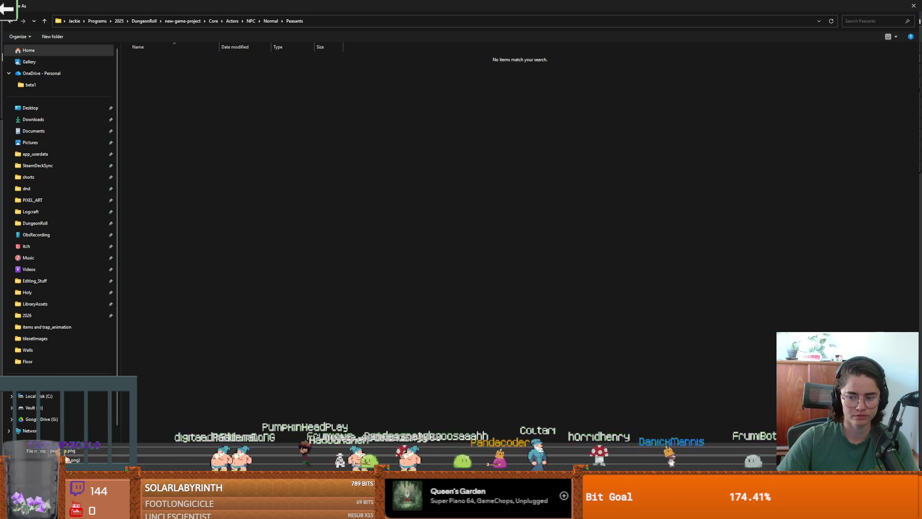
pyautogui.press('Return')
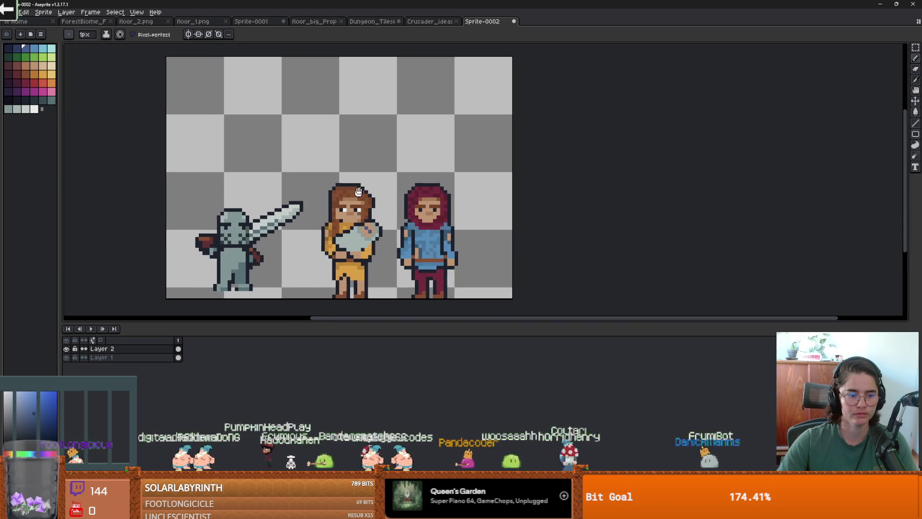
# Step: Merge Layer 2 down so the three characters sit on a single layer
pyautogui.scroll(-1, 384, 202)
pyautogui.scroll(1, 394, 206)
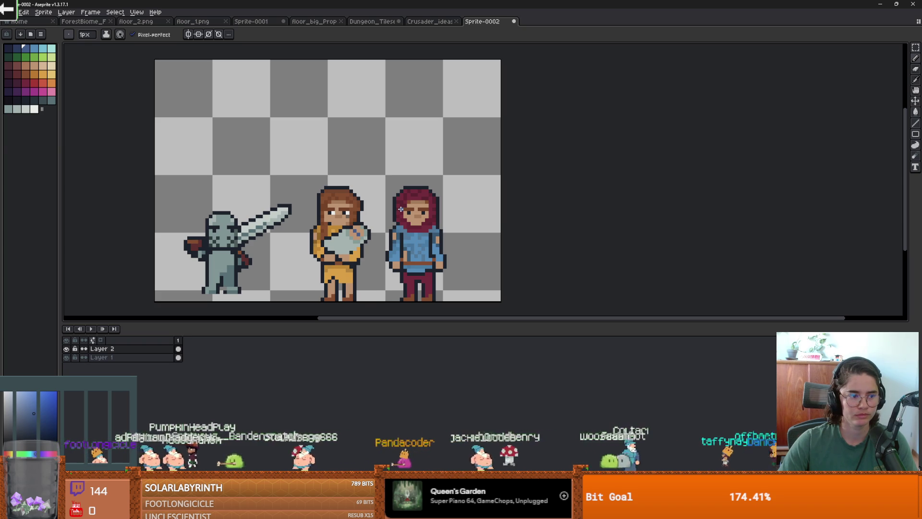
pyautogui.scroll(-1, 401, 209)
pyautogui.scroll(1, 379, 226)
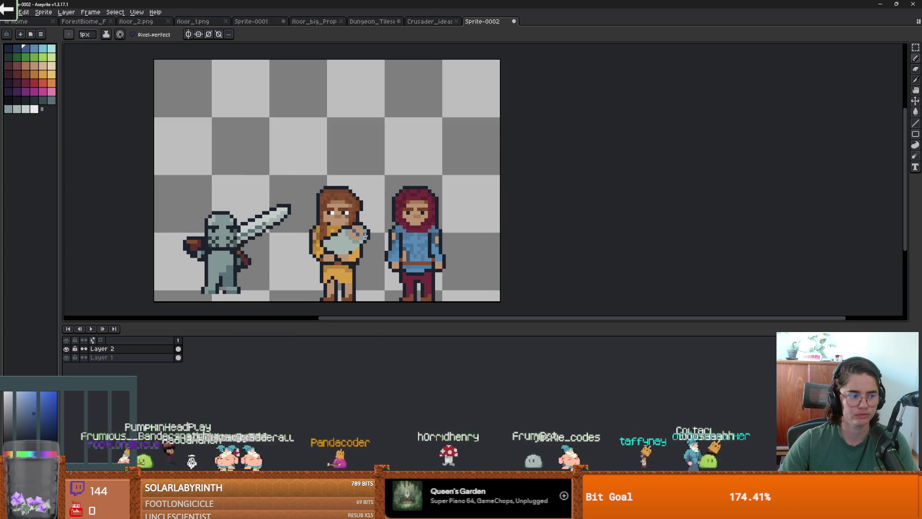
pyautogui.scroll(-1, 366, 236)
pyautogui.press('m')
pyautogui.moveTo(368, 173); pyautogui.dragTo(319, 279)
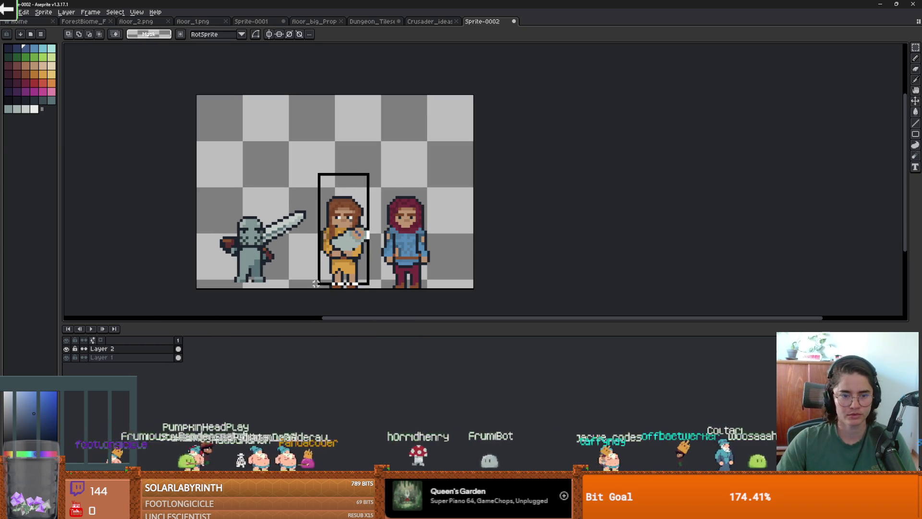
pyautogui.rightClick(126, 350)
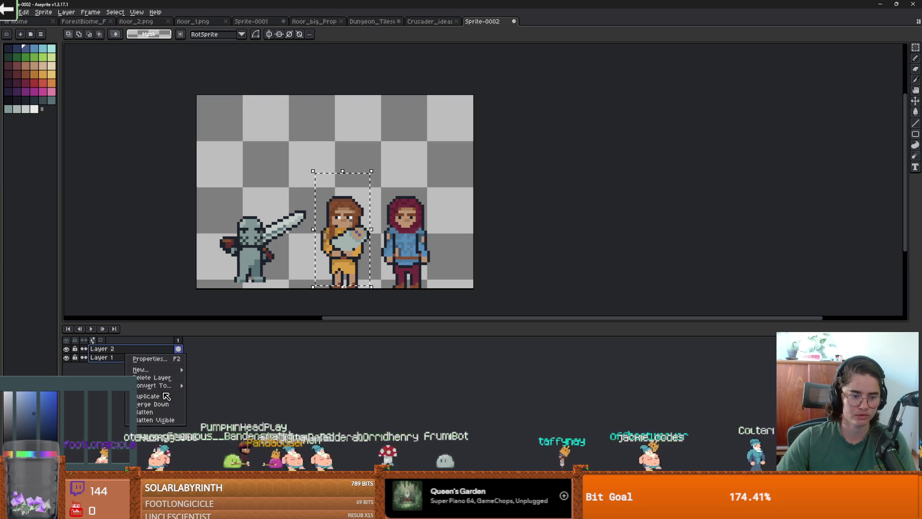
pyautogui.click(152, 377)
pyautogui.hotkey('ctrl', 'd')
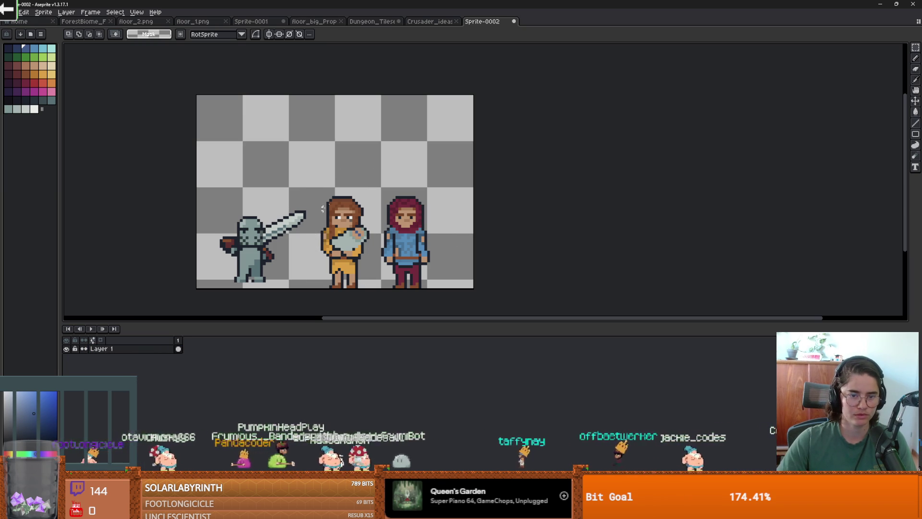
# Step: Create a new blank 23×36 sprite, Sprite-0003
pyautogui.click(16, 22)
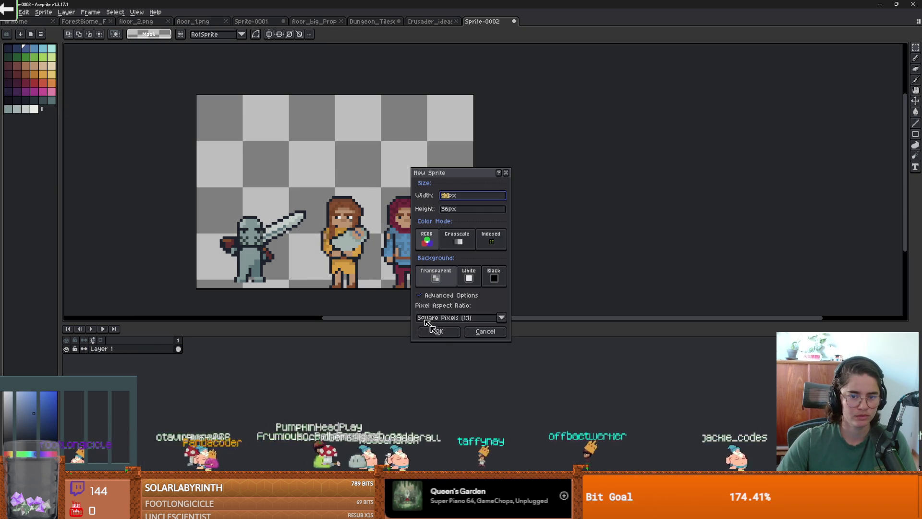
pyautogui.click(438, 330)
pyautogui.hotkey('ctrl', 'v')
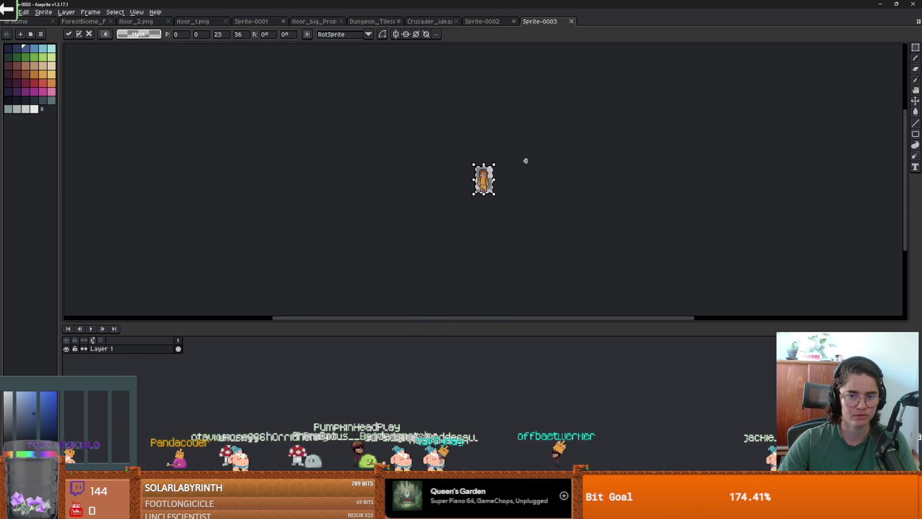
pyautogui.scroll(3, 509, 173)
pyautogui.press('Escape')
# Step: Copy the middle peasant woman and paste her into Sprite-0003
pyautogui.click(489, 22)
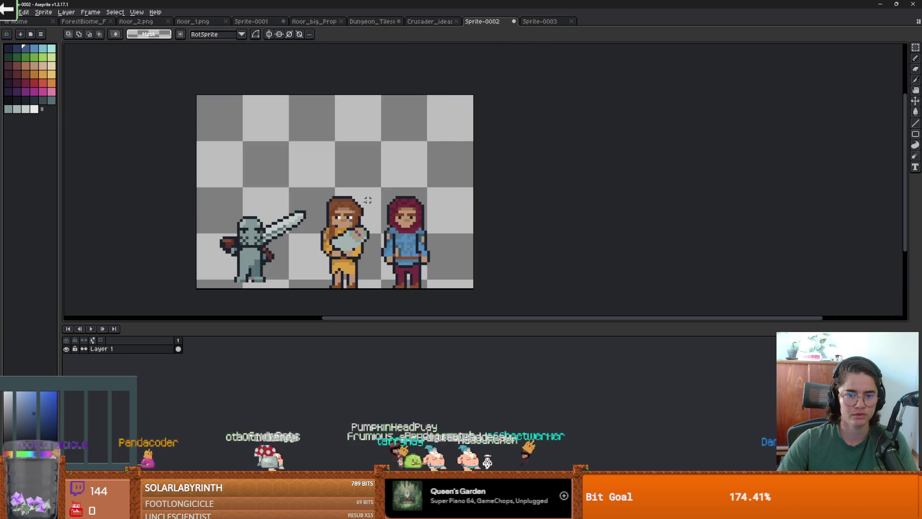
pyautogui.moveTo(307, 194); pyautogui.dragTo(374, 288)
pyautogui.hotkey('ctrl', 'c')
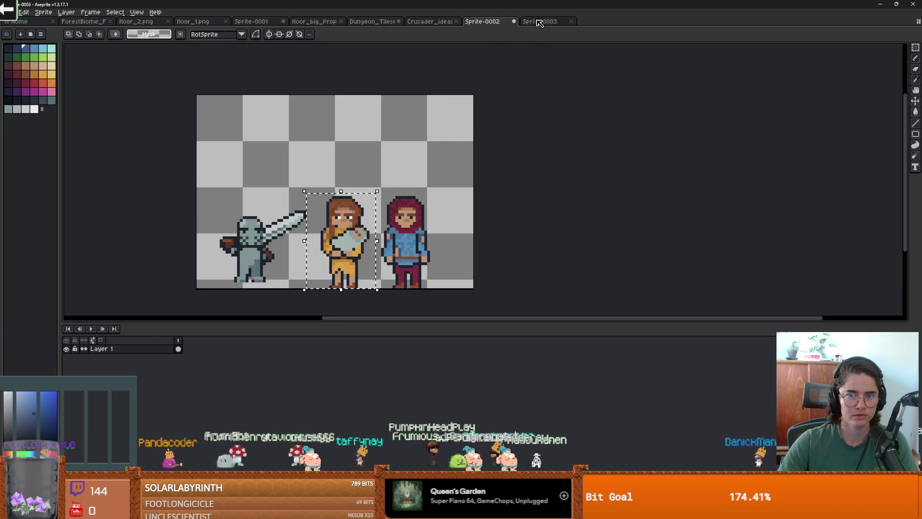
pyautogui.hotkey('ctrl', 'Tab')
pyautogui.hotkey('ctrl', 'v')
pyautogui.scroll(1, 493, 120)
pyautogui.press('Return')
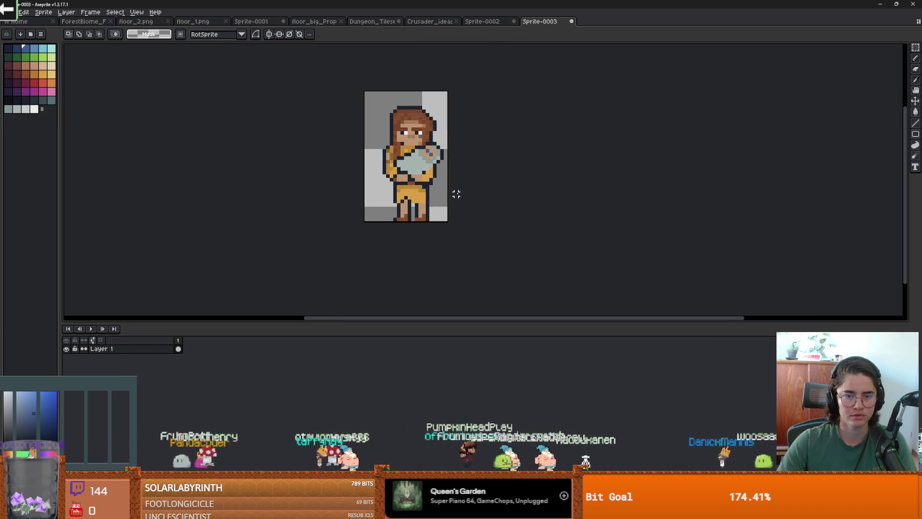
# Step: Add a second frame and shift the woman's waist pixels slightly down and right
pyautogui.hotkey('alt', 'n')
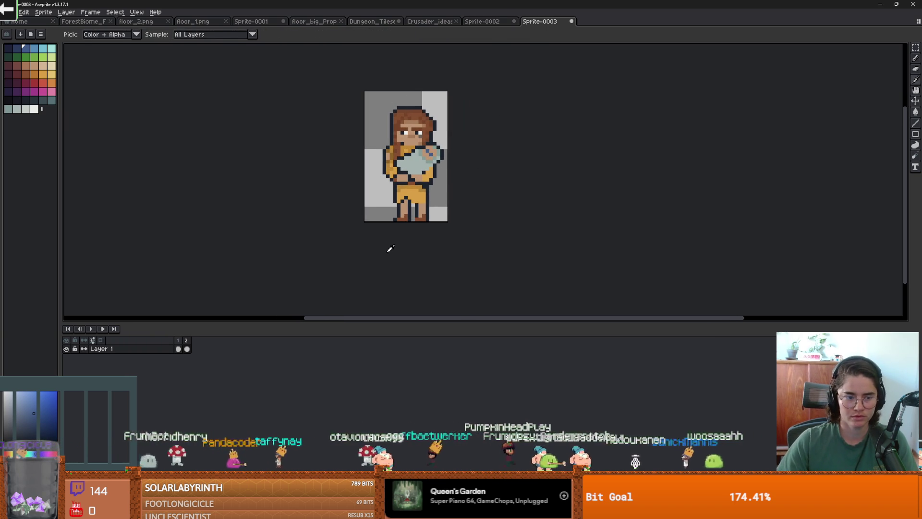
pyautogui.scroll(2, 417, 168)
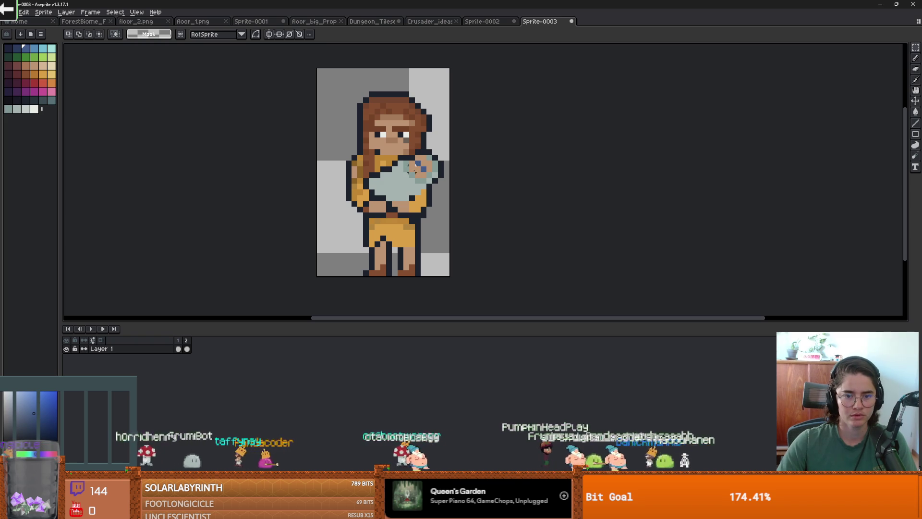
pyautogui.moveTo(435, 215); pyautogui.dragTo(336, 191)
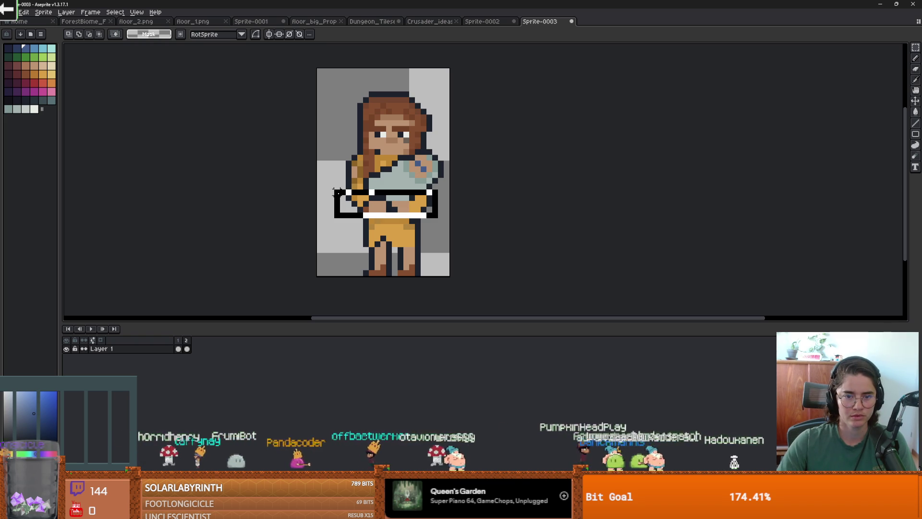
pyautogui.moveTo(401, 207); pyautogui.dragTo(406, 218)
pyautogui.press('Return')
# Step: Paint the grey gap row across her arms in shirt colour
pyautogui.scroll(1, 408, 206)
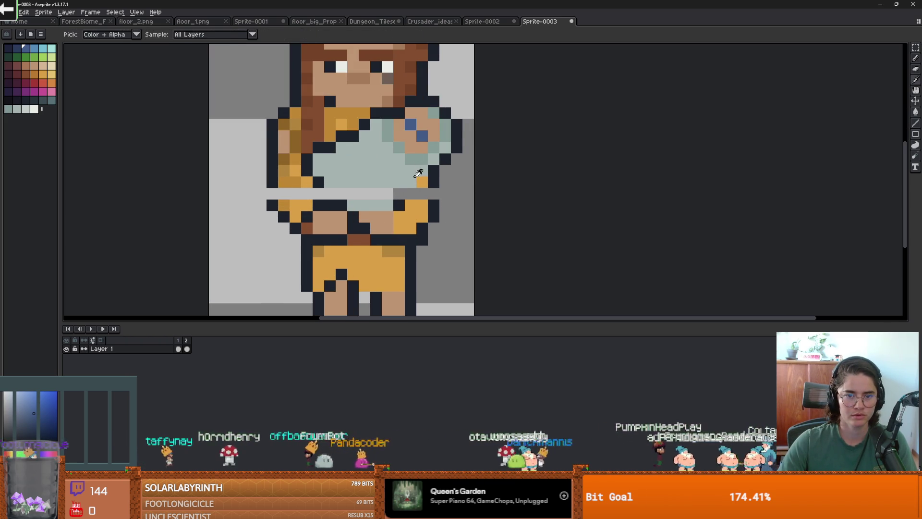
pyautogui.scroll(1, 403, 181)
pyautogui.press('b')
pyautogui.keyDown('alt'); pyautogui.click(425, 189); pyautogui.keyUp('alt')
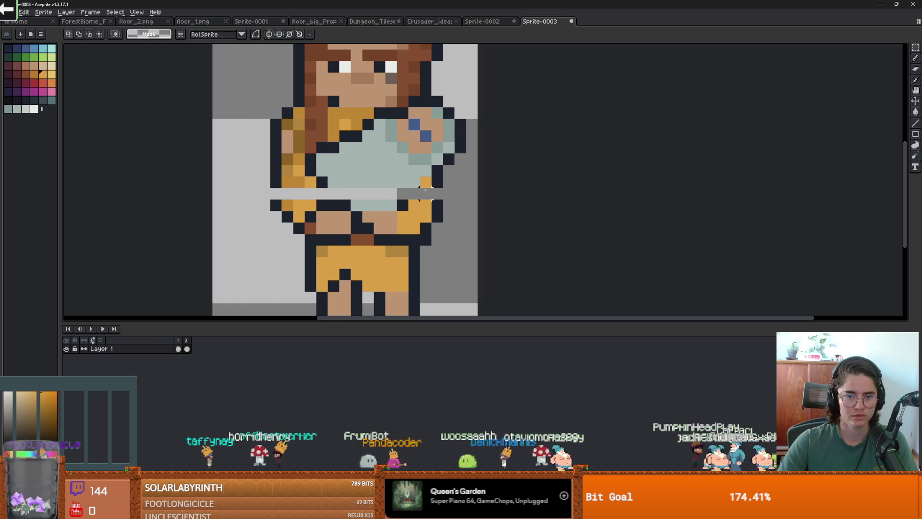
pyautogui.keyDown('alt'); pyautogui.click(384, 218); pyautogui.keyUp('alt')
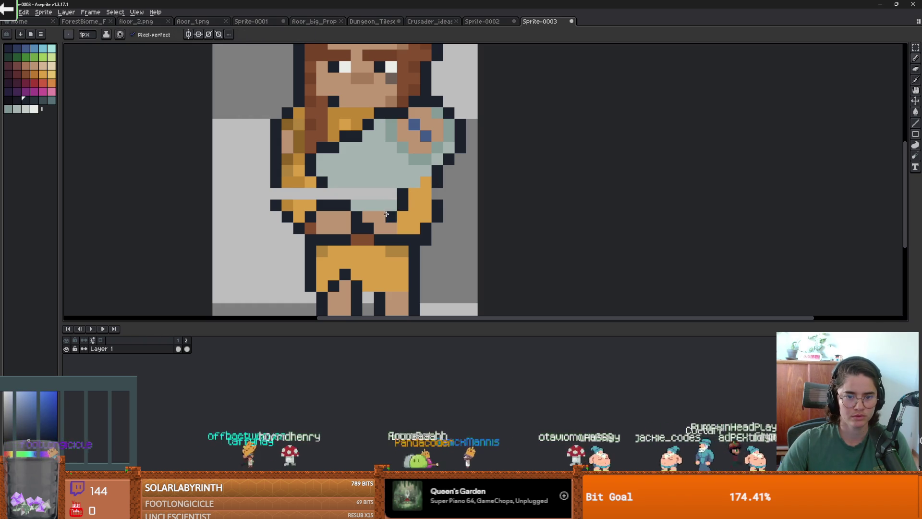
pyautogui.keyDown('alt'); pyautogui.click(390, 205); pyautogui.keyUp('alt')
pyautogui.moveTo(390, 194); pyautogui.dragTo(330, 193)
pyautogui.keyDown('alt'); pyautogui.click(322, 183); pyautogui.keyUp('alt')
# Step: Add dark outline pixels at the shirt's lower-left edge
pyautogui.keyDown('alt'); pyautogui.click(321, 190); pyautogui.keyUp('alt')
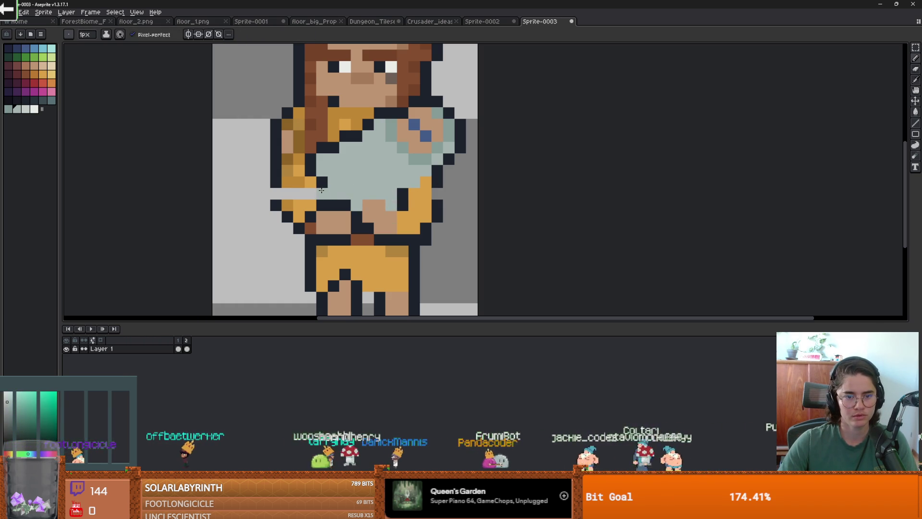
pyautogui.scroll(-2, 322, 183)
pyautogui.scroll(2, 298, 183)
pyautogui.keyDown('alt'); pyautogui.click(306, 187); pyautogui.keyUp('alt')
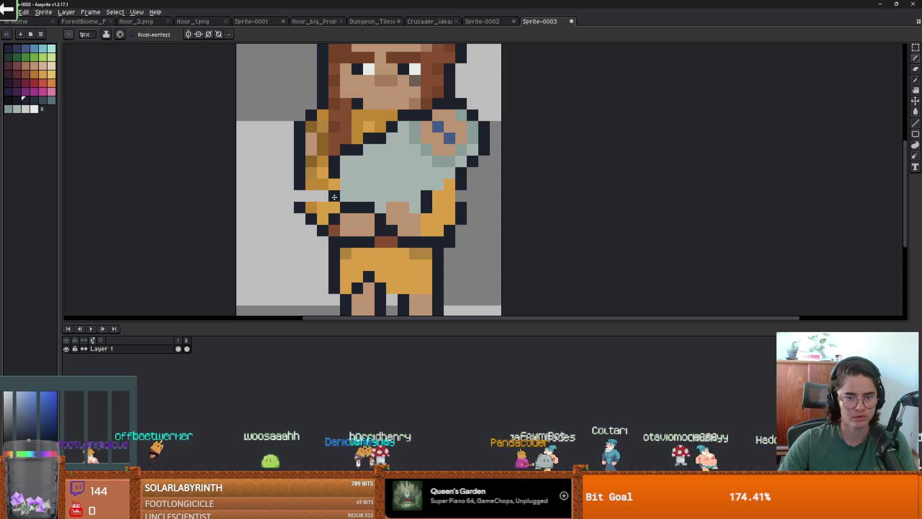
pyautogui.click(300, 195)
pyautogui.click(323, 184)
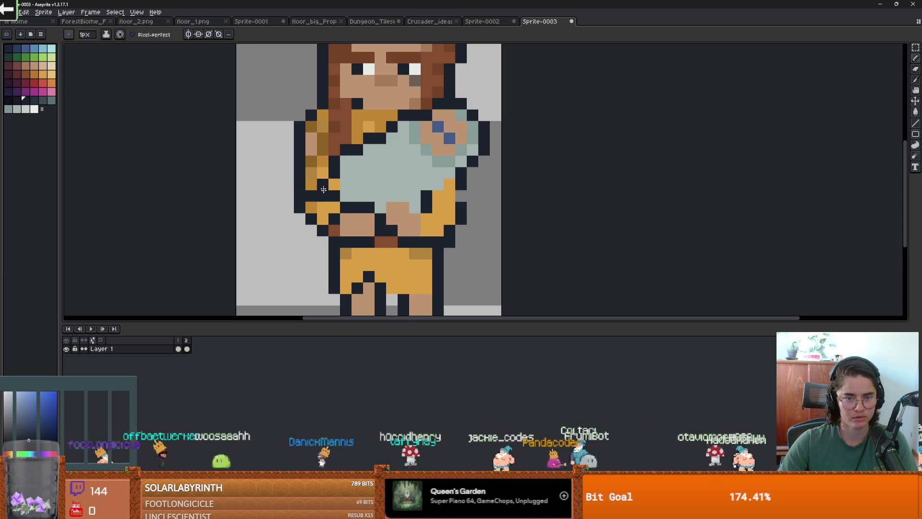
# Step: Paint orange pixels along the shirt edge, undoing one stray orange pixel
pyautogui.keyDown('alt'); pyautogui.click(318, 183); pyautogui.keyUp('alt')
pyautogui.click(314, 191)
pyautogui.moveTo(320, 185); pyautogui.dragTo(323, 197)
pyautogui.scroll(-1, 331, 197)
pyautogui.scroll(1, 336, 197)
pyautogui.click(369, 207)
pyautogui.scroll(-1, 365, 202)
pyautogui.scroll(1, 346, 197)
pyautogui.hotkey('ctrl', 'z')
pyautogui.keyDown('alt'); pyautogui.click(324, 187); pyautogui.keyUp('alt')
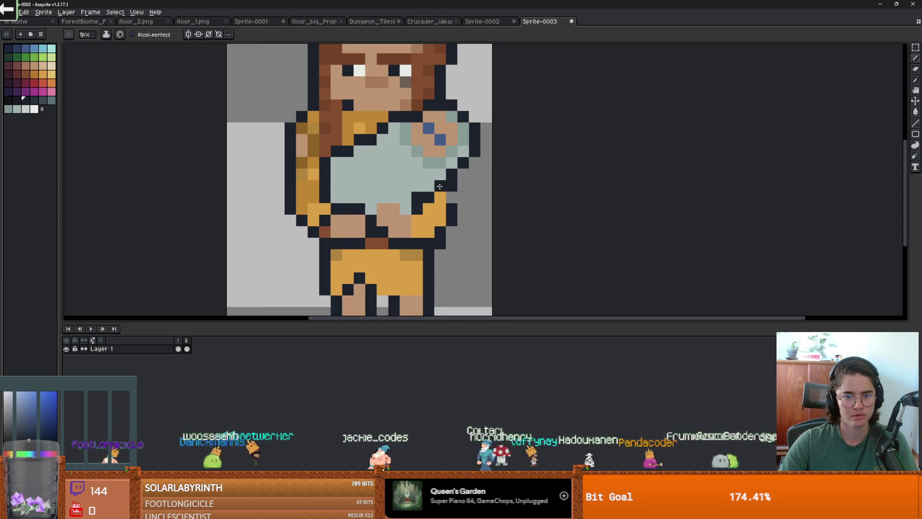
pyautogui.scroll(-3, 451, 193)
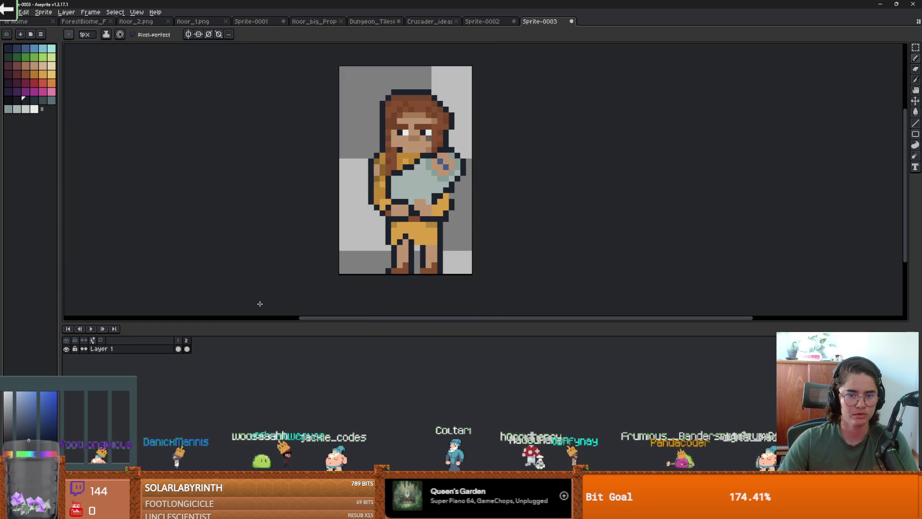
# Step: Flip between frames 1 and 2, zooming in to compare the two poses
pyautogui.press('Left')
pyautogui.press('Right')
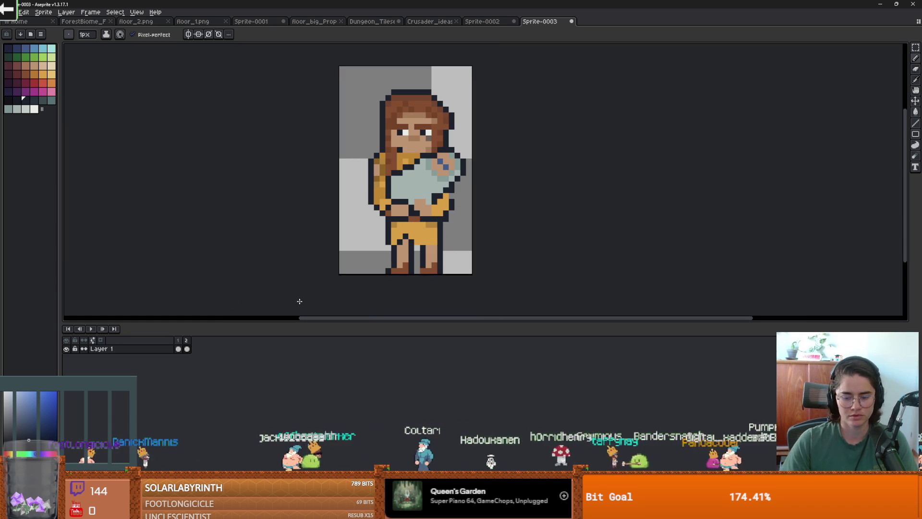
pyautogui.scroll(3, 430, 250)
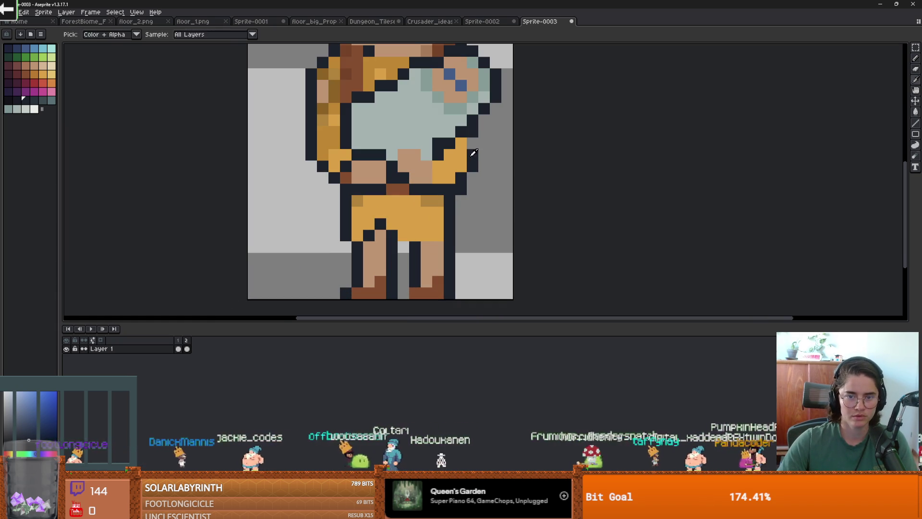
pyautogui.scroll(-3, 473, 148)
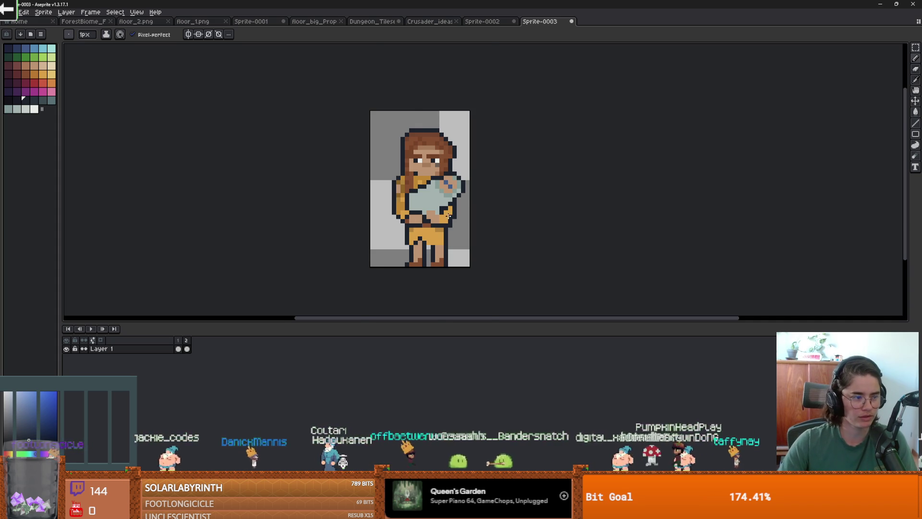
pyautogui.scroll(2, 446, 217)
pyautogui.scroll(-1, 458, 218)
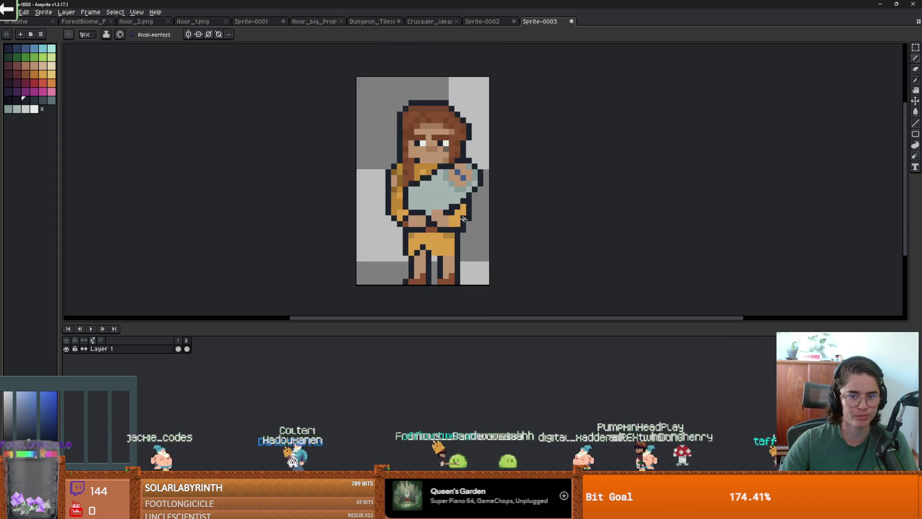
pyautogui.scroll(-1, 458, 217)
pyautogui.scroll(2, 446, 219)
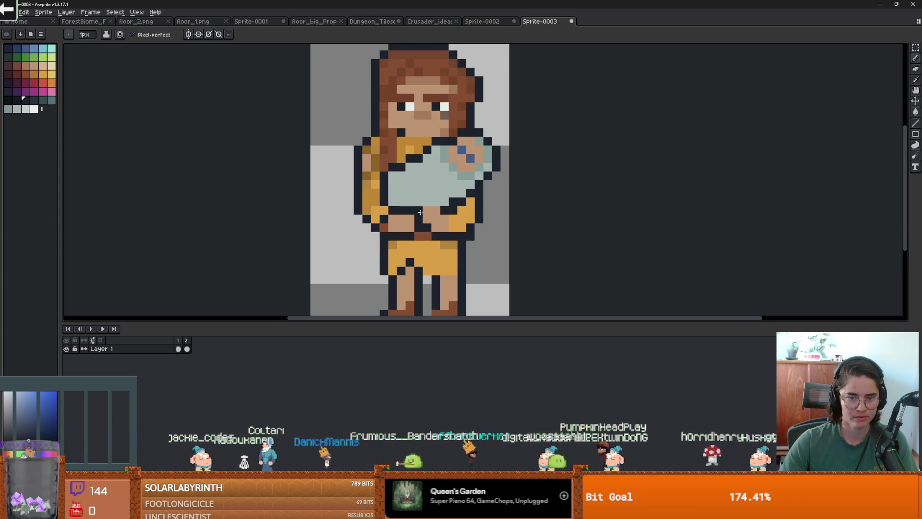
pyautogui.scroll(-1, 440, 207)
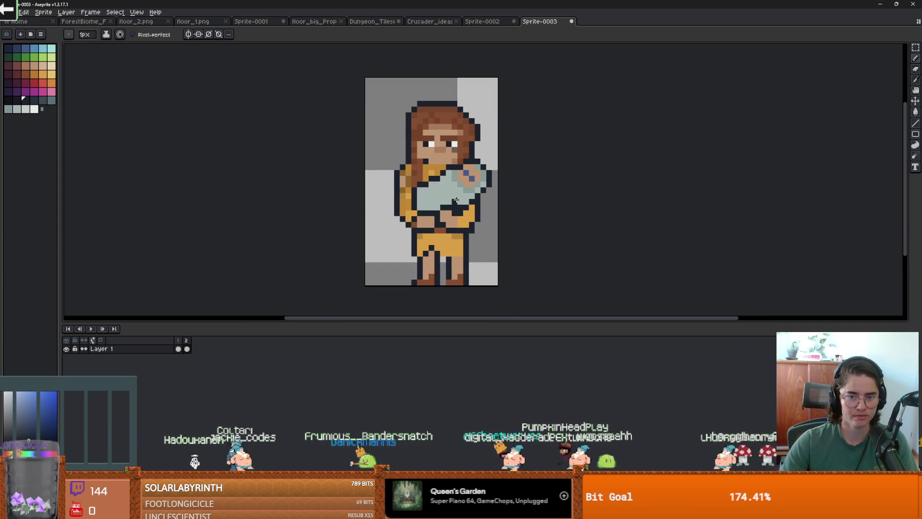
pyautogui.scroll(-1, 496, 216)
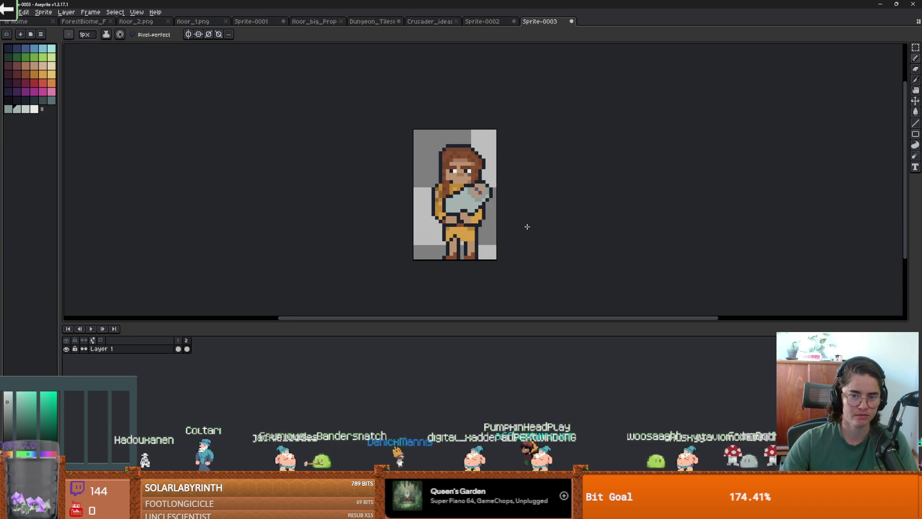
pyautogui.scroll(1, 526, 226)
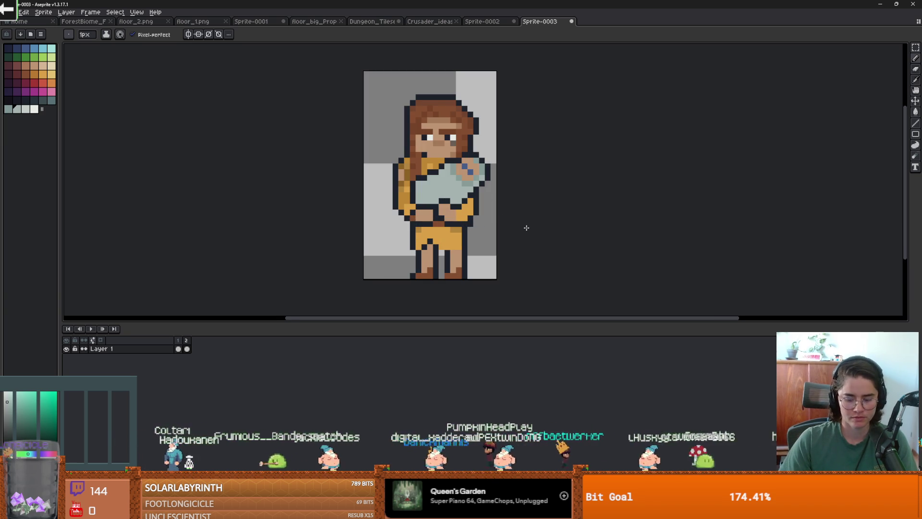
# Step: Dismiss the Windows notification panel and add a third animation frame
pyautogui.press('super+n')
pyautogui.click(264, 366)
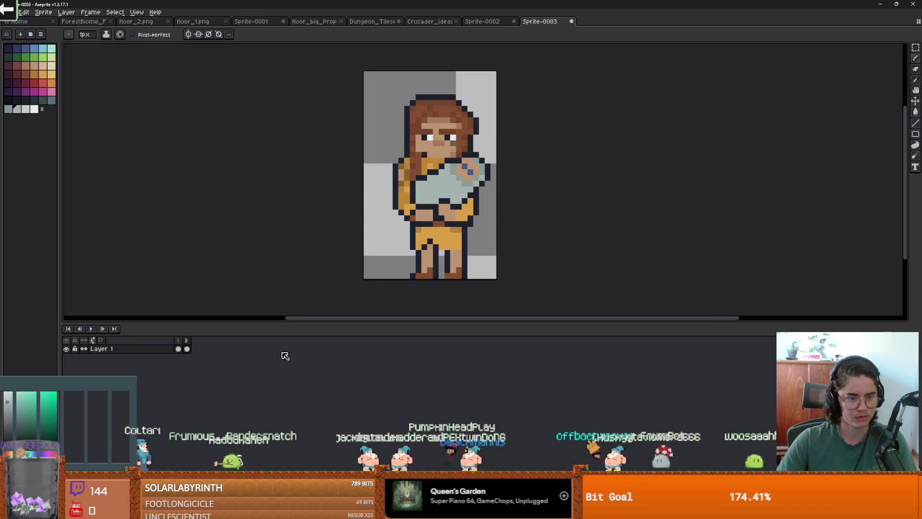
pyautogui.hotkey('alt', 'n')
pyautogui.scroll(1, 487, 182)
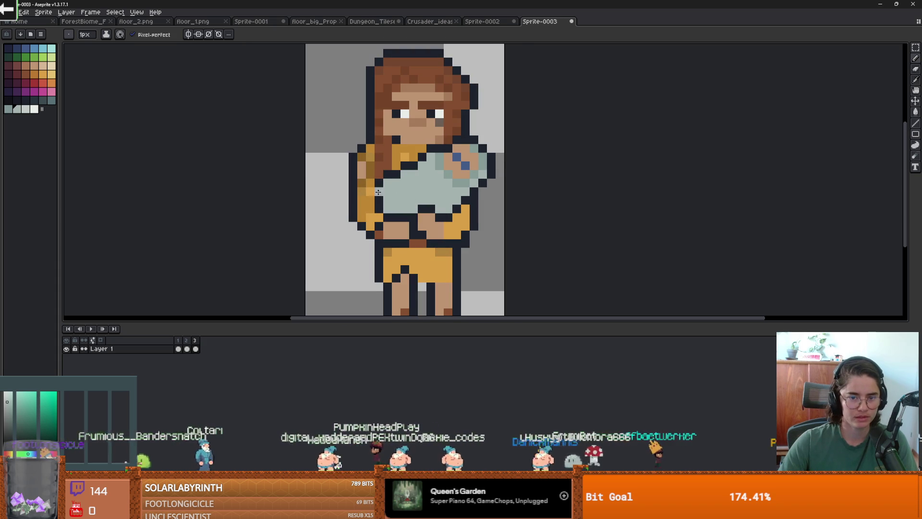
# Step: Select the baby bundle and lower it by one pixel
pyautogui.press('m')
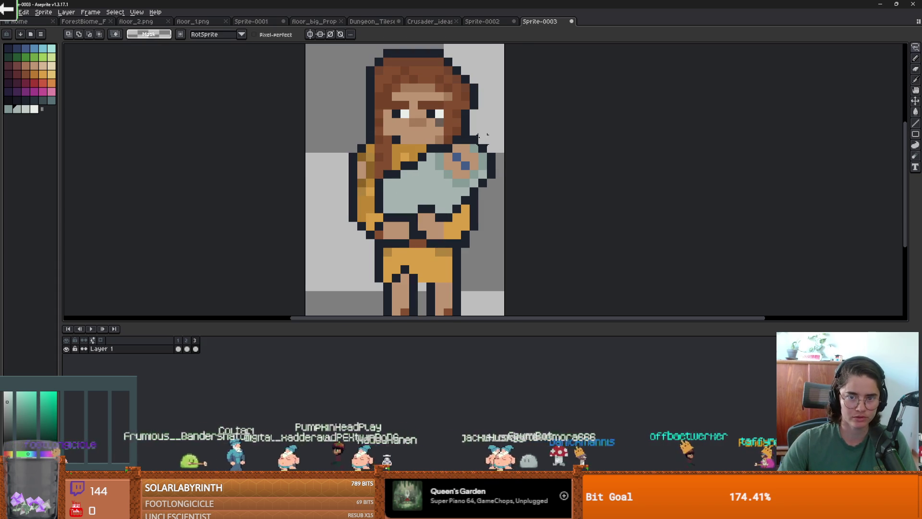
pyautogui.moveTo(427, 161)
pyautogui.mouseDown()
pyautogui.moveTo(375, 189)
pyautogui.moveTo(411, 198)
pyautogui.moveTo(469, 188)
pyautogui.moveTo(496, 164)
pyautogui.moveTo(484, 140)
pyautogui.moveTo(471, 175)
pyautogui.mouseUp()
pyautogui.click(590, 173)
pyautogui.scroll(1, 440, 165)
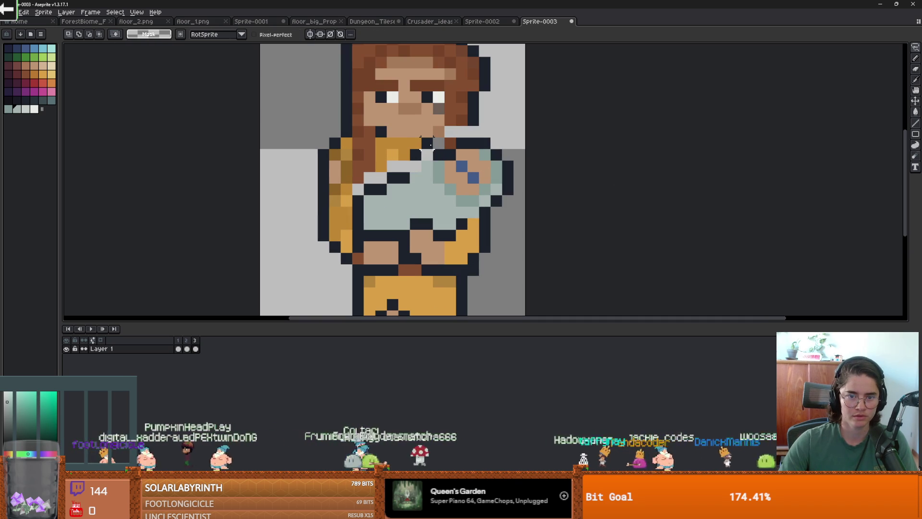
# Step: Repaint stray pixels light grey and gold, and add a dark outline pixel at the shoulder
pyautogui.press('b')
pyautogui.keyDown('alt'); pyautogui.click(428, 150); pyautogui.keyUp('alt')
pyautogui.keyDown('alt'); pyautogui.click(429, 170); pyautogui.keyUp('alt')
pyautogui.click(404, 166)
pyautogui.keyDown('alt'); pyautogui.click(415, 144); pyautogui.keyUp('alt')
pyautogui.click(414, 150)
pyautogui.keyDown('alt'); pyautogui.click(412, 152); pyautogui.keyUp('alt')
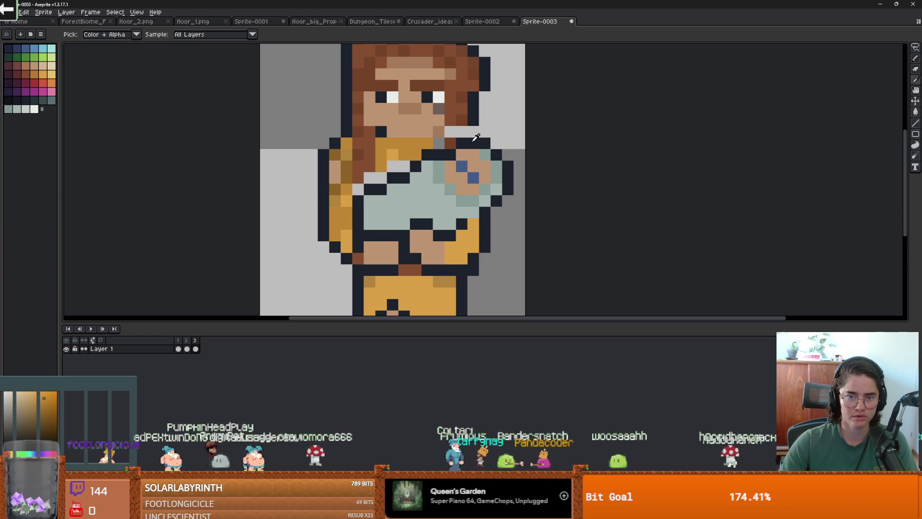
pyautogui.keyDown('alt'); pyautogui.click(482, 195); pyautogui.keyUp('alt')
pyautogui.click(483, 120)
# Step: Fill shirt pixels gold, darken the left shirt edge, and play the three-frame animation
pyautogui.keyDown('alt'); pyautogui.click(462, 122); pyautogui.keyUp('alt')
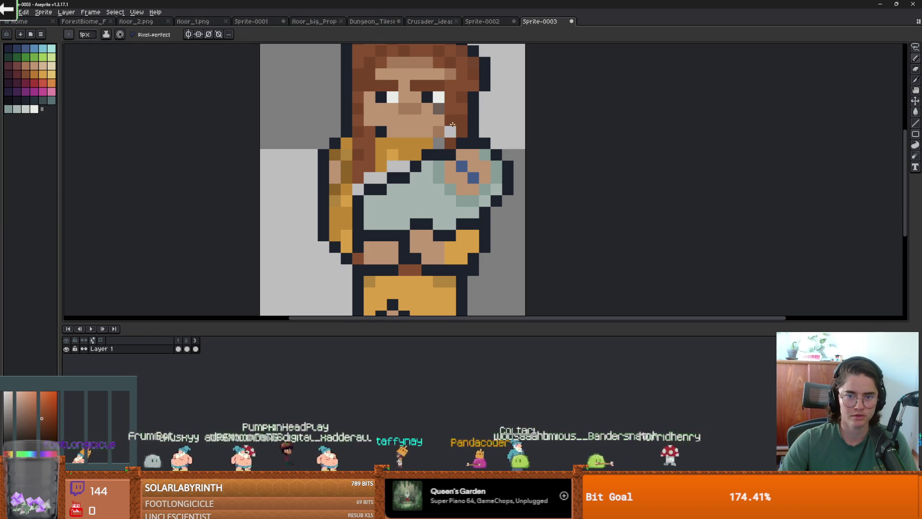
pyautogui.keyDown('alt'); pyautogui.click(411, 155); pyautogui.keyUp('alt')
pyautogui.moveTo(392, 166); pyautogui.dragTo(382, 173)
pyautogui.click(358, 188)
pyautogui.scroll(-3, 358, 188)
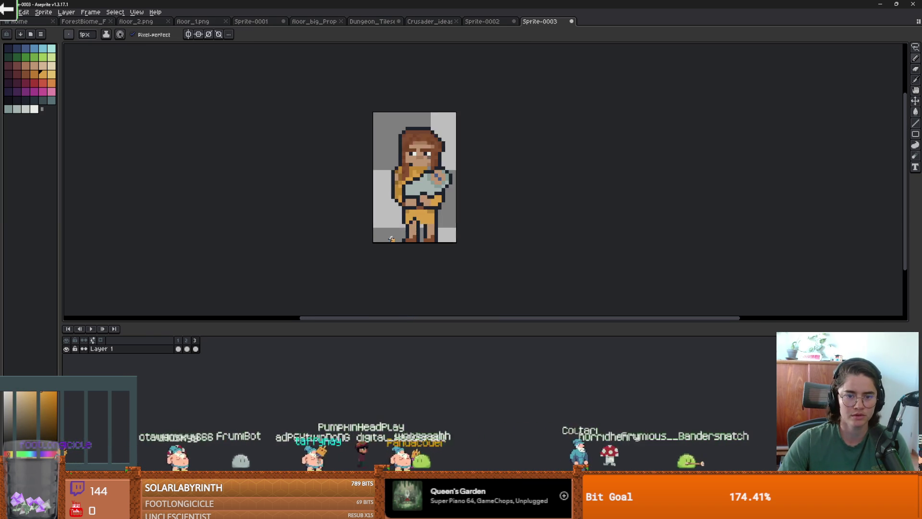
pyautogui.click(92, 329)
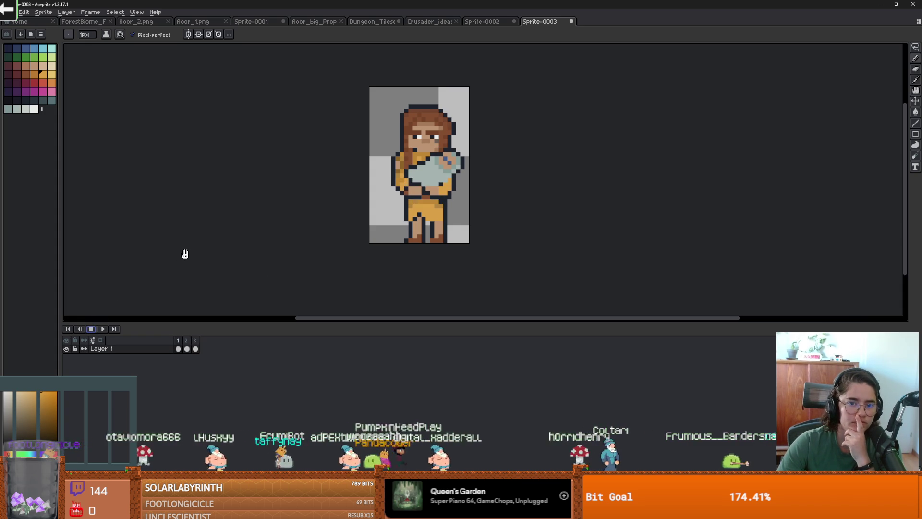
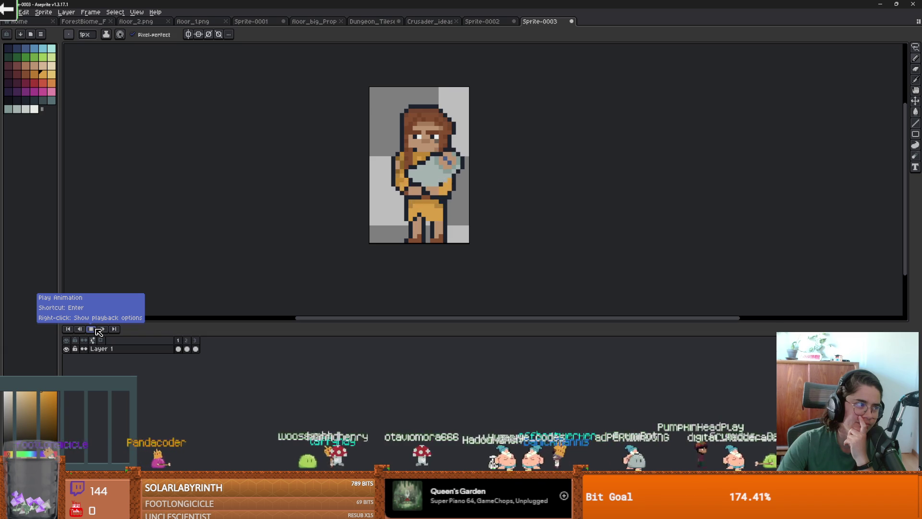
# Step: On frame 2, move the arm outline one pixel left and fill the gap with the light shirt colour
pyautogui.click(96, 329)
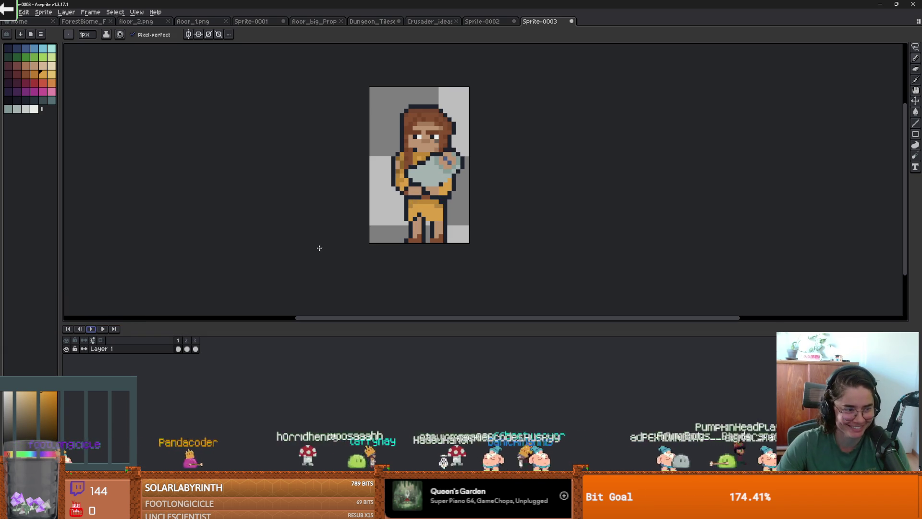
pyautogui.scroll(3, 466, 137)
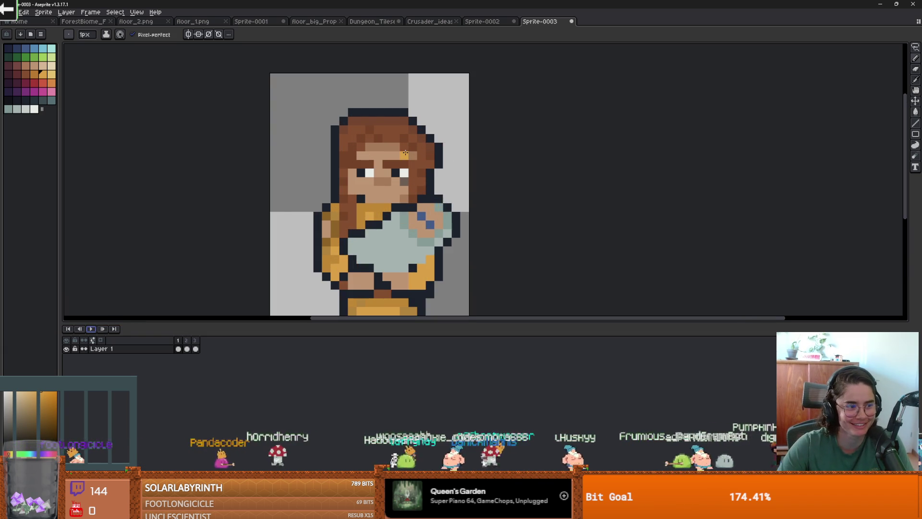
pyautogui.scroll(-2, 325, 240)
pyautogui.click(186, 349)
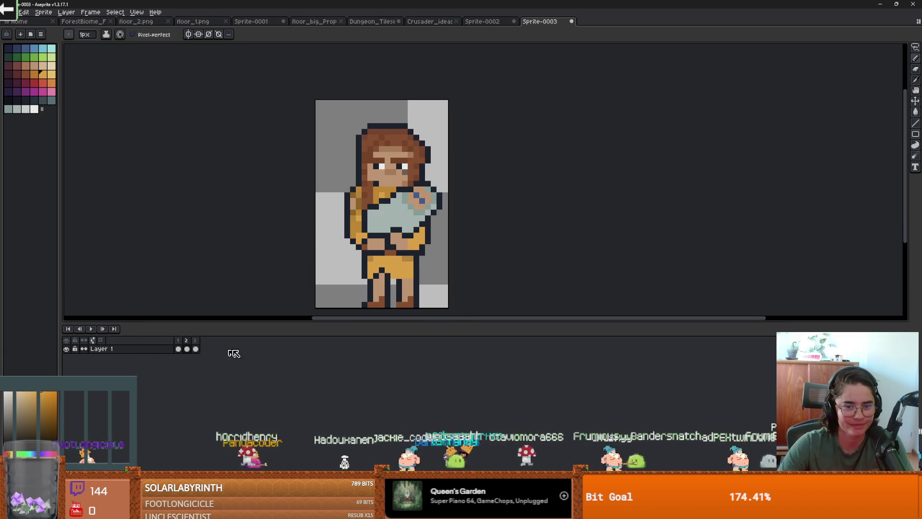
pyautogui.scroll(2, 352, 258)
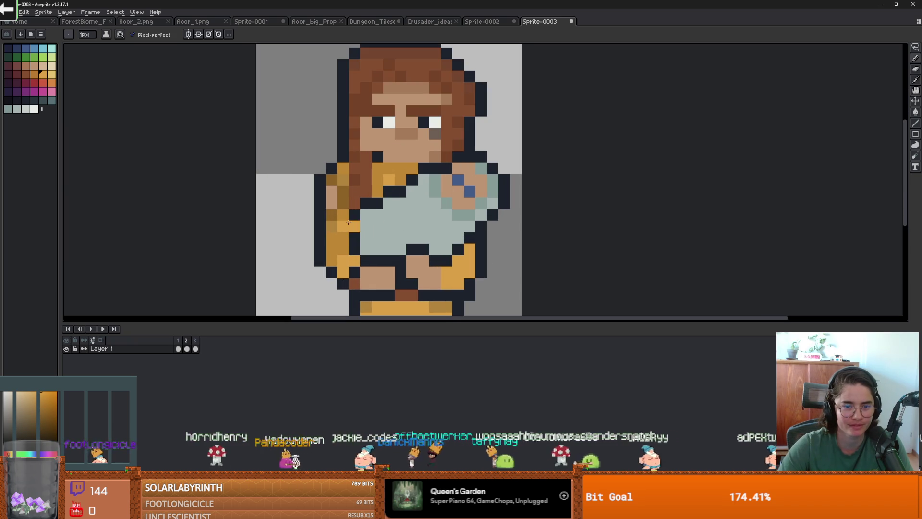
pyautogui.keyDown('alt'); pyautogui.click(351, 222); pyautogui.keyUp('alt')
pyautogui.moveTo(344, 236); pyautogui.dragTo(344, 250)
pyautogui.keyDown('alt'); pyautogui.click(377, 216); pyautogui.keyUp('alt')
pyautogui.click(353, 240)
# Step: Repaint the orange arm pixels on frame 2 with the dark outline colour and preview the motion
pyautogui.press('.')
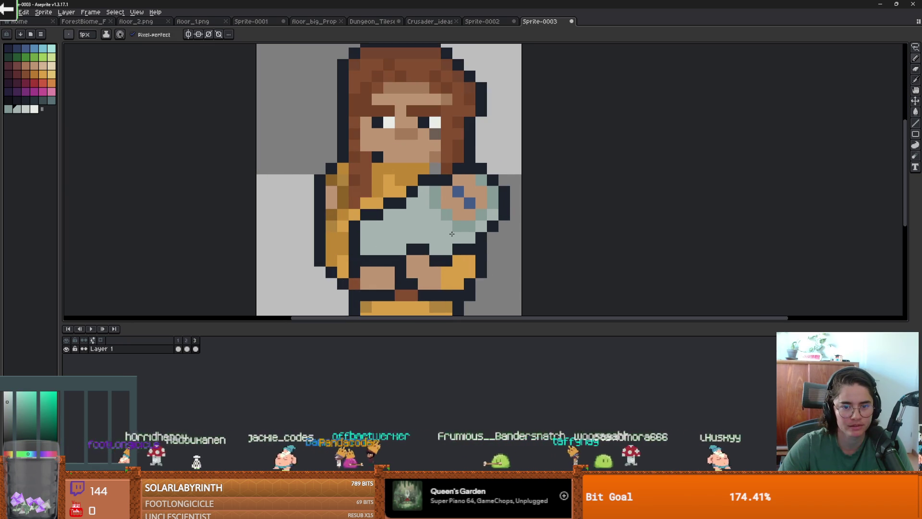
pyautogui.press(',')
pyautogui.keyDown('alt'); pyautogui.click(368, 260); pyautogui.keyUp('alt')
pyautogui.click(347, 260)
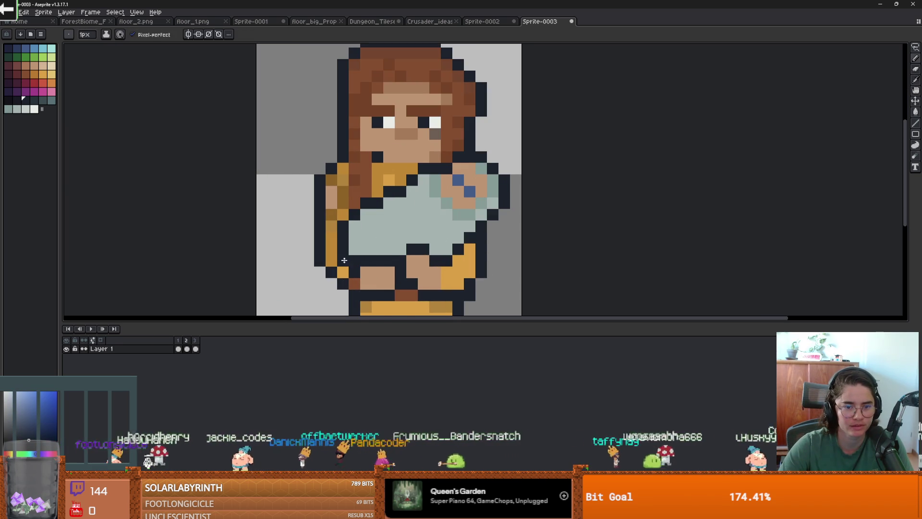
pyautogui.scroll(-3, 349, 261)
pyautogui.click(90, 328)
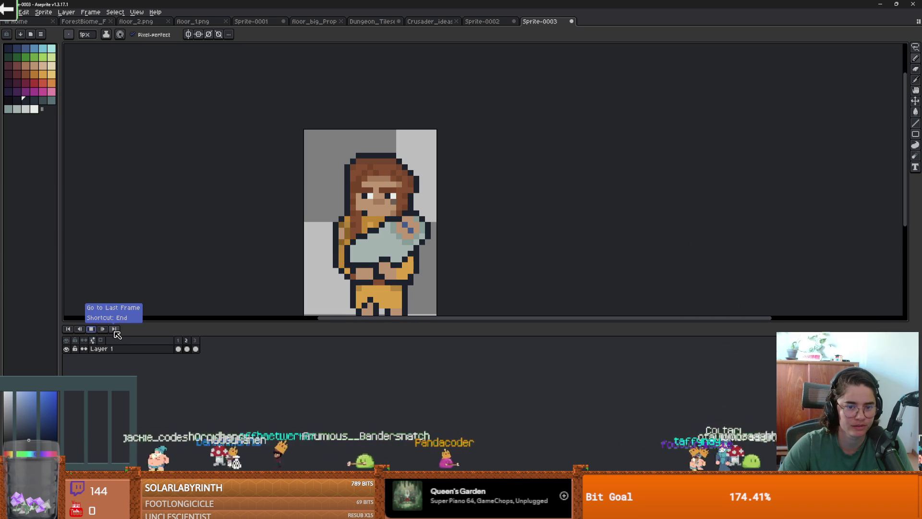
pyautogui.scroll(-1, 288, 241)
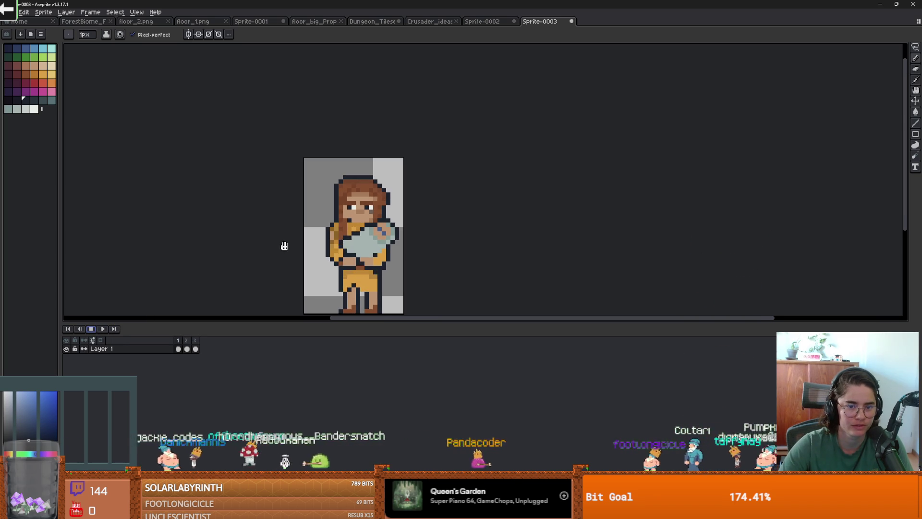
pyautogui.click(91, 329)
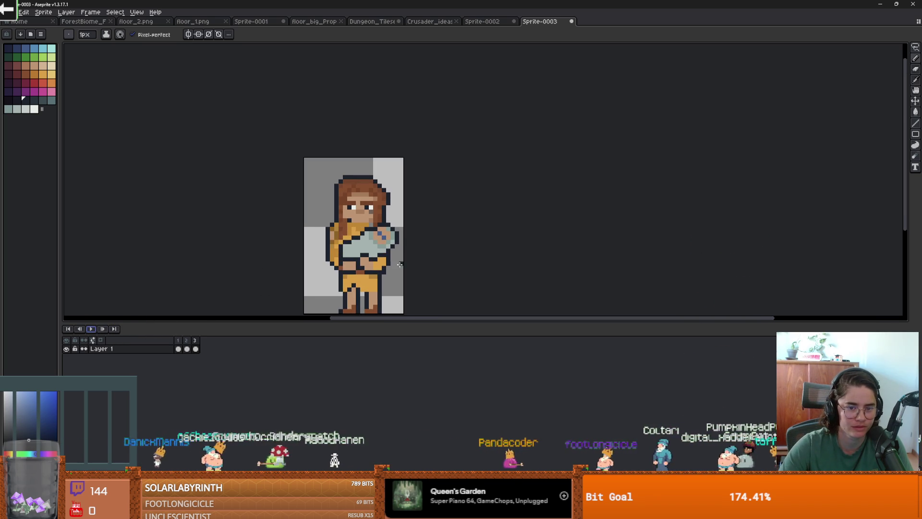
# Step: On frame 1, extend the dark torso line two pixels to the left
pyautogui.scroll(2, 353, 252)
pyautogui.press('Return')
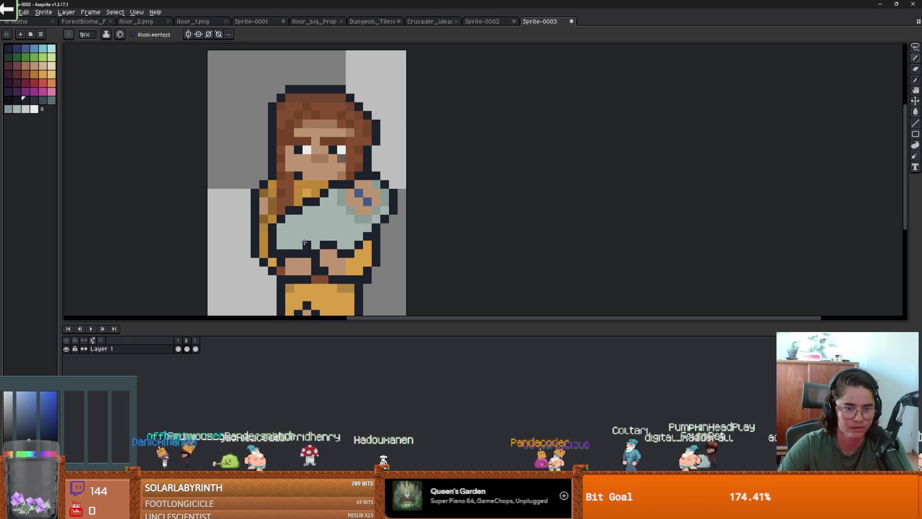
pyautogui.press('Left')
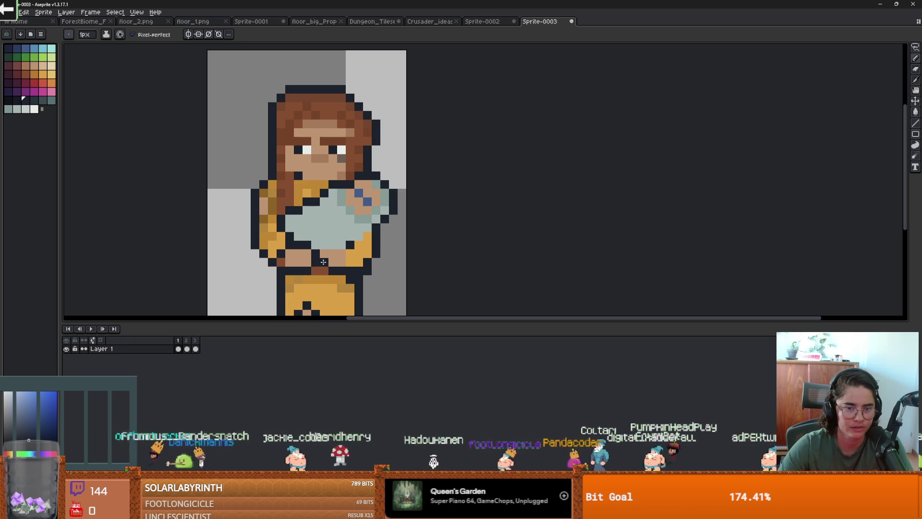
pyautogui.click(340, 245)
pyautogui.click(327, 245)
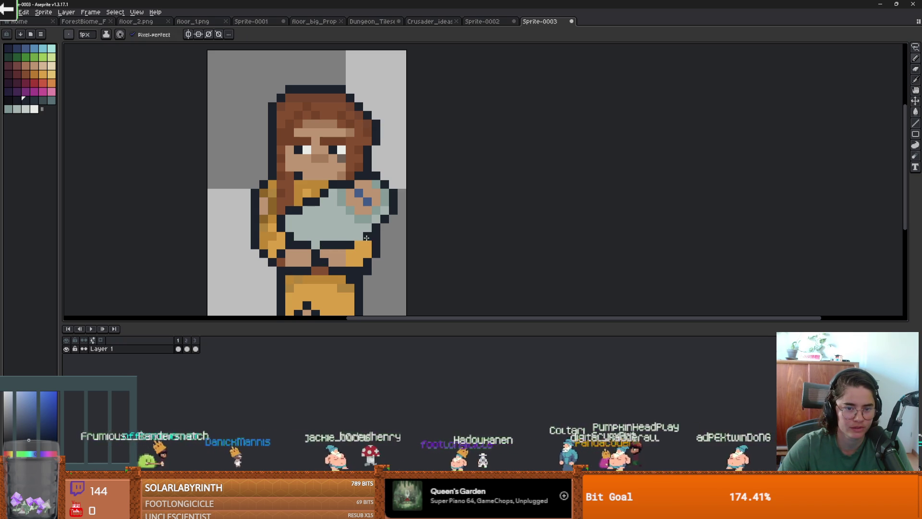
pyautogui.scroll(-1, 370, 238)
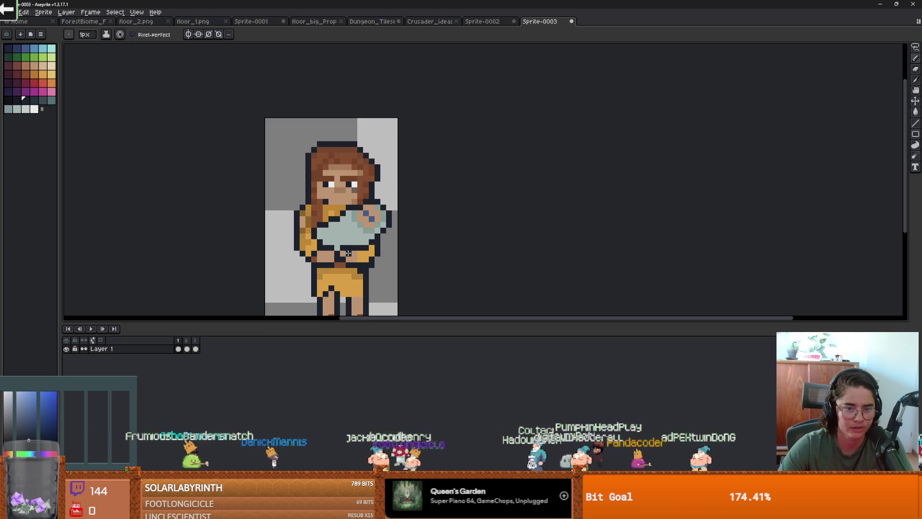
# Step: Touch up the blanket's grey-green and dark outline pixels across frames, then preview the animation
pyautogui.press('.')
pyautogui.press('.')
pyautogui.scroll(1, 317, 251)
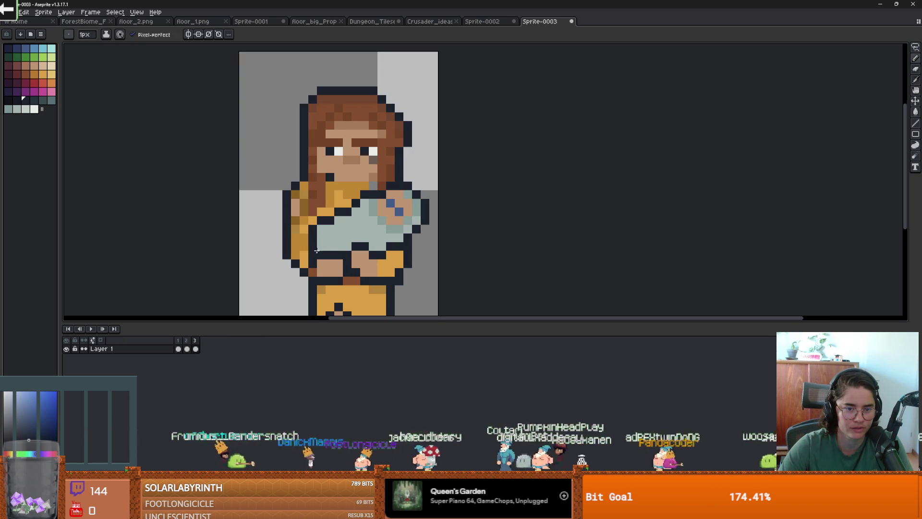
pyautogui.keyDown('alt'); pyautogui.click(318, 244); pyautogui.keyUp('alt')
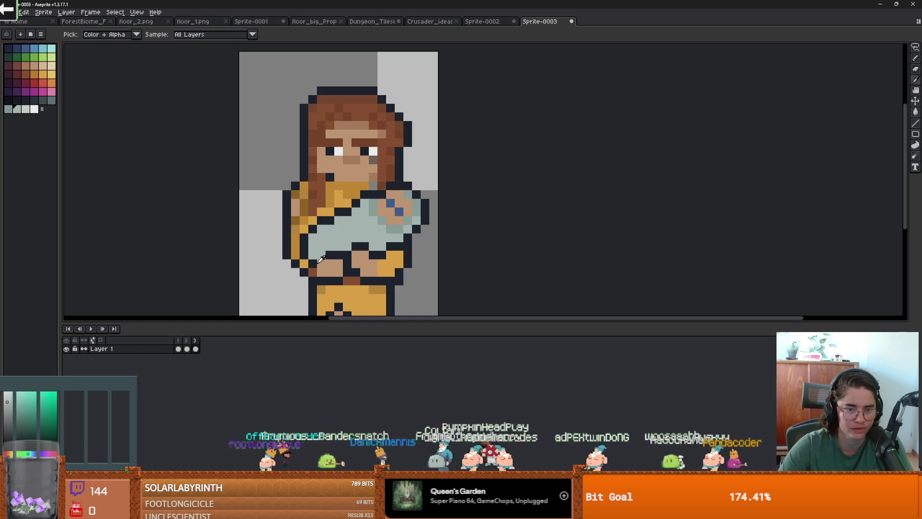
pyautogui.keyDown('alt'); pyautogui.click(328, 254); pyautogui.keyUp('alt')
pyautogui.scroll(-2, 349, 267)
pyautogui.press('.')
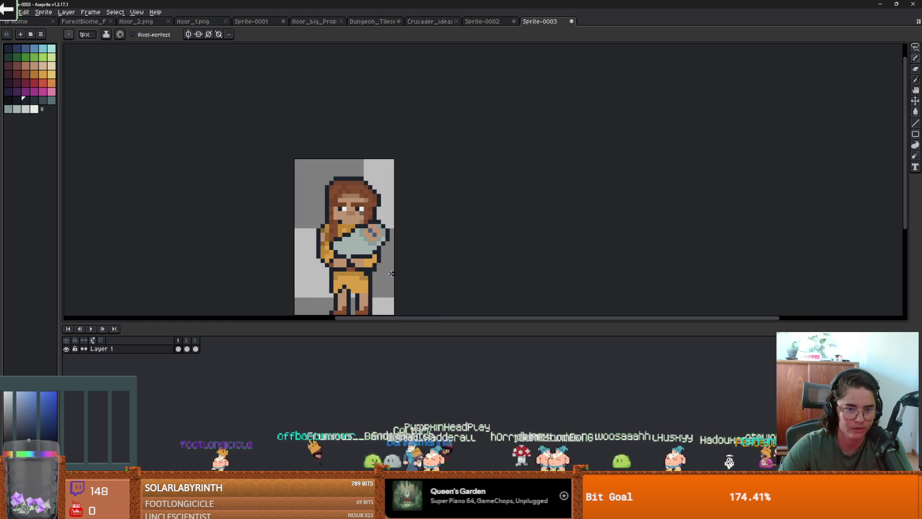
pyautogui.scroll(2, 324, 256)
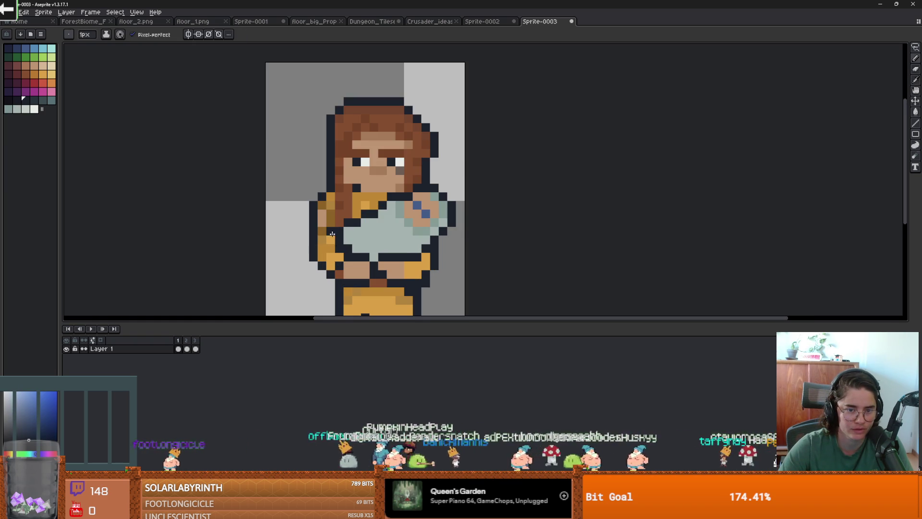
pyautogui.keyDown('alt'); pyautogui.click(354, 243); pyautogui.keyUp('alt')
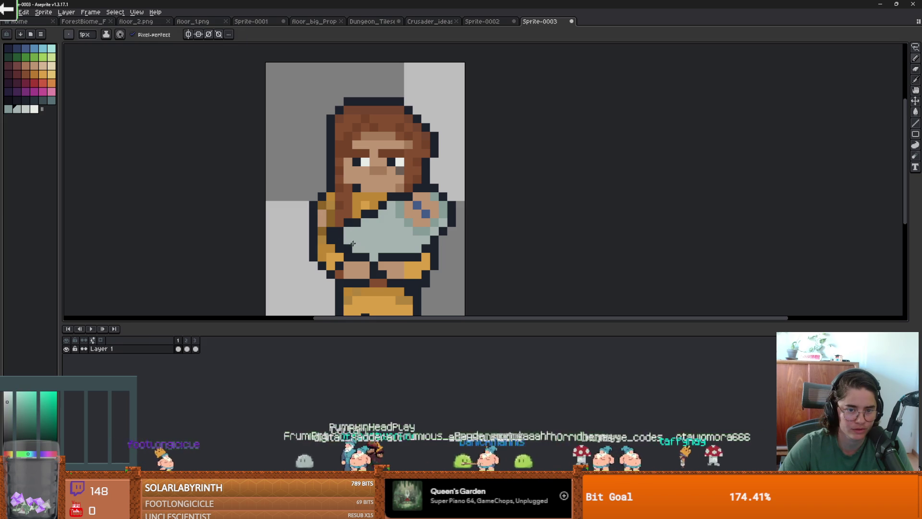
pyautogui.scroll(-1, 365, 254)
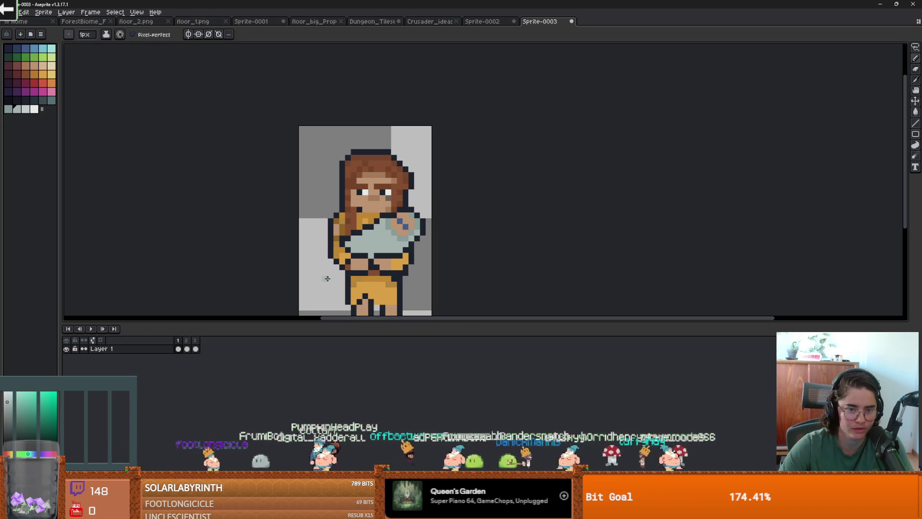
pyautogui.click(95, 329)
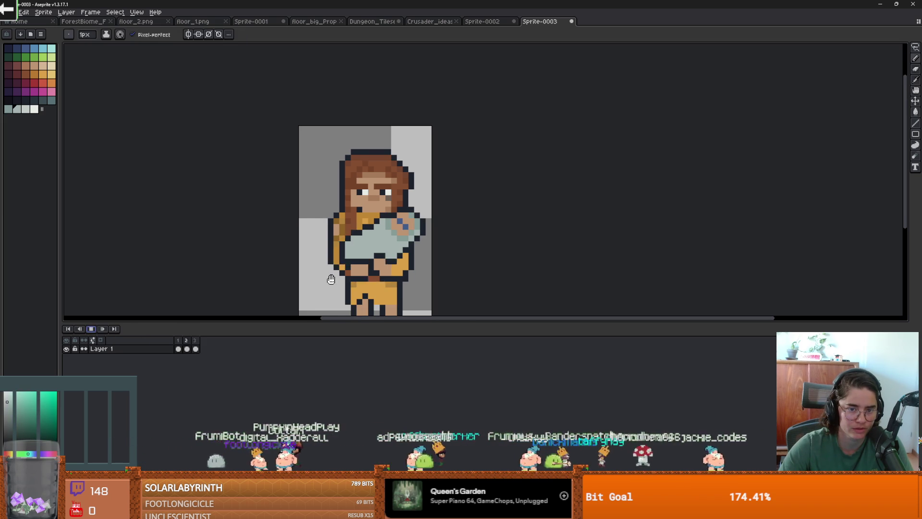
pyautogui.scroll(-1, 327, 279)
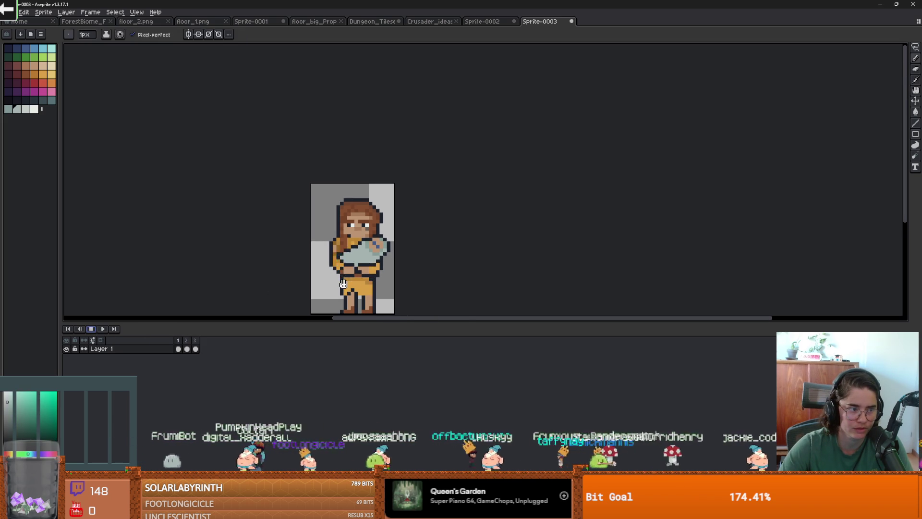
pyautogui.moveTo(172, 344); pyautogui.dragTo(190, 340)
# Step: Enter a new duration for frames 1–3 in Frame Properties and play back the retimed animation
pyautogui.rightClick(190, 342)
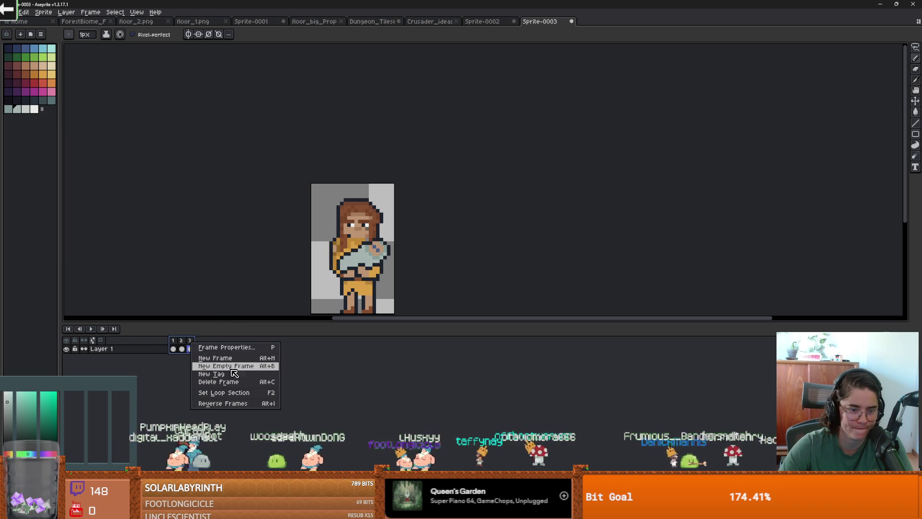
pyautogui.click(244, 348)
pyautogui.write('00')
pyautogui.press('Return')
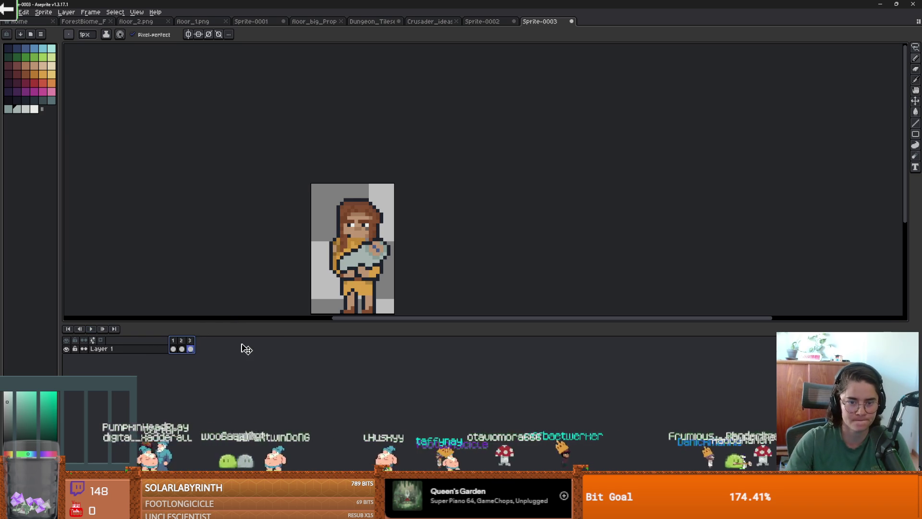
pyautogui.click(90, 329)
pyautogui.scroll(-2, 193, 211)
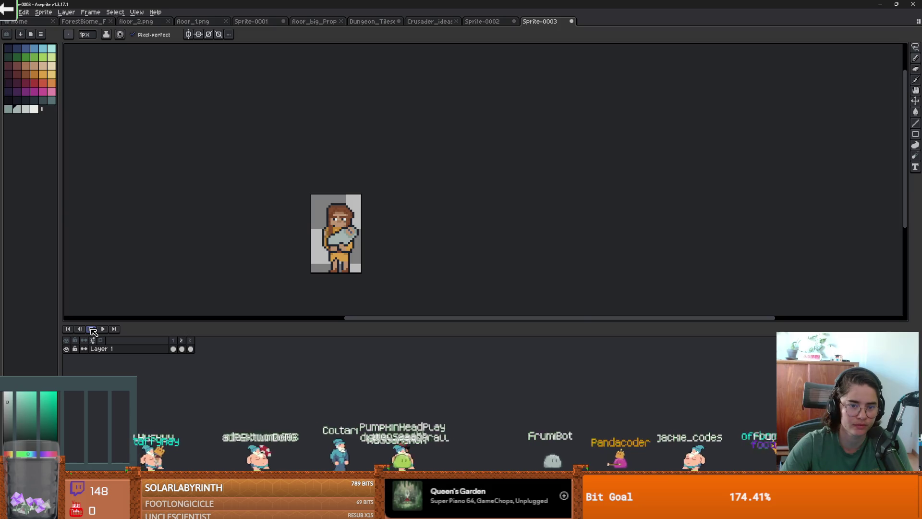
pyautogui.click(91, 330)
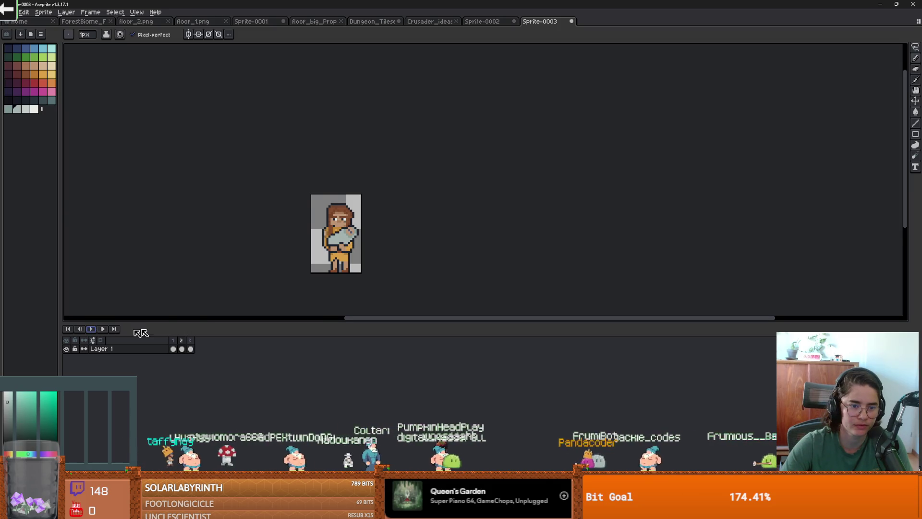
pyautogui.scroll(2, 307, 241)
pyautogui.click(181, 340)
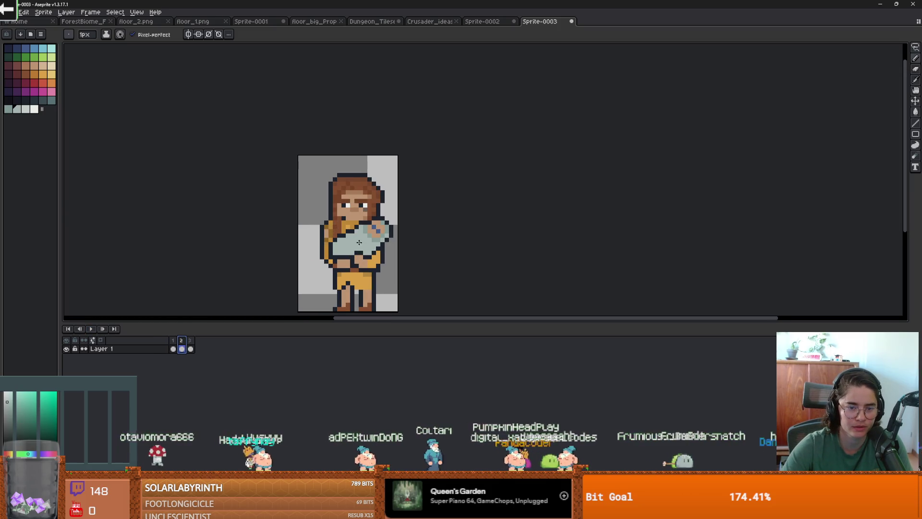
pyautogui.press('Return')
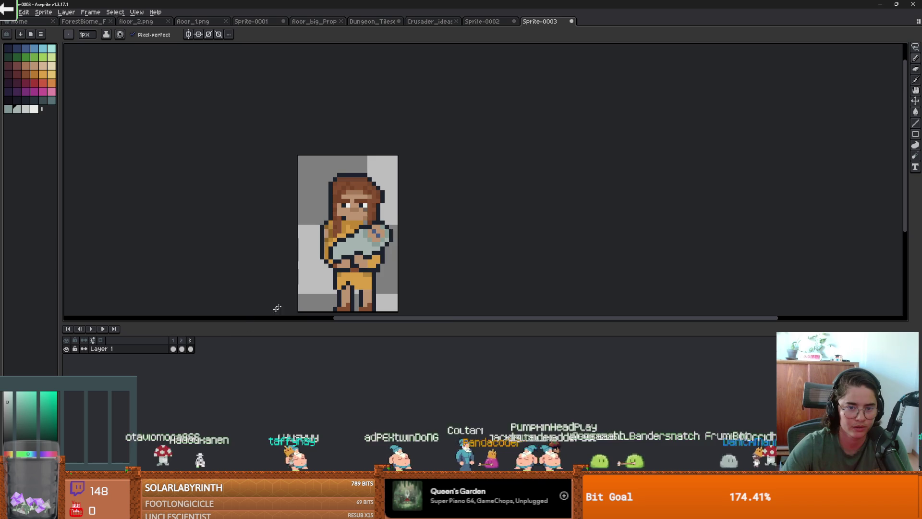
pyautogui.scroll(3, 339, 212)
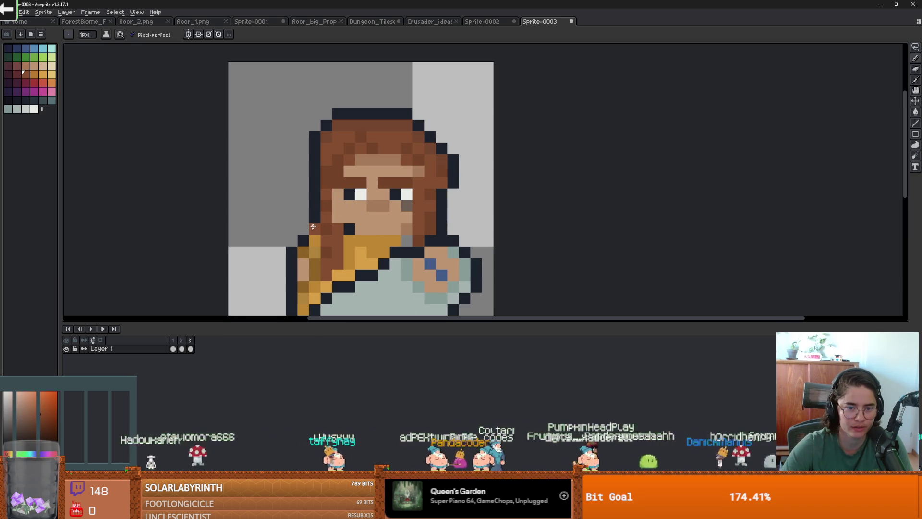
# Step: Paint a brown hair-coloured pixel on the collar, then sample the dark outline colour near the legs
pyautogui.keyDown('alt'); pyautogui.click(305, 229); pyautogui.keyUp('alt')
pyautogui.keyDown('alt'); pyautogui.click(340, 171); pyautogui.keyUp('alt')
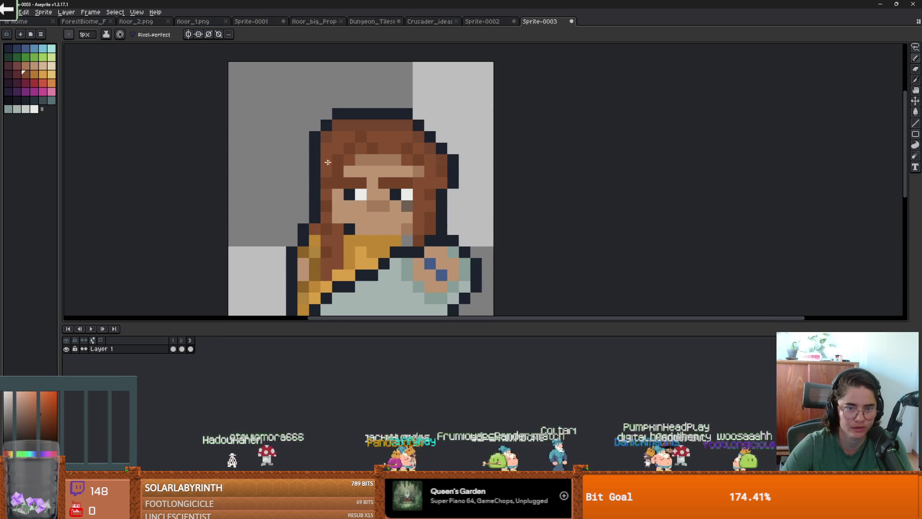
pyautogui.press('alt')
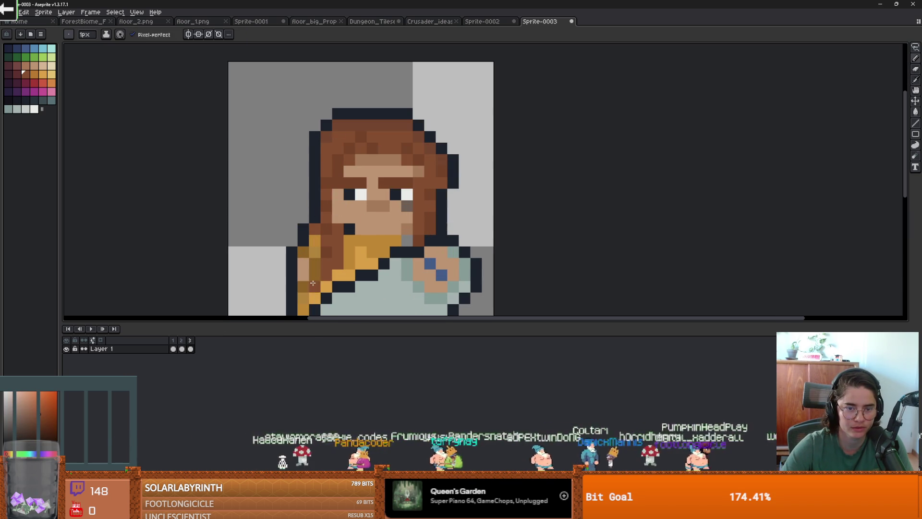
pyautogui.click(353, 268)
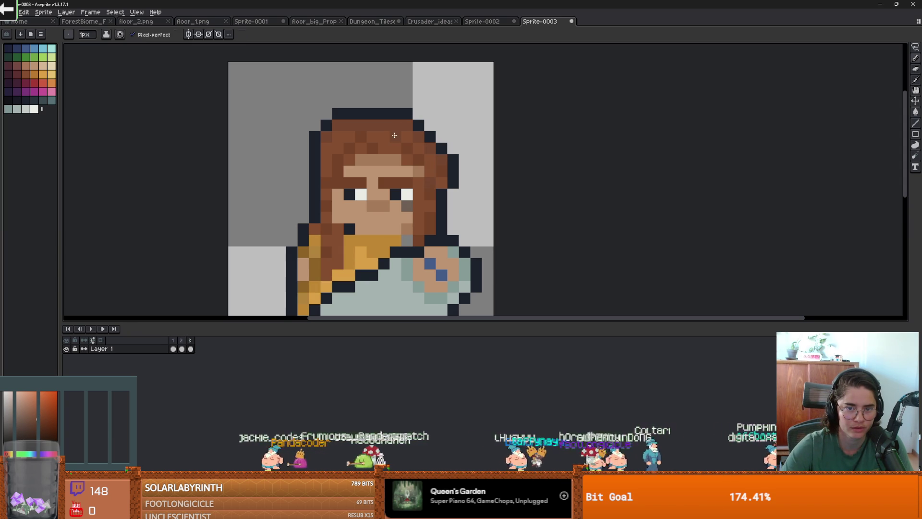
pyautogui.keyDown('alt'); pyautogui.click(365, 124); pyautogui.keyUp('alt')
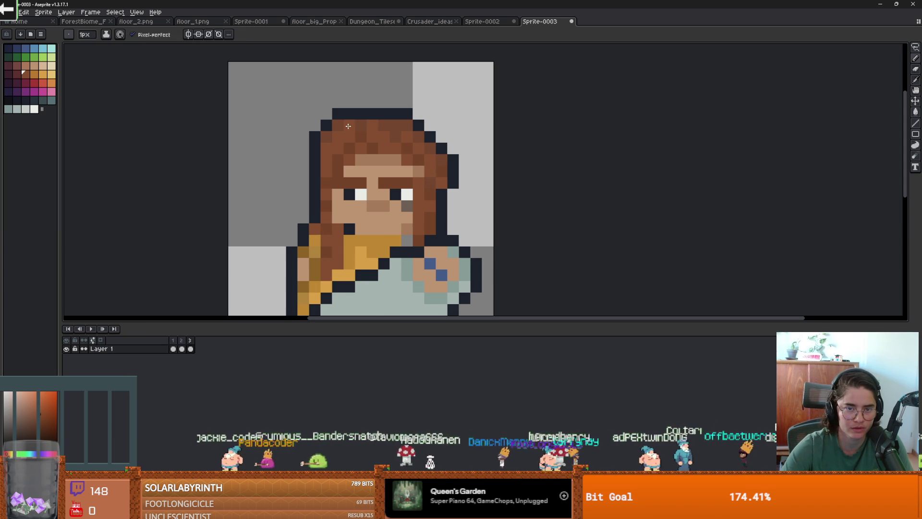
pyautogui.scroll(-2, 371, 205)
pyautogui.scroll(2, 334, 215)
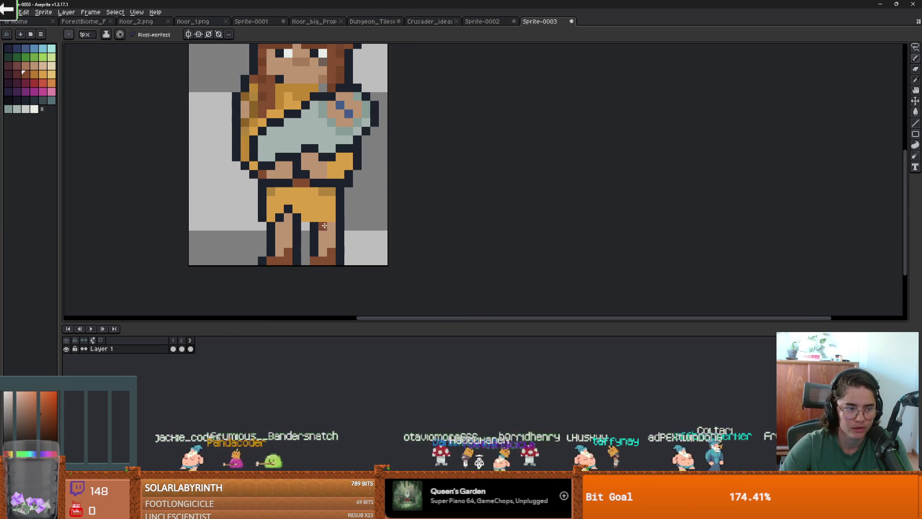
pyautogui.scroll(1, 344, 255)
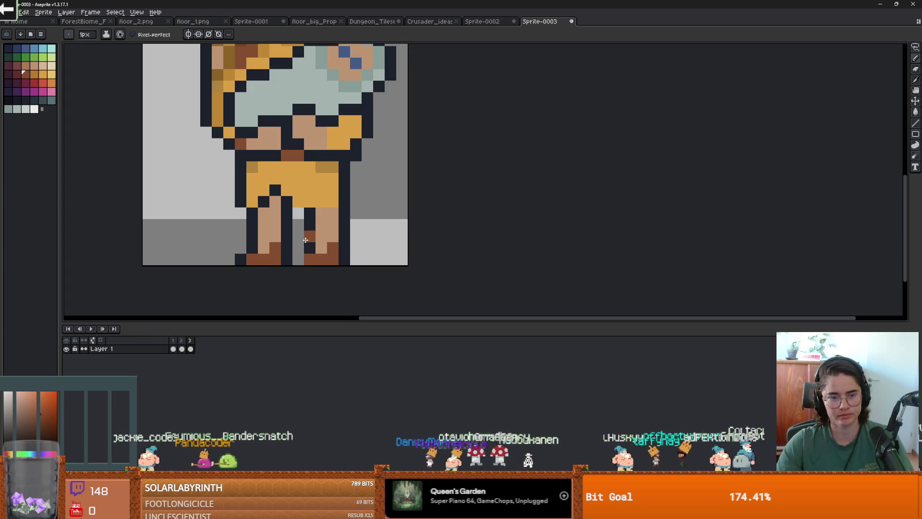
pyautogui.keyDown('alt'); pyautogui.click(313, 243); pyautogui.keyUp('alt')
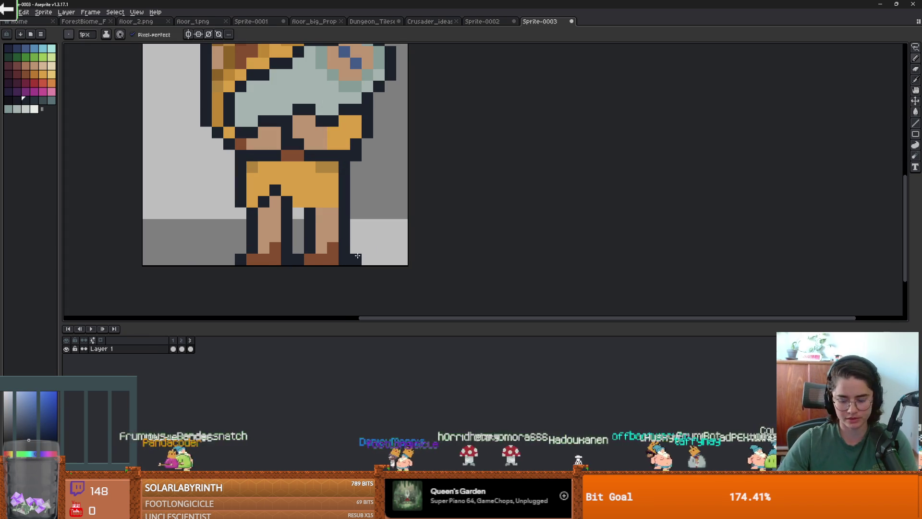
# Step: Lift the selected right foot one pixel, nudge it one pixel right, and play the walk
pyautogui.moveTo(344, 259); pyautogui.dragTo(294, 209)
pyautogui.press('Up')
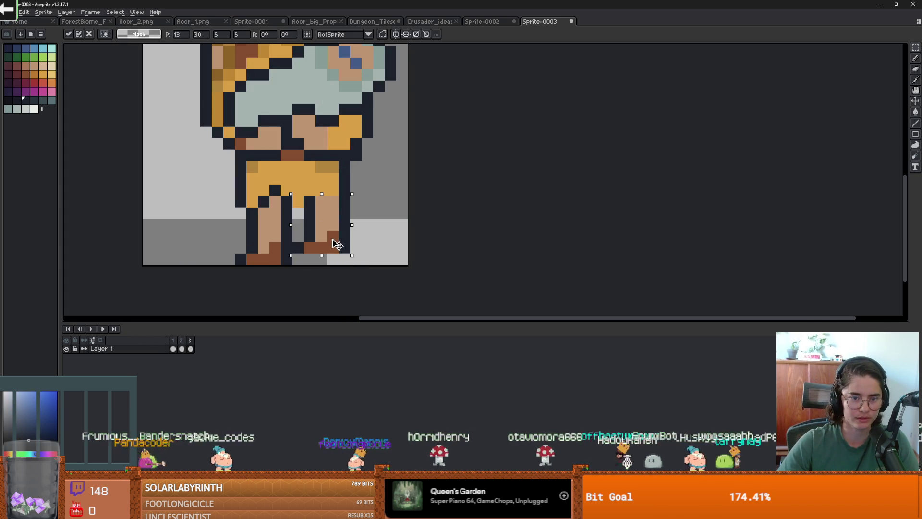
pyautogui.scroll(-2, 390, 236)
pyautogui.click(92, 328)
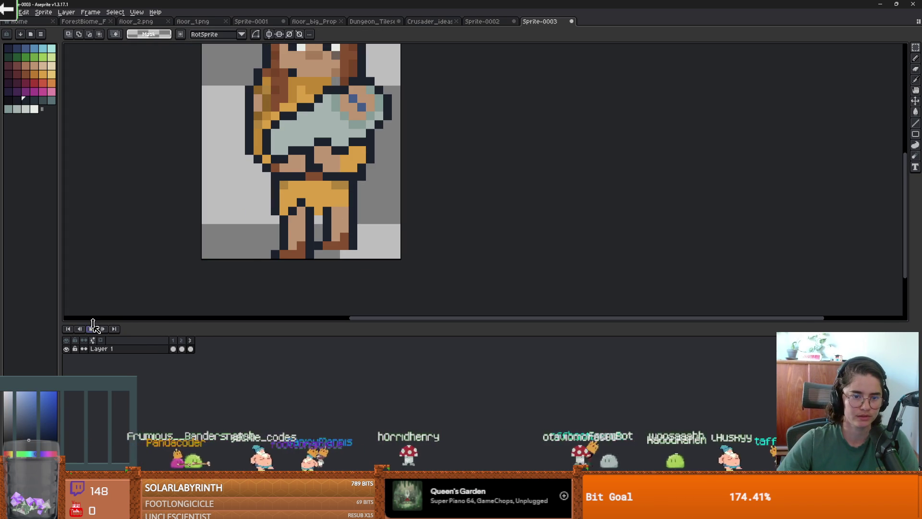
pyautogui.scroll(-2, 150, 253)
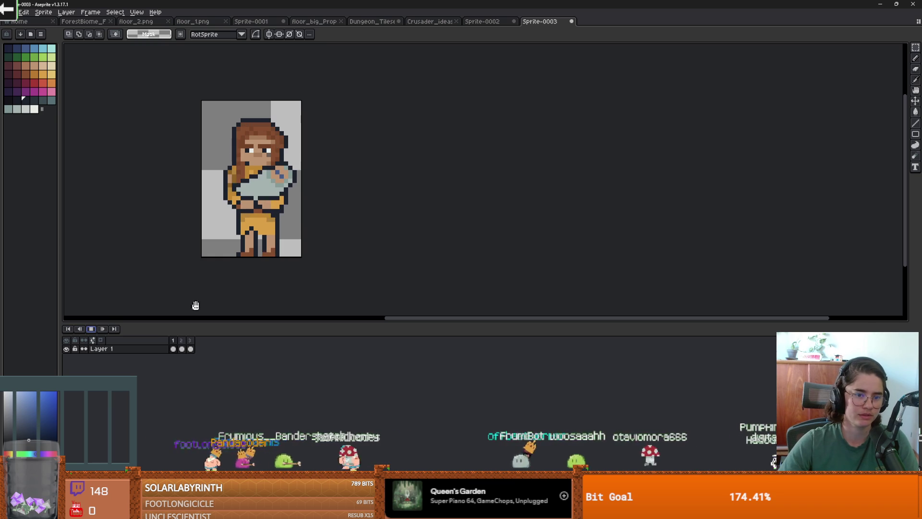
pyautogui.click(115, 330)
pyautogui.click(92, 328)
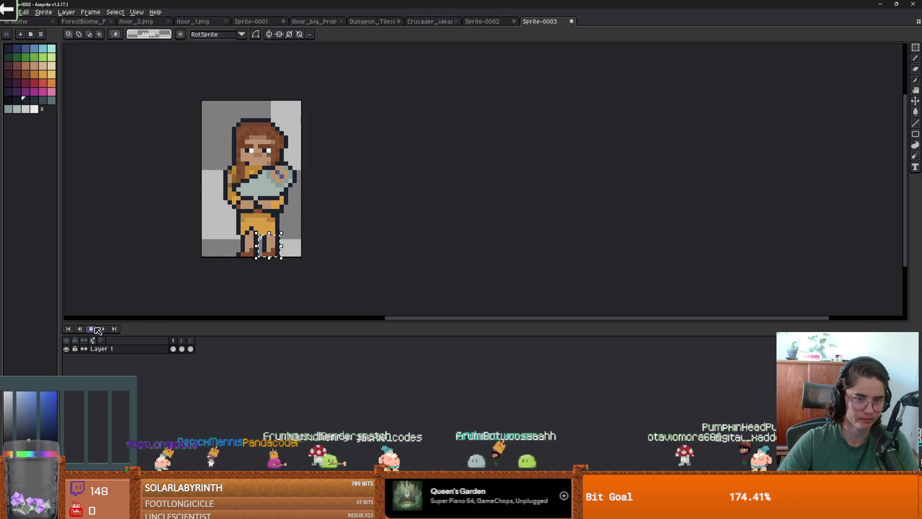
pyautogui.scroll(-1, 217, 236)
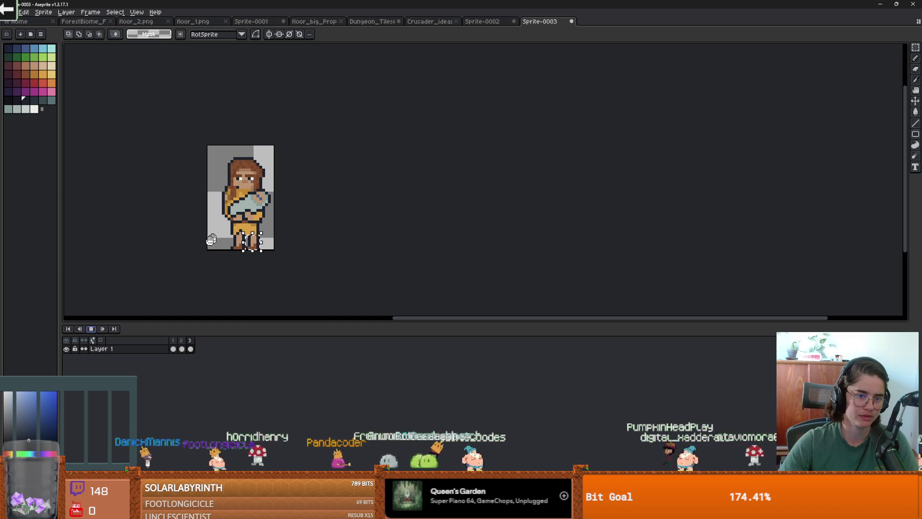
pyautogui.scroll(1, 210, 222)
pyautogui.press('Right')
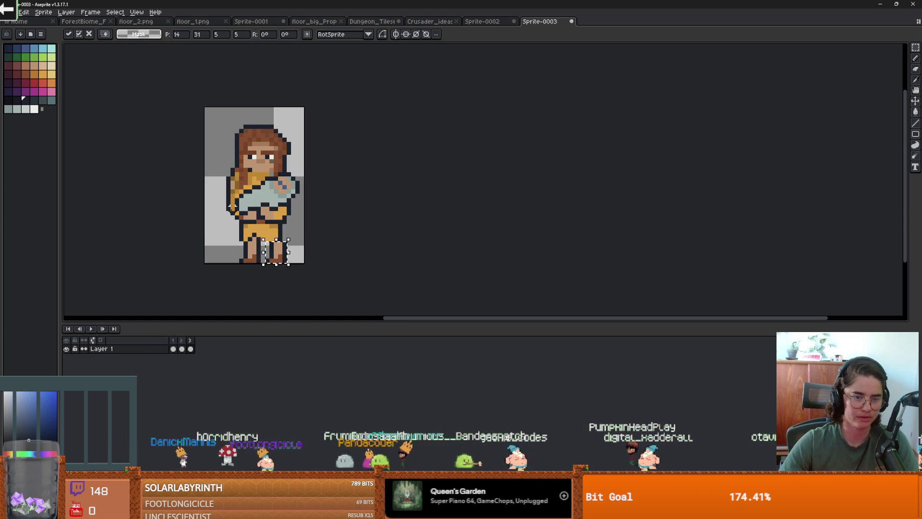
# Step: Review frames 1–3, replay the animation, and bring up the save dialog in tilesetImages
pyautogui.click(171, 342)
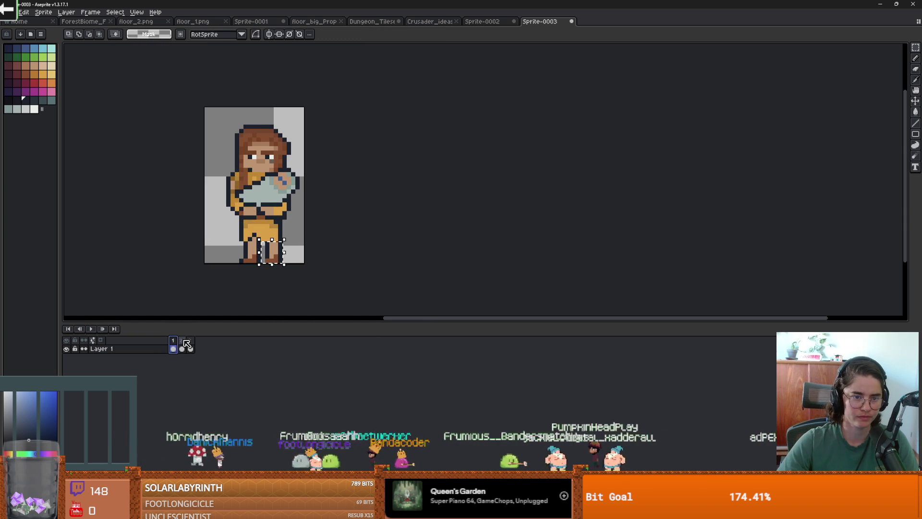
pyautogui.click(183, 342)
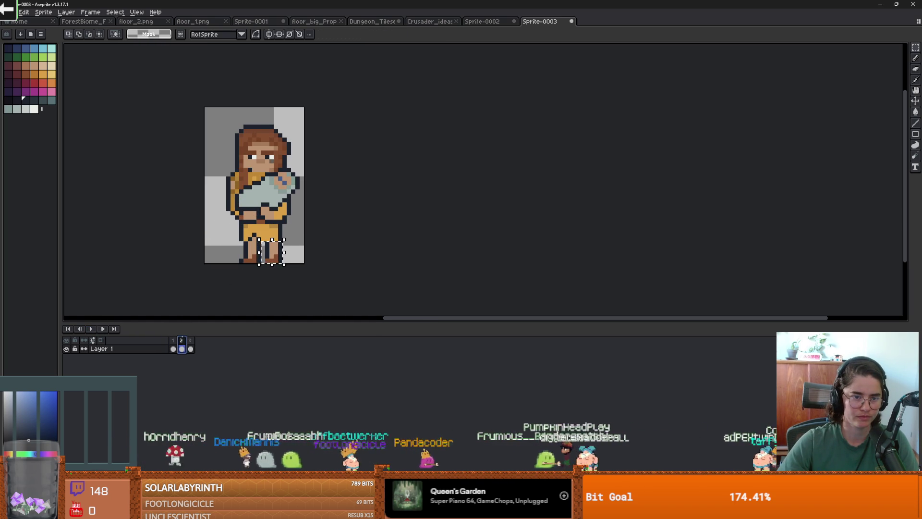
pyautogui.click(191, 341)
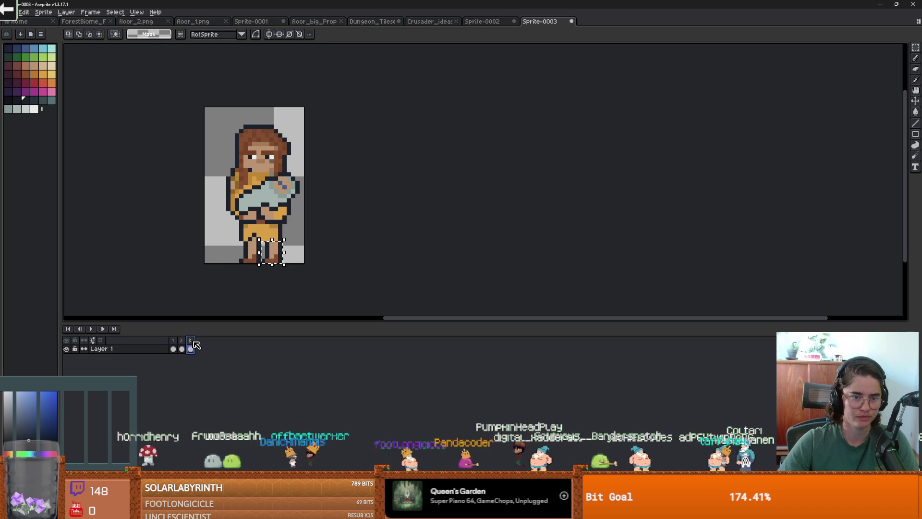
pyautogui.scroll(2, 229, 192)
pyautogui.moveTo(211, 161); pyautogui.dragTo(231, 187)
pyautogui.press('b')
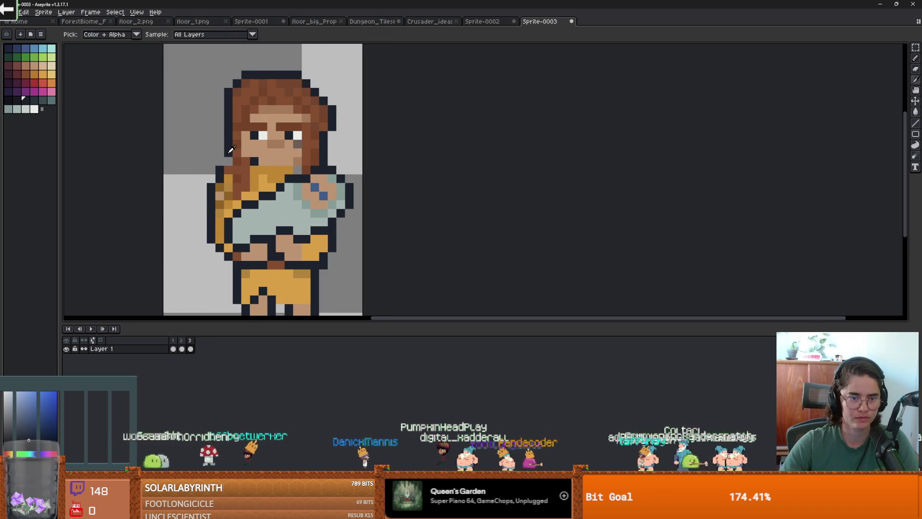
pyautogui.scroll(-2, 254, 236)
pyautogui.click(92, 328)
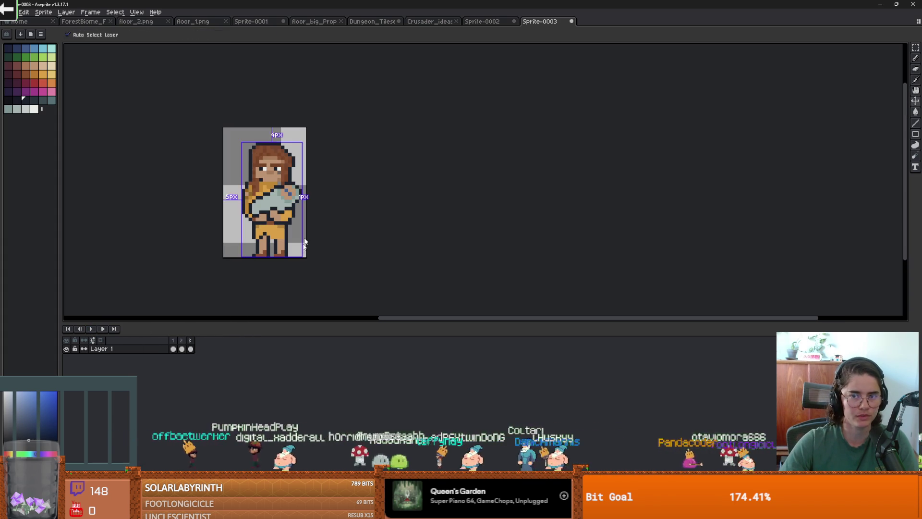
pyautogui.hotkey('ctrl', 's')
pyautogui.click(251, 22)
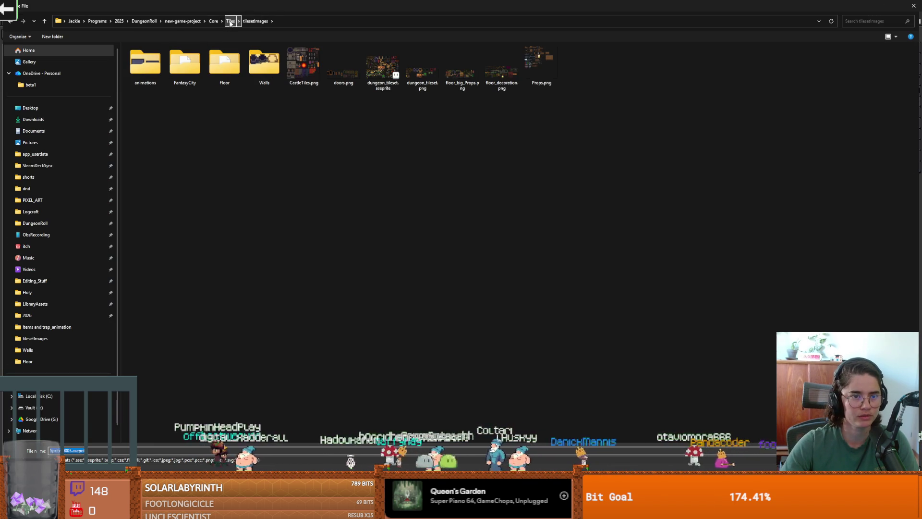
# Step: Save the sprite as peasant_1.aseprite in Core/Actors/NPC/Normal/Peasants
pyautogui.click(213, 21)
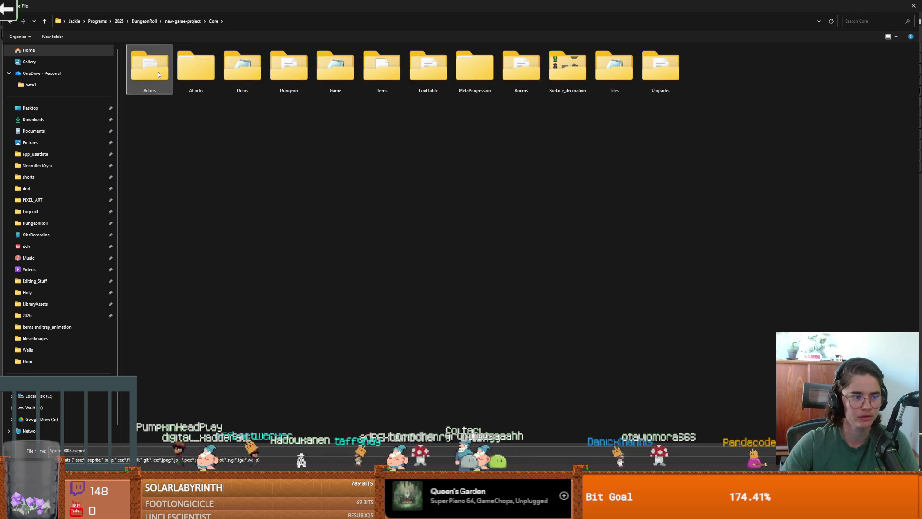
pyautogui.doubleClick(145, 65)
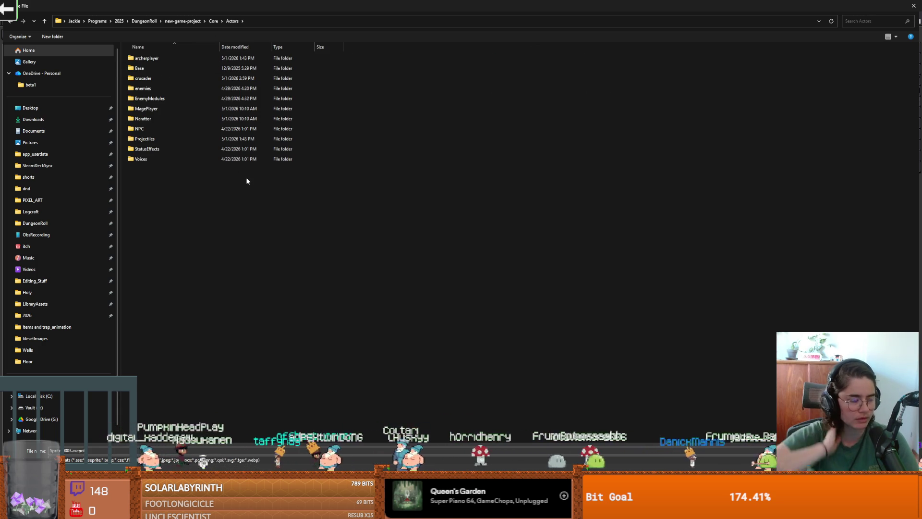
pyautogui.doubleClick(152, 128)
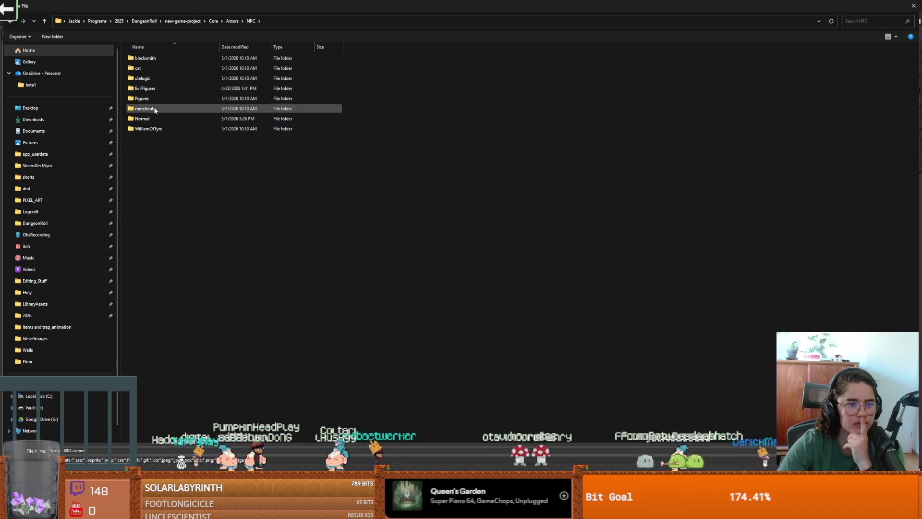
pyautogui.doubleClick(156, 118)
pyautogui.doubleClick(157, 59)
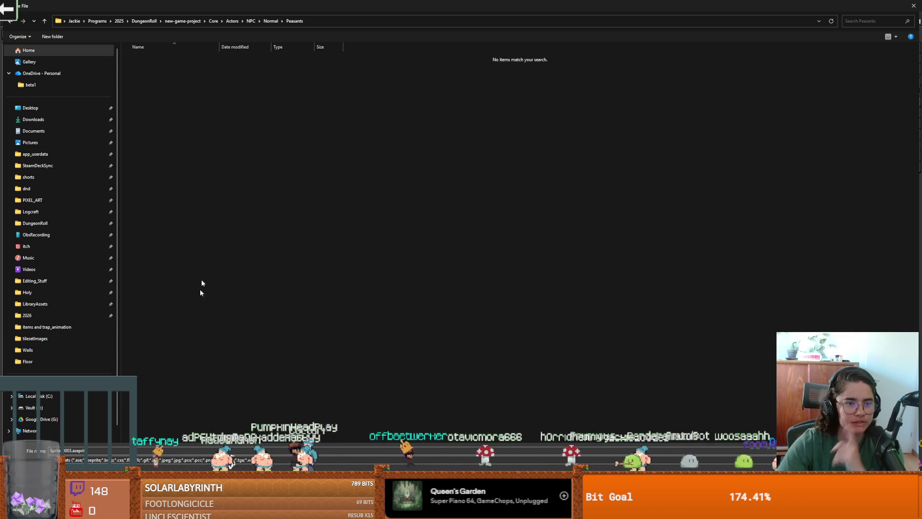
pyautogui.write('peasant_1')
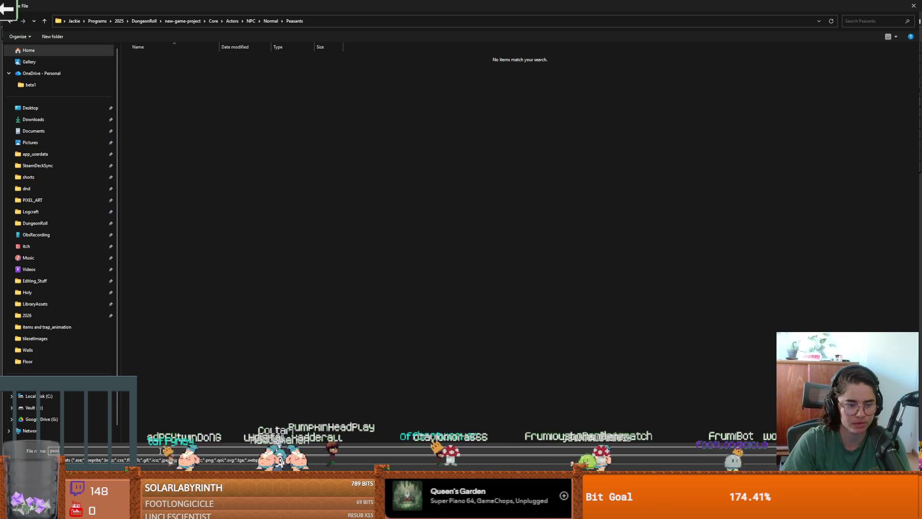
pyautogui.click(313, 460)
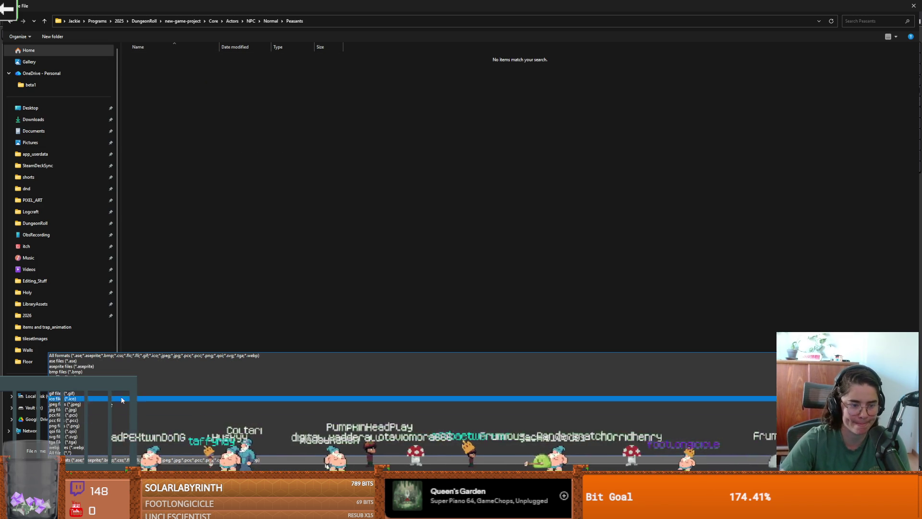
pyautogui.click(212, 434)
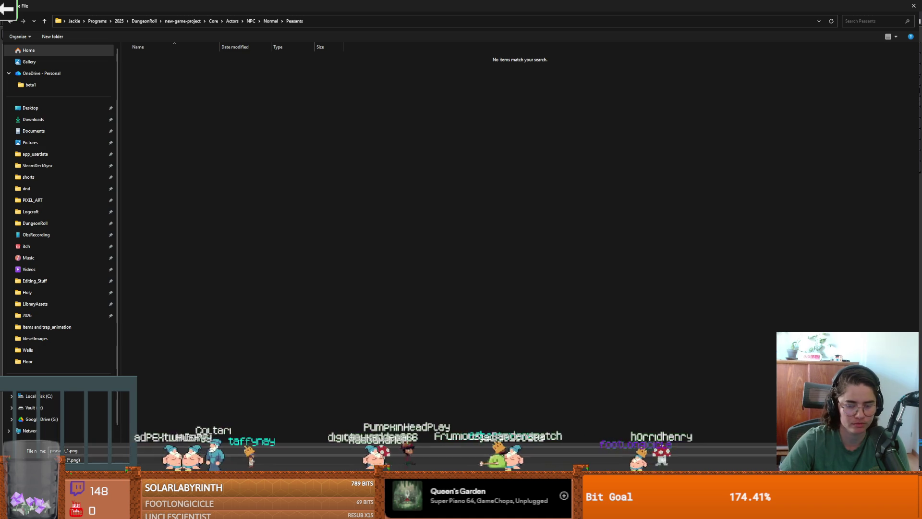
pyautogui.click(211, 460)
pyautogui.click(286, 372)
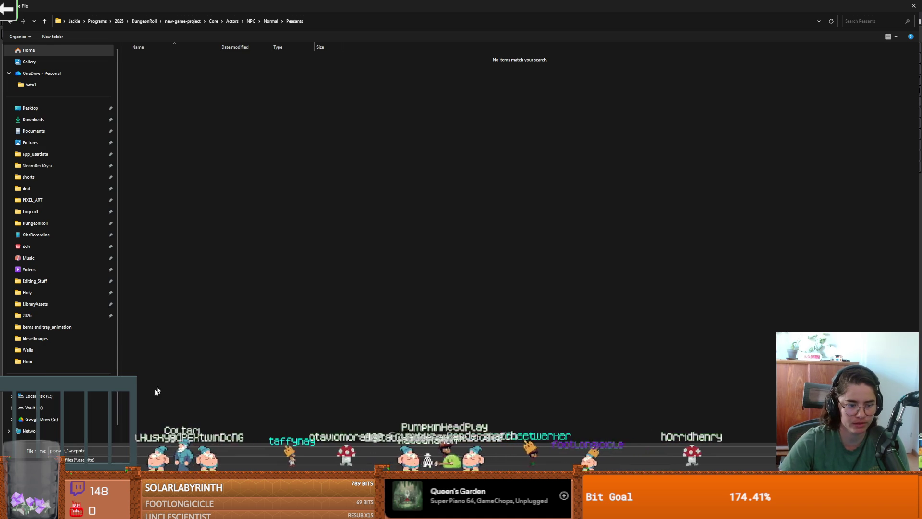
pyautogui.press('Return')
# Step: Export the animation as peasant_1_spritesheet.png via Export Sprite Sheet, then minimise Aseprite
pyautogui.click(10, 12)
pyautogui.moveTo(29, 83)
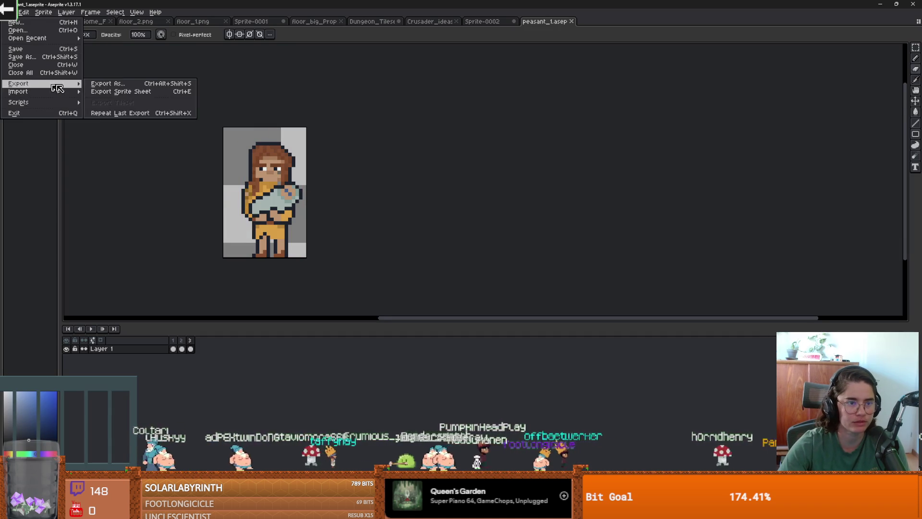
pyautogui.click(115, 96)
pyautogui.click(104, 111)
pyautogui.click(199, 112)
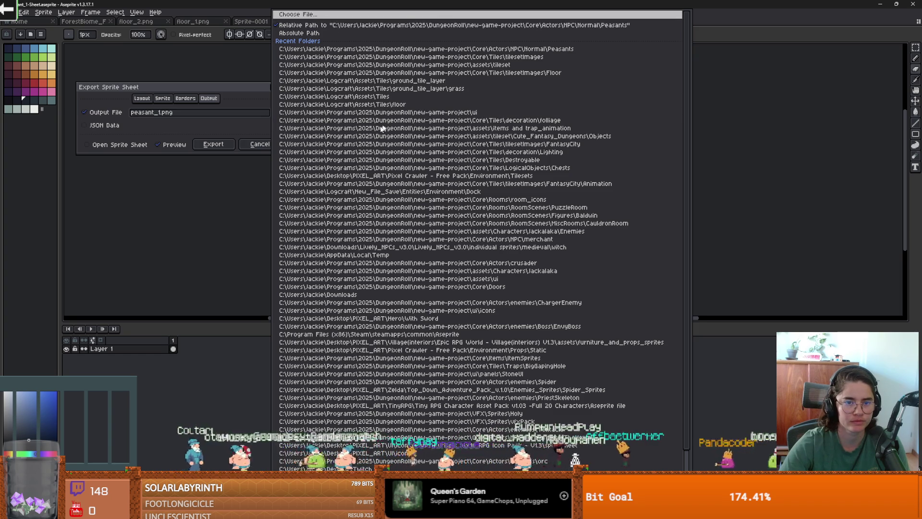
pyautogui.click(318, 15)
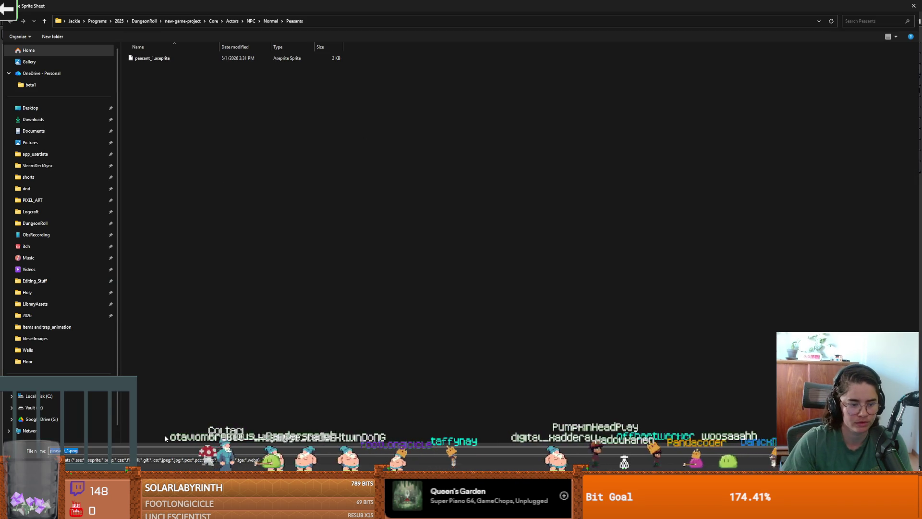
pyautogui.write('_spritesheet')
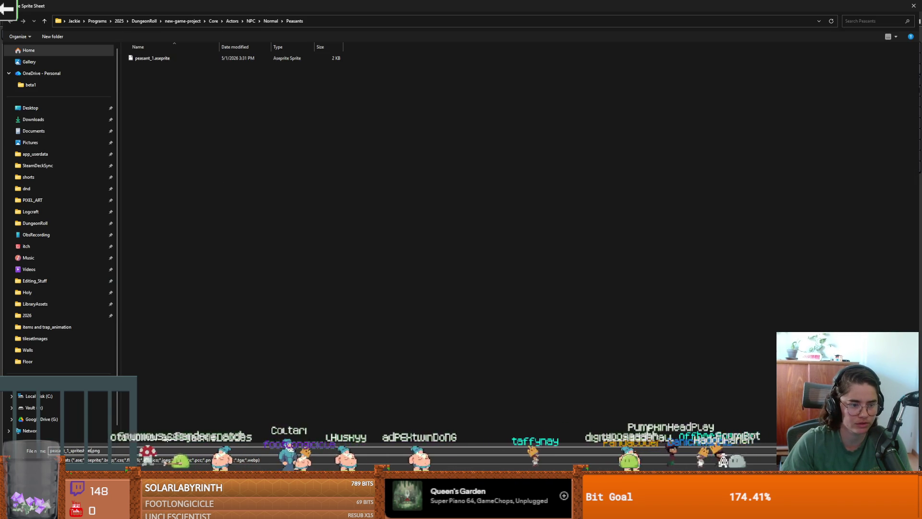
pyautogui.press('Return')
pyautogui.click(213, 144)
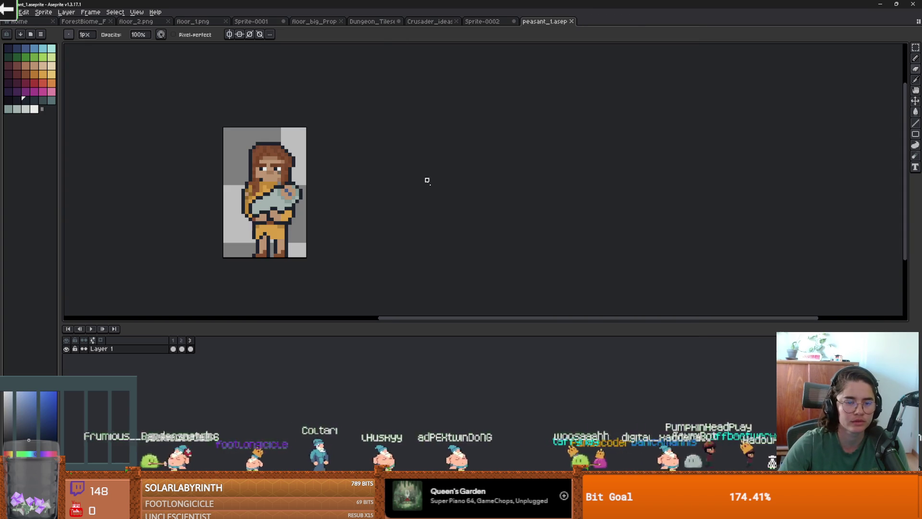
pyautogui.click(896, 4)
pyautogui.click(573, 89)
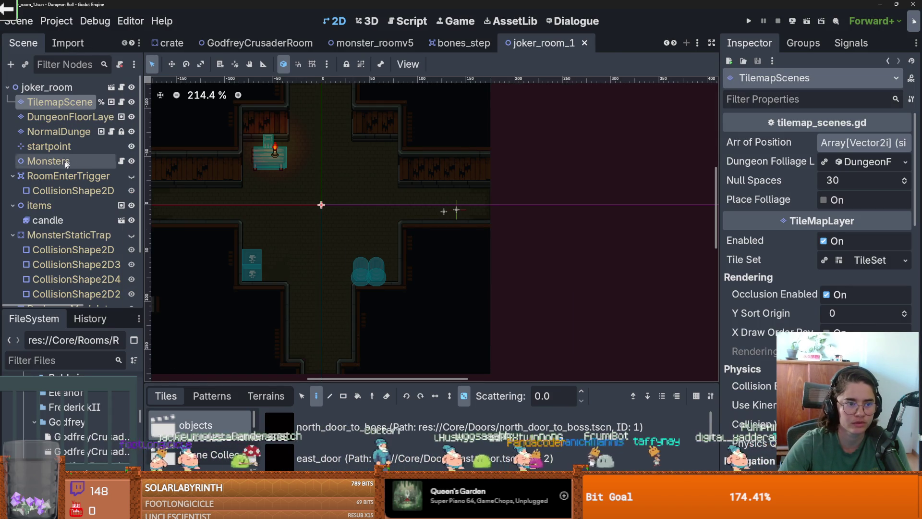
# Step: Start a new scene rooted at an NPC node and view its attached script
pyautogui.click(686, 43)
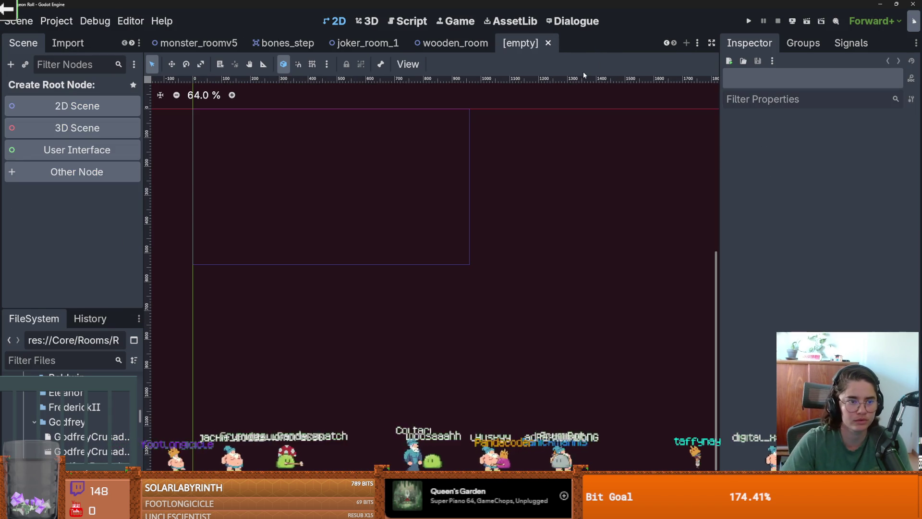
pyautogui.click(109, 171)
pyautogui.write('npc')
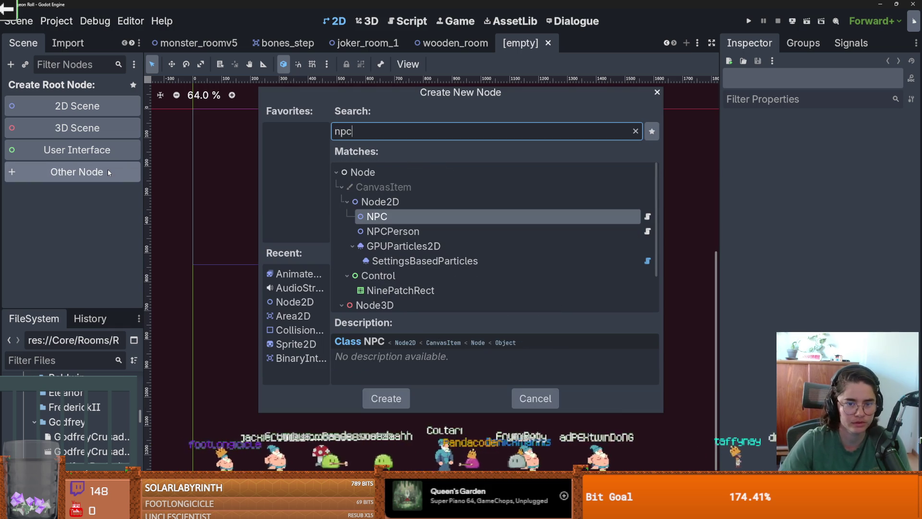
pyautogui.click(413, 231)
pyautogui.click(414, 217)
pyautogui.click(414, 231)
pyautogui.click(416, 216)
pyautogui.doubleClick(416, 216)
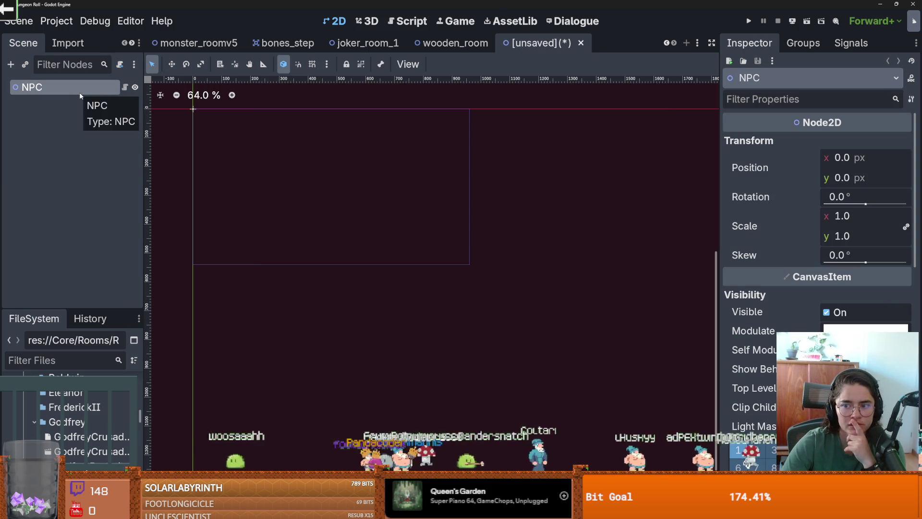
pyautogui.click(124, 87)
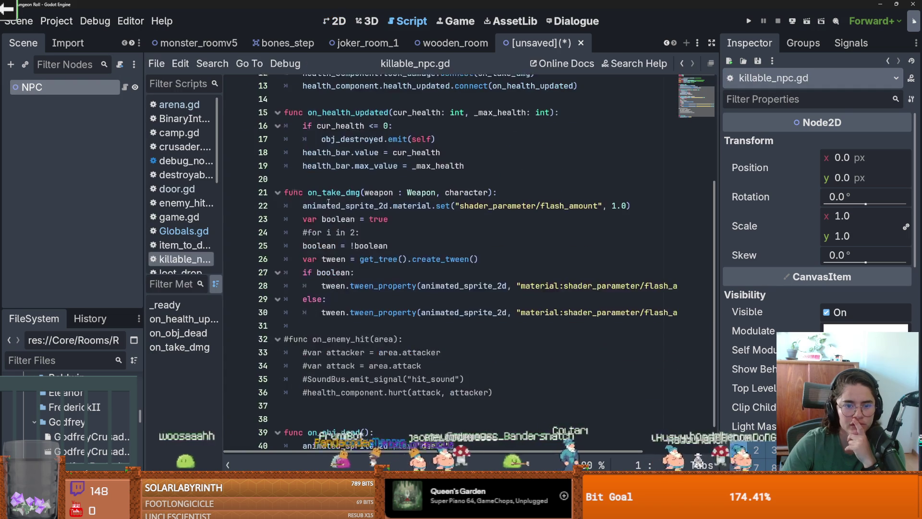
# Step: Open peter_the_hermit.tscn for reference and discard the unsaved NPC scene
pyautogui.write('peter')
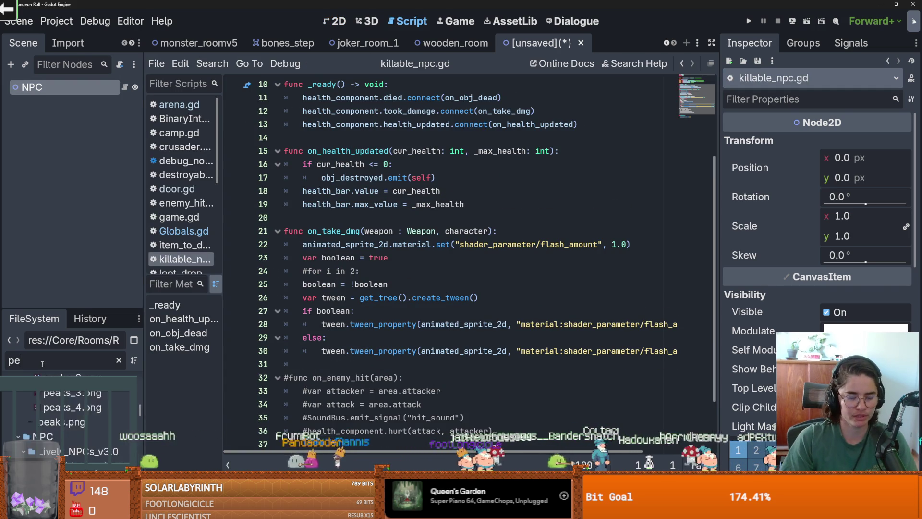
pyautogui.doubleClick(87, 370)
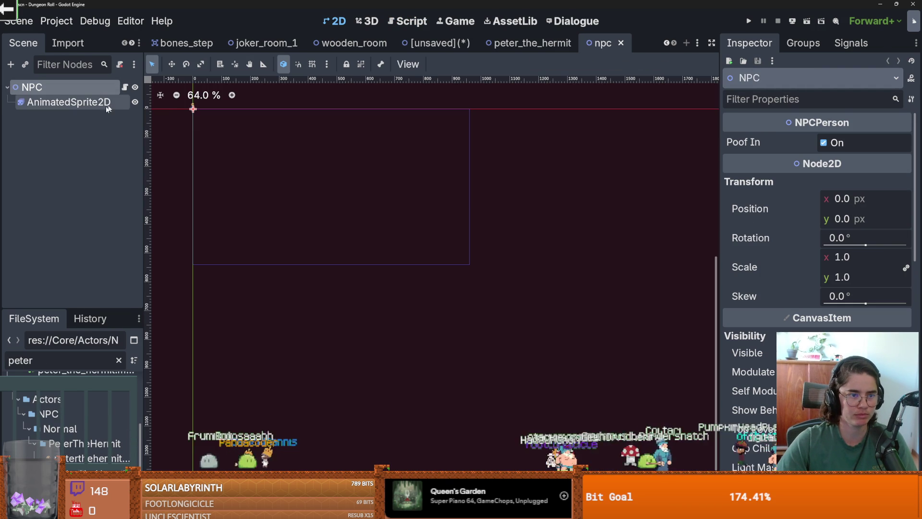
pyautogui.click(124, 87)
pyautogui.click(545, 45)
pyautogui.click(441, 43)
pyautogui.click(86, 87)
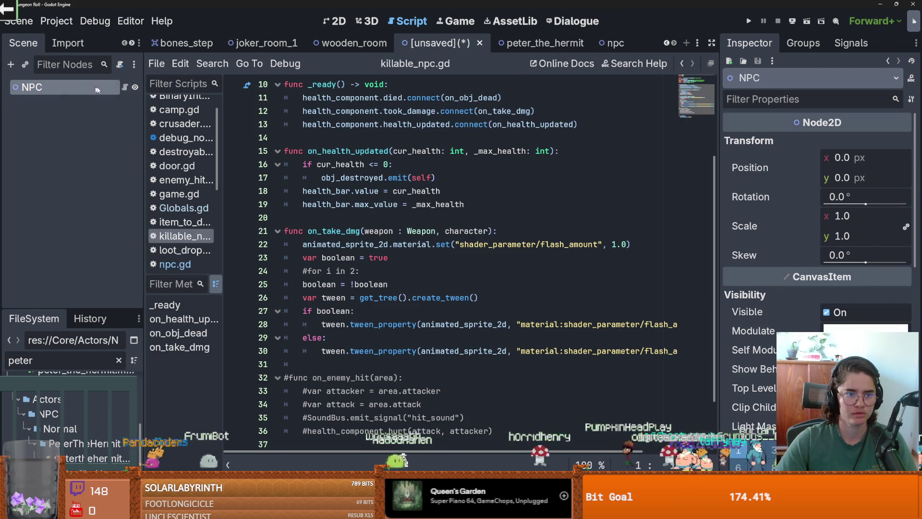
pyautogui.click(479, 44)
pyautogui.click(529, 285)
pyautogui.click(76, 171)
# Step: Create a fresh scene with an NPCPerson root, then return to the peter_the_hermit scene
pyautogui.press('Escape')
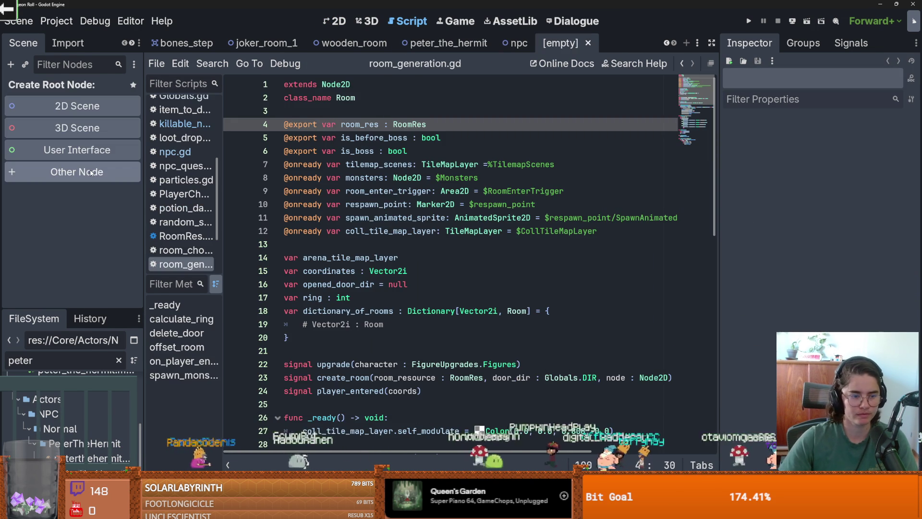
pyautogui.write('npc')
pyautogui.click(73, 177)
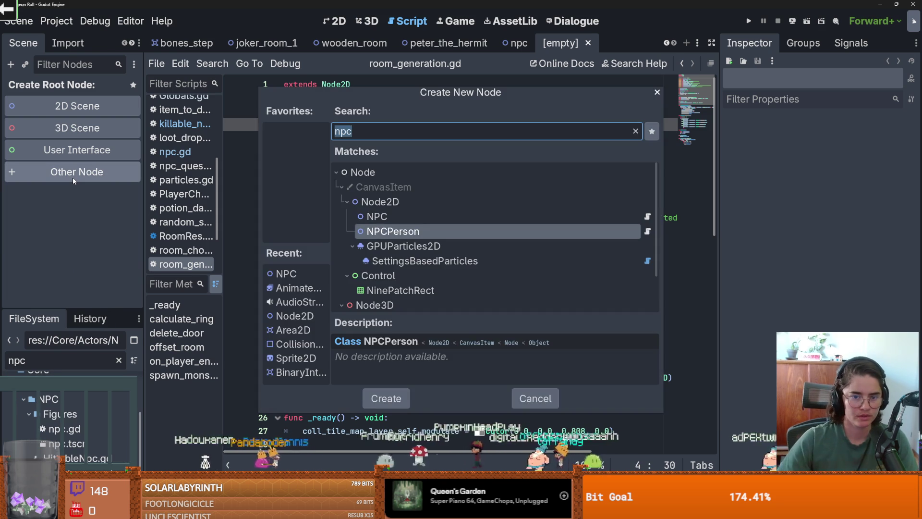
pyautogui.press('Return')
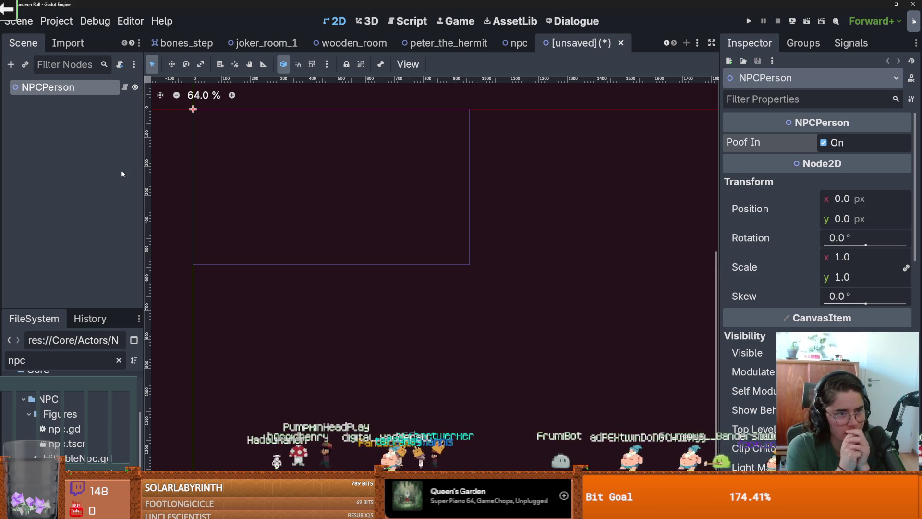
pyautogui.click(464, 45)
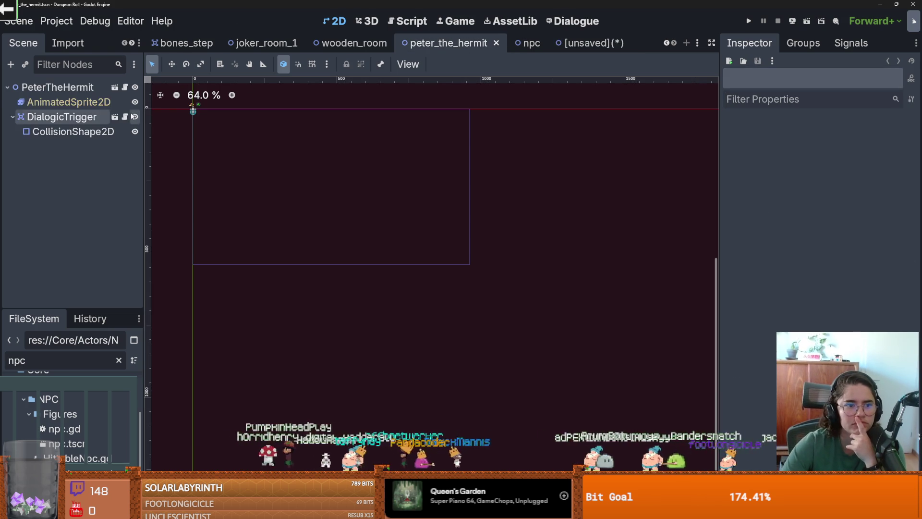
# Step: Inspect the animated sprite and root nodes of the Peter and npc scenes
pyautogui.click(69, 102)
pyautogui.click(110, 88)
pyautogui.hotkey('ctrl', 'Tab')
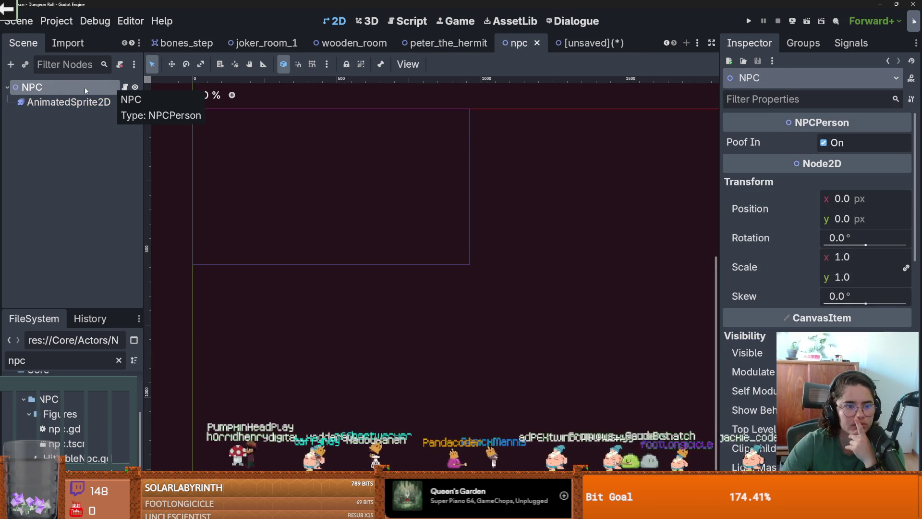
pyautogui.doubleClick(85, 88)
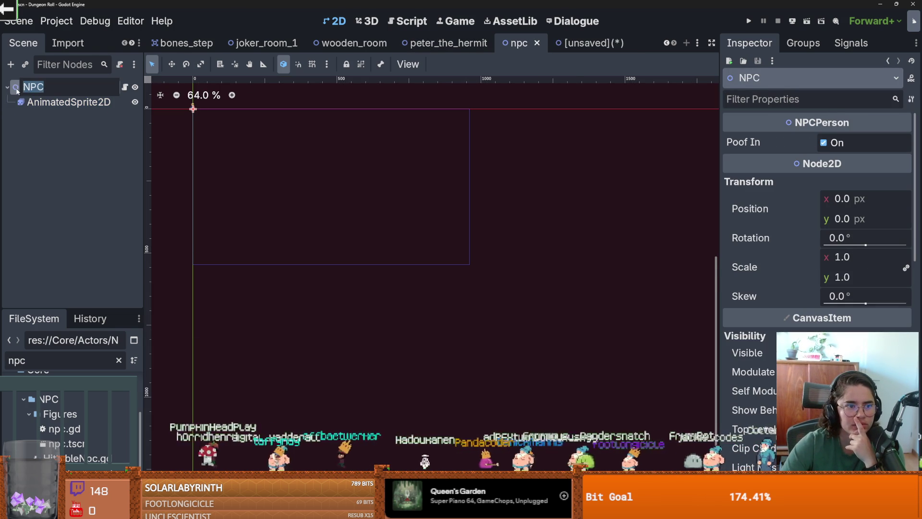
pyautogui.rightClick(22, 88)
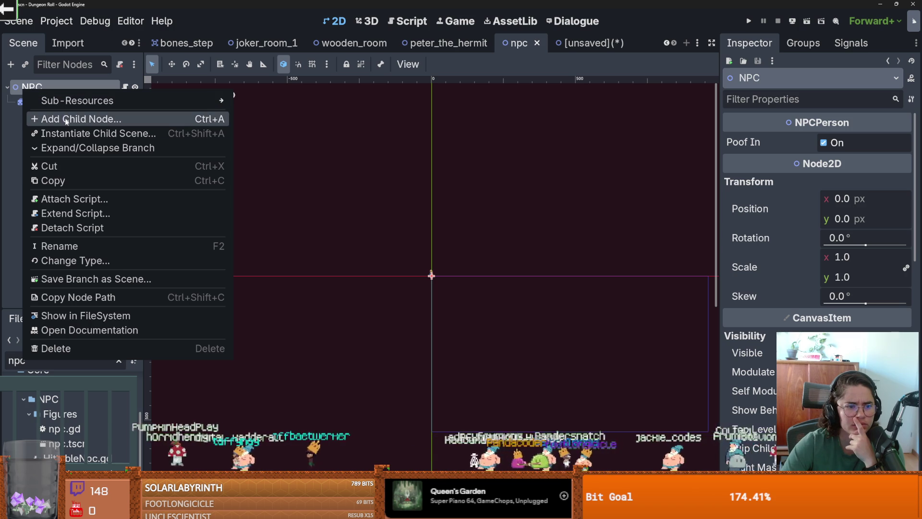
pyautogui.press('Escape')
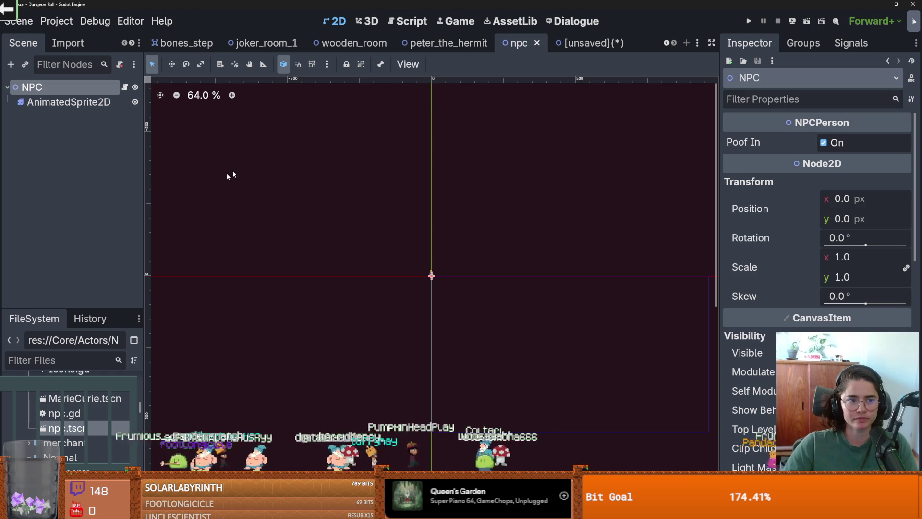
pyautogui.click(69, 102)
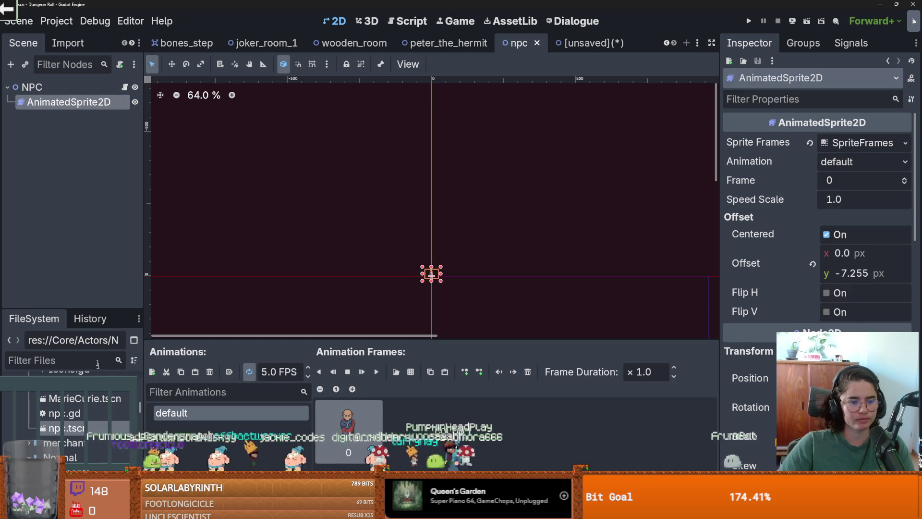
# Step: Discard the unsaved NPCPerson scene, then try a new scene with an NPC root and undo it
pyautogui.click(593, 41)
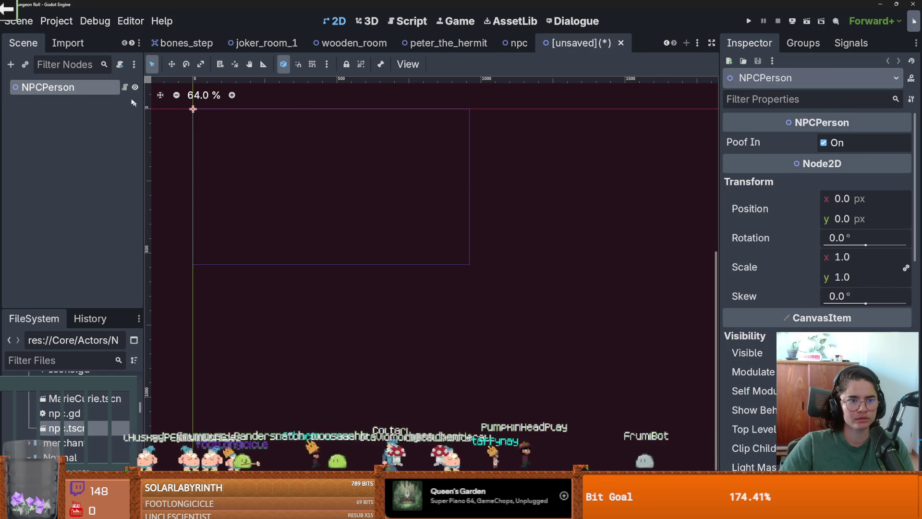
pyautogui.click(621, 43)
pyautogui.click(532, 284)
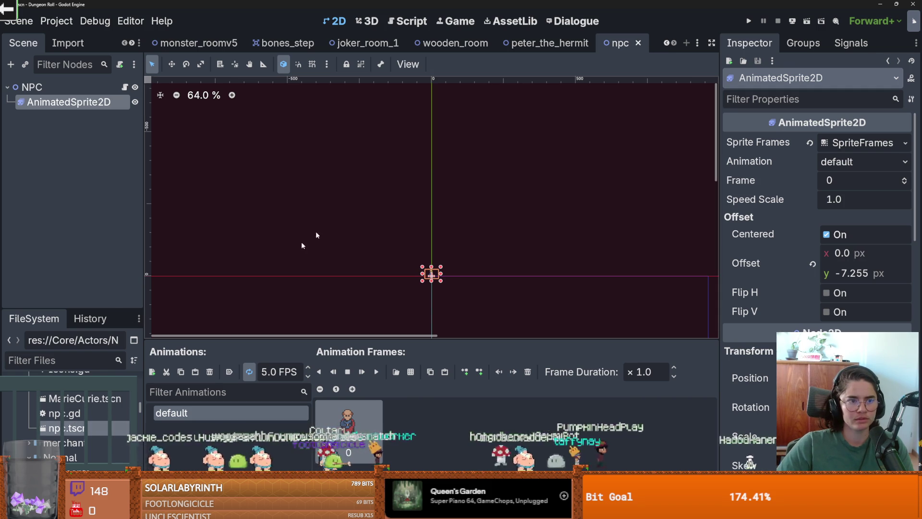
pyautogui.click(686, 42)
pyautogui.click(101, 173)
pyautogui.write('np')
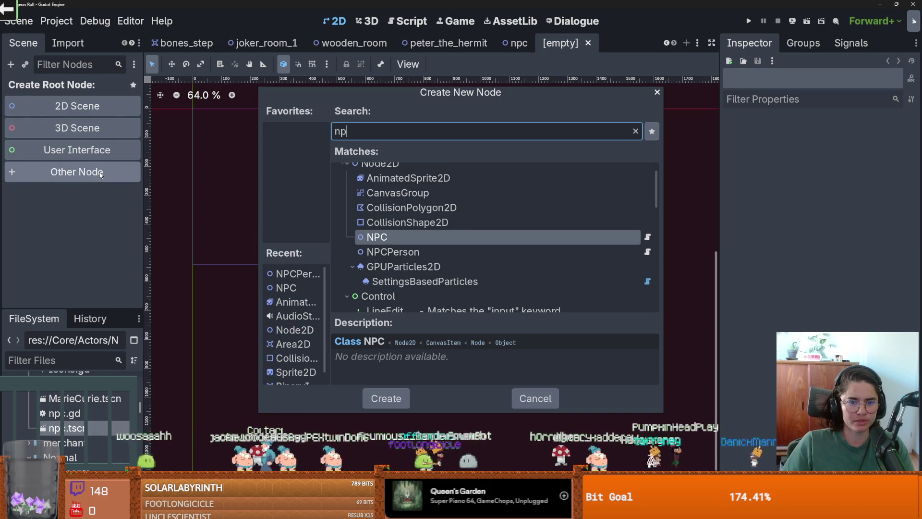
pyautogui.press('Return')
pyautogui.hotkey('ctrl', 'z')
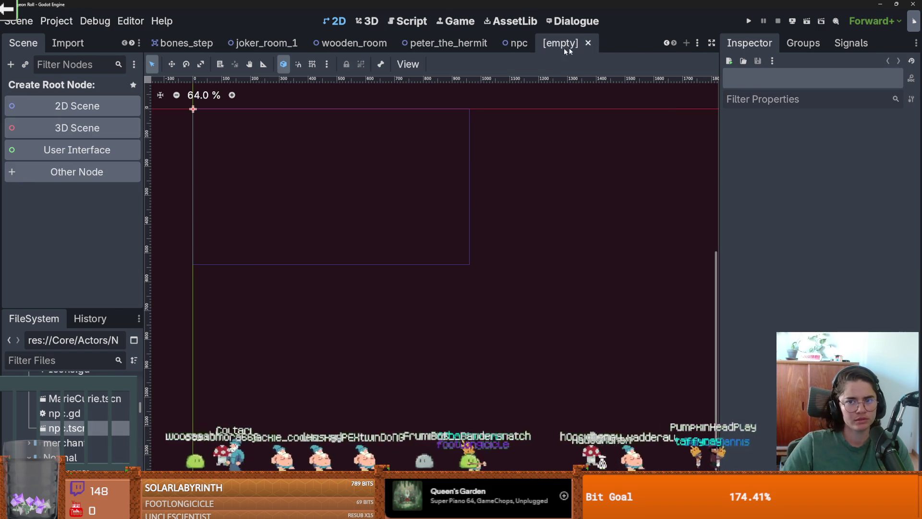
# Step: Create a New Inherited Scene from npc.tscn
pyautogui.doubleClick(66, 429)
pyautogui.rightClick(66, 429)
pyautogui.click(162, 242)
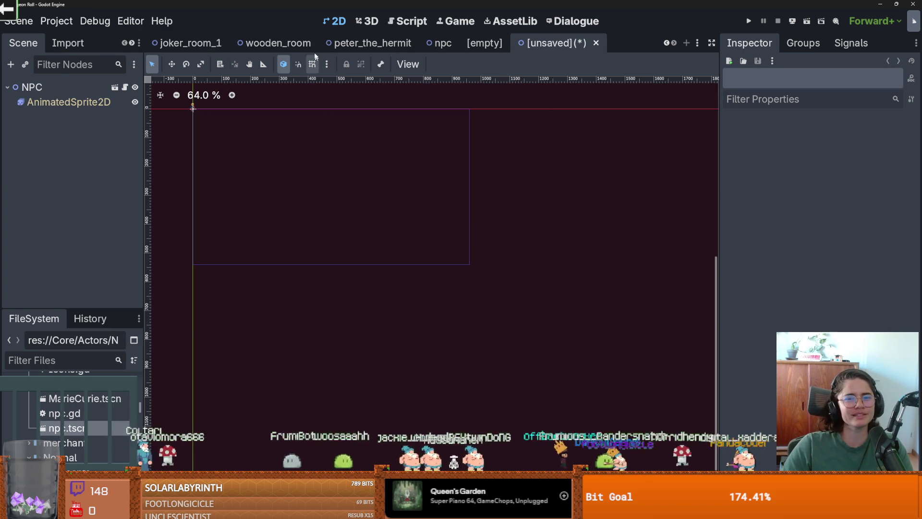
# Step: Close the leftover empty scene and show the npc AnimatedSprite2D's SpriteFrames in an enlarged panel
pyautogui.click(484, 42)
pyautogui.click(505, 43)
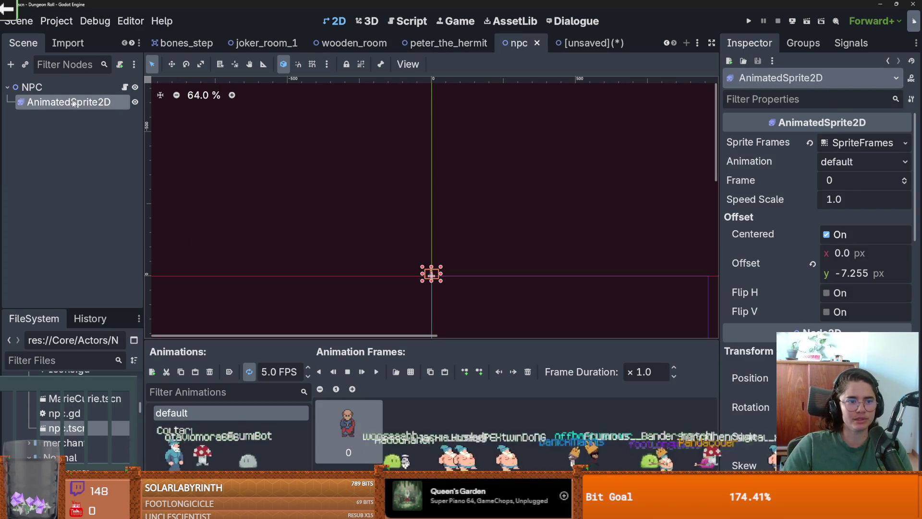
pyautogui.click(76, 94)
pyautogui.click(72, 102)
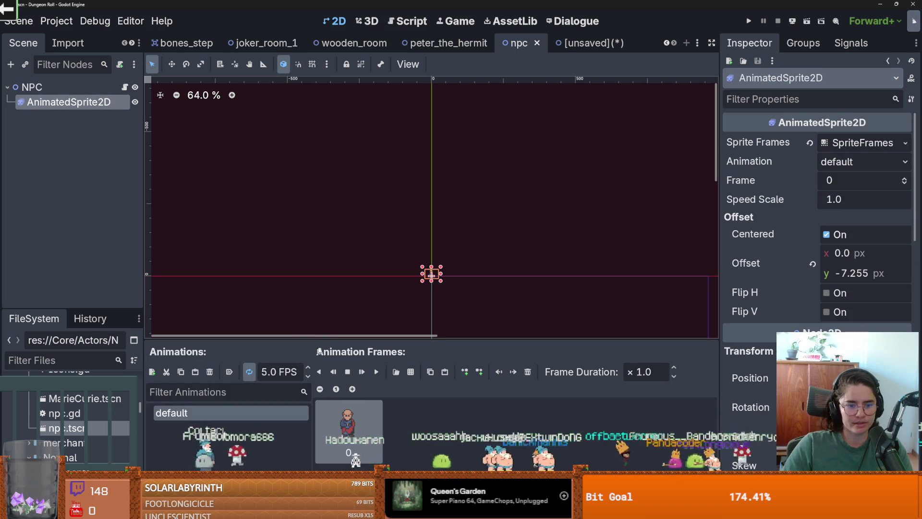
pyautogui.moveTo(328, 339); pyautogui.dragTo(336, 231)
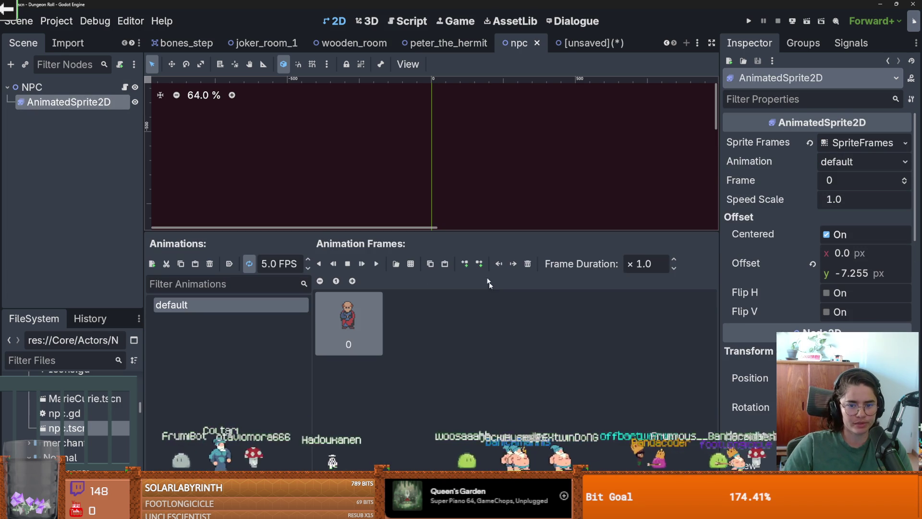
# Step: Delete the placeholder frame and load peasant_1_spritesheet.png from Core/Actors/NPC/Normal/Peasants as a sprite sheet
pyautogui.click(528, 264)
pyautogui.click(411, 264)
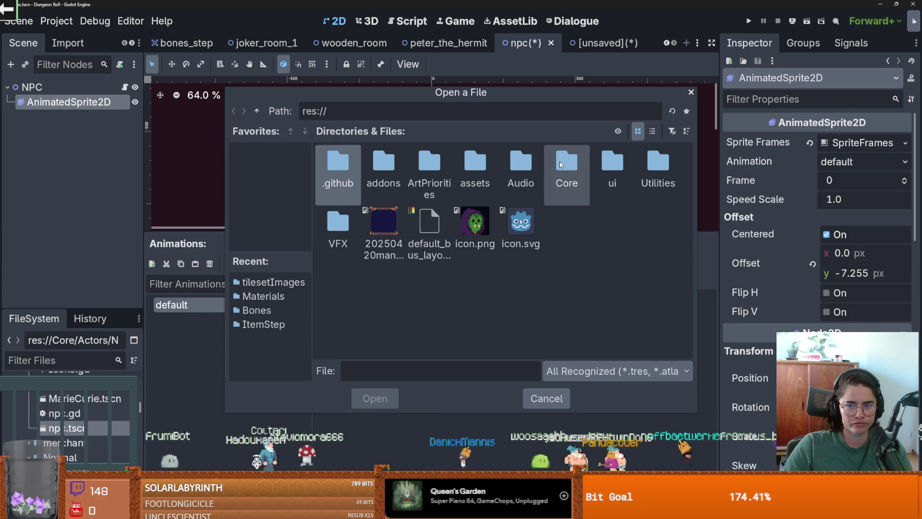
pyautogui.doubleClick(567, 163)
pyautogui.doubleClick(345, 165)
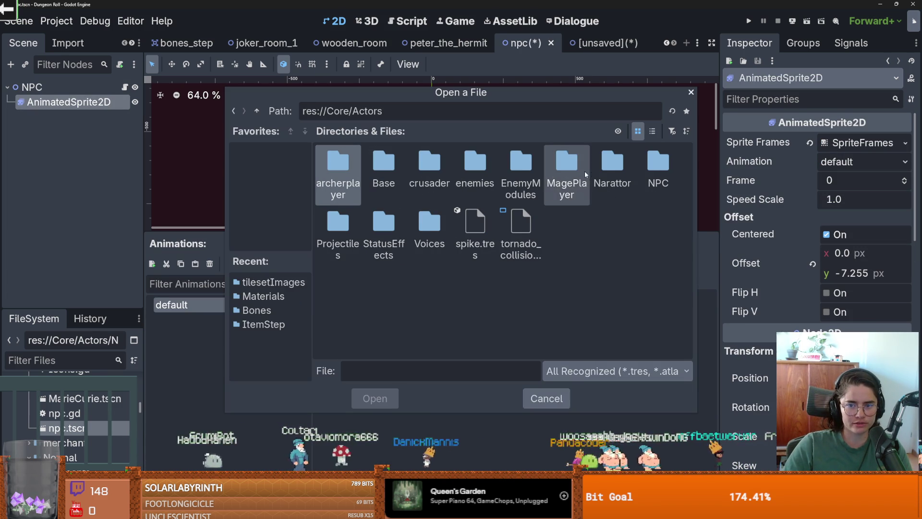
pyautogui.click(657, 168)
pyautogui.doubleClick(657, 165)
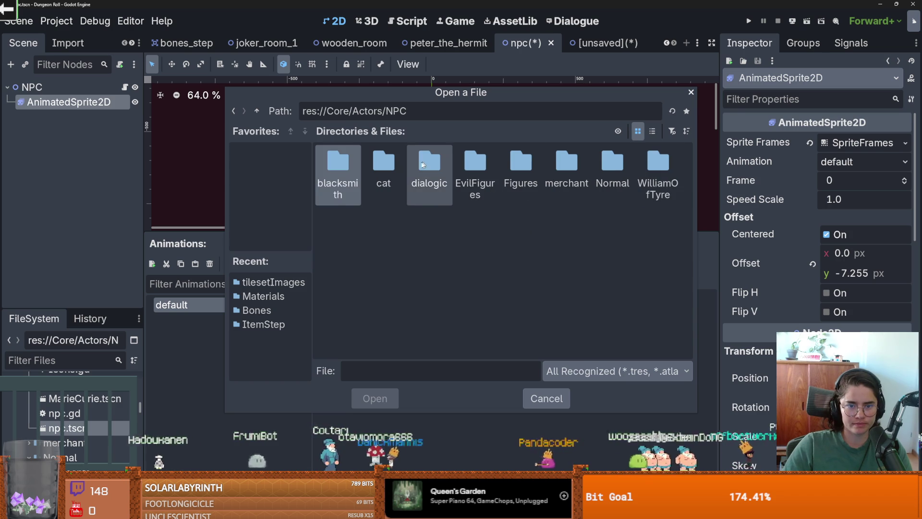
pyautogui.doubleClick(613, 165)
pyautogui.doubleClick(338, 166)
pyautogui.click(338, 169)
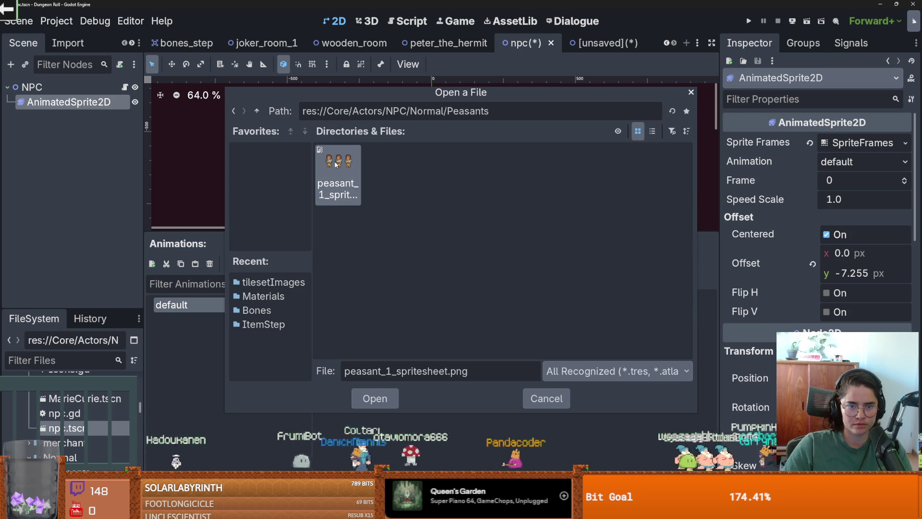
pyautogui.doubleClick(335, 164)
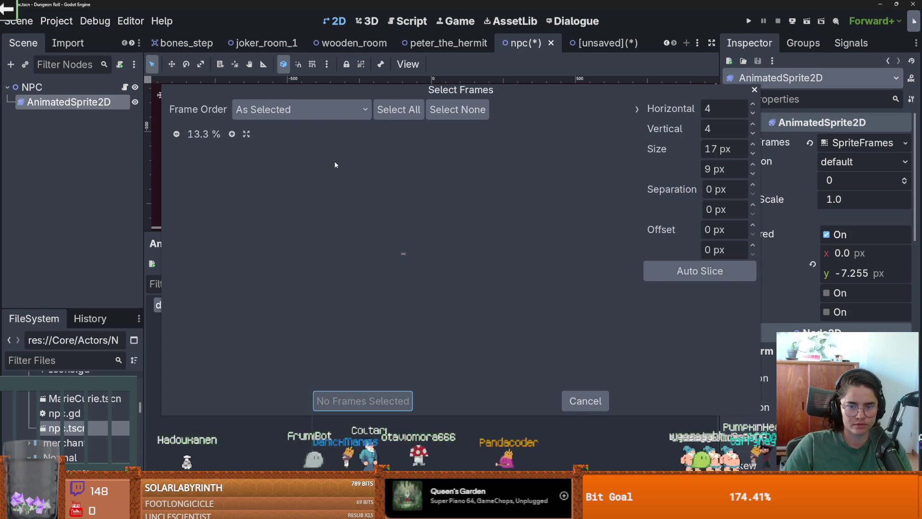
# Step: Slice the zoomed peasant sheet 3×1, add all three frames, and toggle Autoplay on Load
pyautogui.click(233, 135)
pyautogui.click(233, 135)
pyautogui.click(235, 135)
pyautogui.click(753, 113)
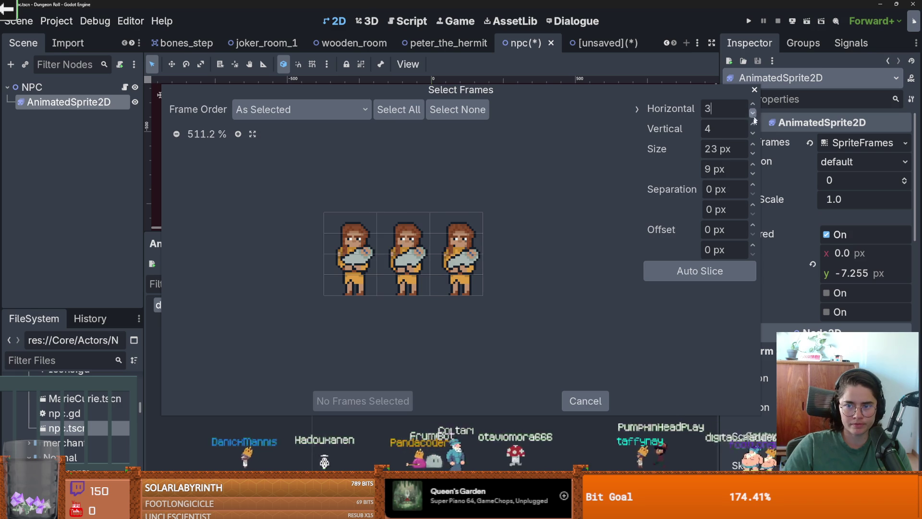
pyautogui.moveTo(350, 241); pyautogui.dragTo(503, 251)
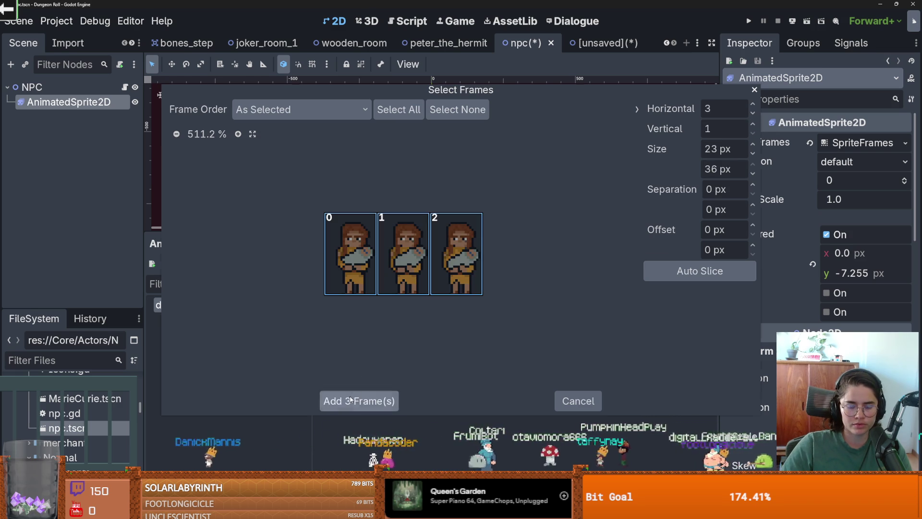
pyautogui.click(351, 400)
pyautogui.scroll(-2, 391, 196)
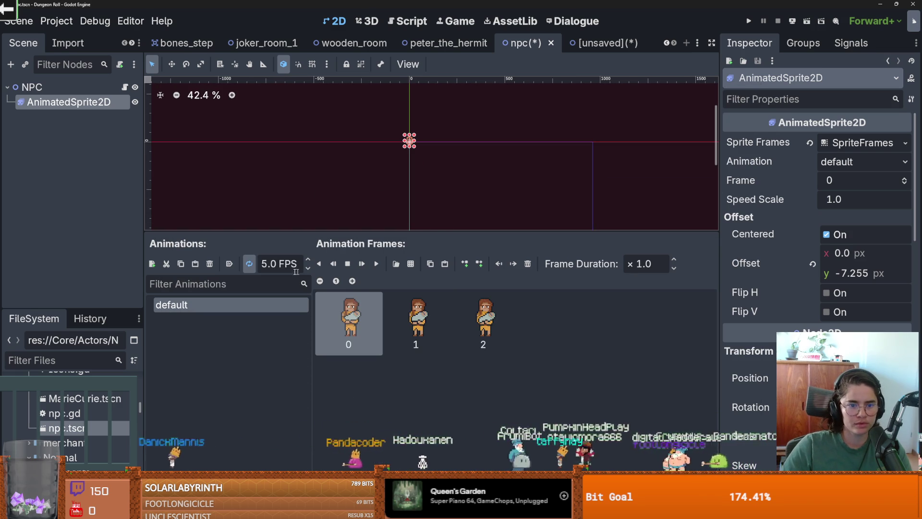
pyautogui.click(229, 263)
# Step: Lift the peasant sprite above the origin by dragging its Offset values, and save
pyautogui.scroll(8, 418, 178)
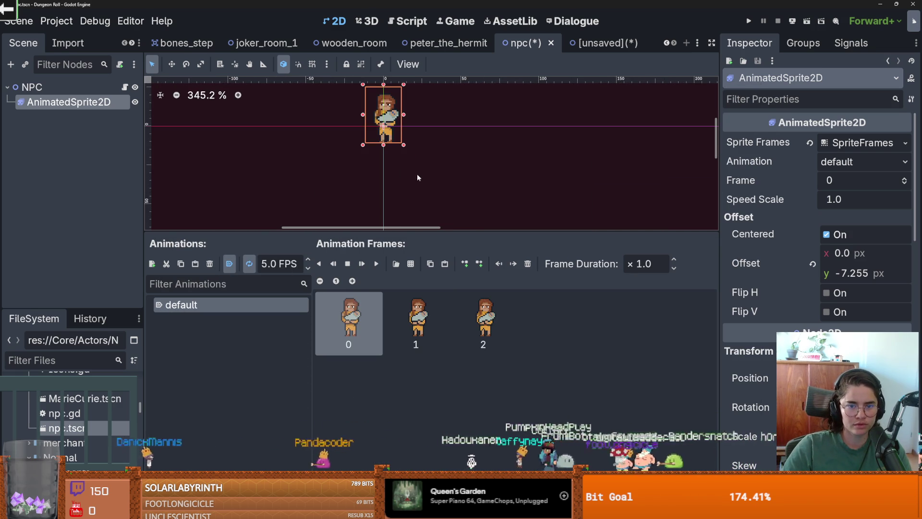
pyautogui.scroll(2, 427, 169)
pyautogui.moveTo(836, 274)
pyautogui.mouseDown()
pyautogui.moveTo(797, 274)
pyautogui.moveTo(806, 256)
pyautogui.mouseUp()
pyautogui.scroll(3, 423, 165)
pyautogui.hotkey('ctrl', 's')
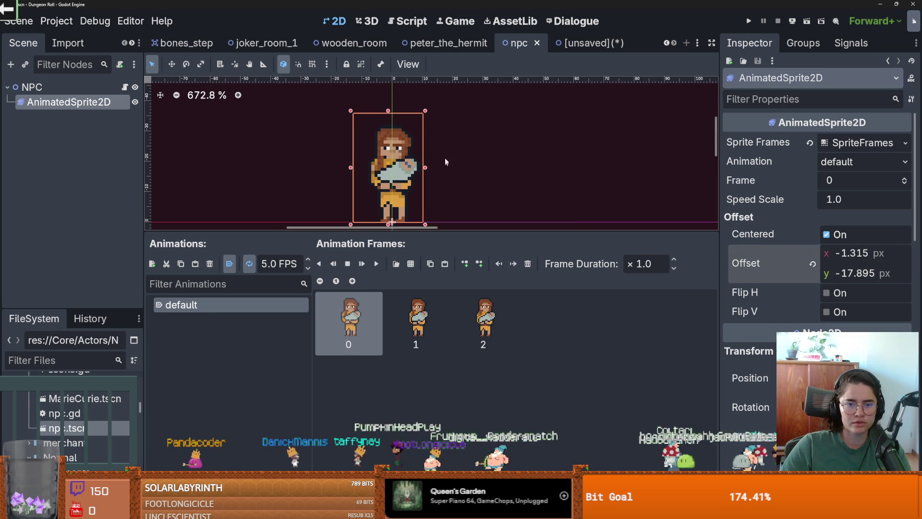
# Step: Preview the animation, set its speed to 3.0 FPS, save, and switch to joker_room_1
pyautogui.scroll(1, 445, 161)
pyautogui.scroll(1, 445, 161)
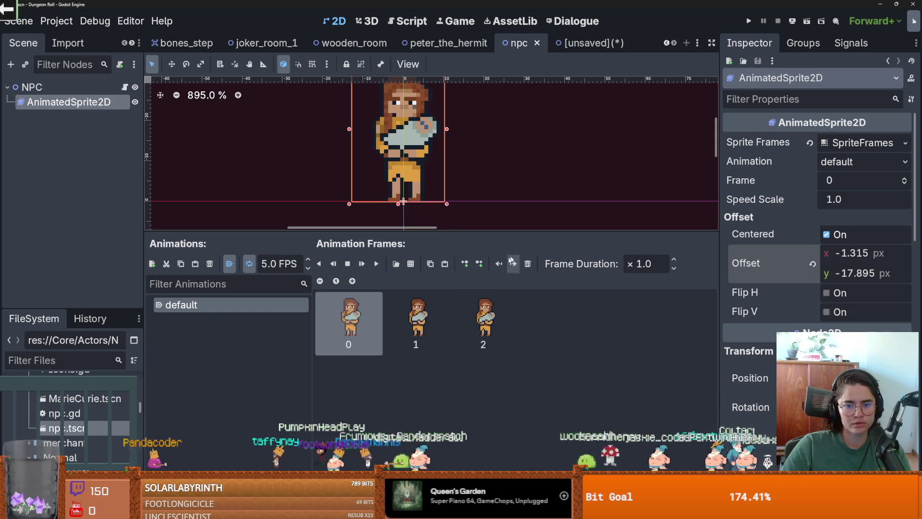
pyautogui.click(376, 263)
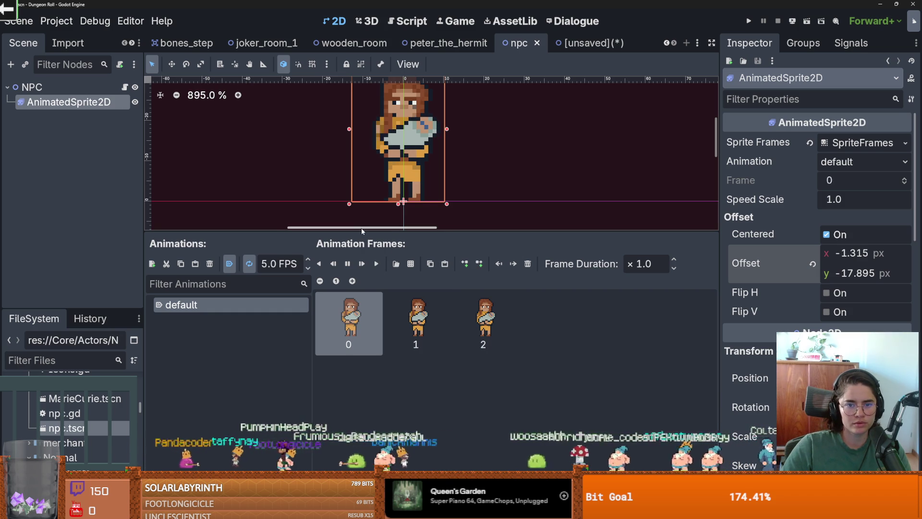
pyautogui.scroll(-2, 346, 213)
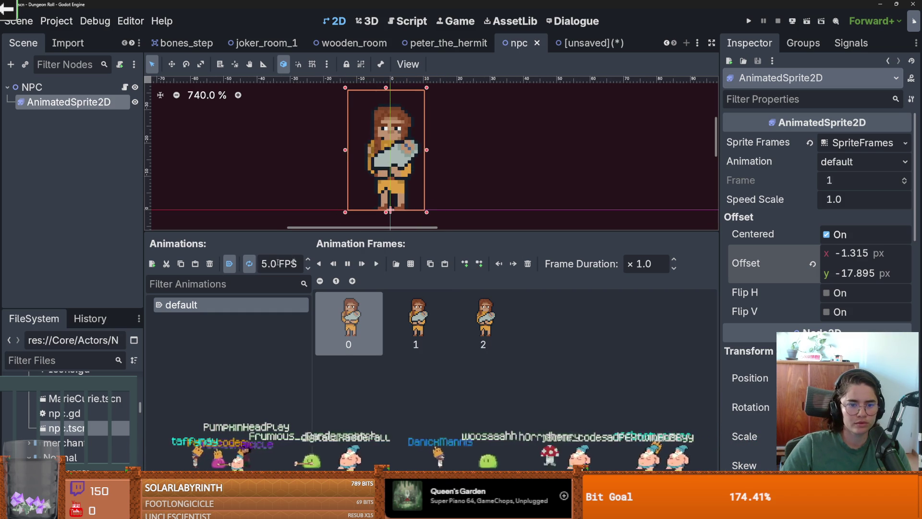
pyautogui.click(308, 268)
pyautogui.click(309, 269)
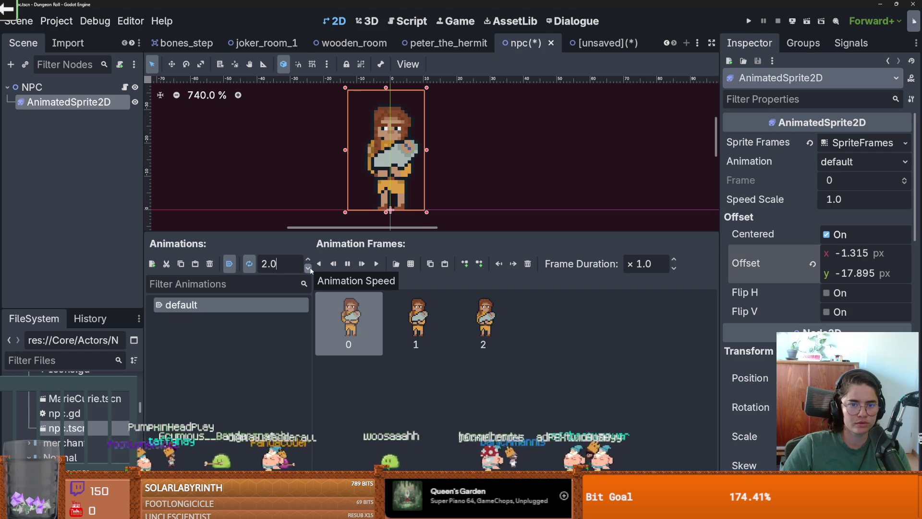
pyautogui.click(308, 260)
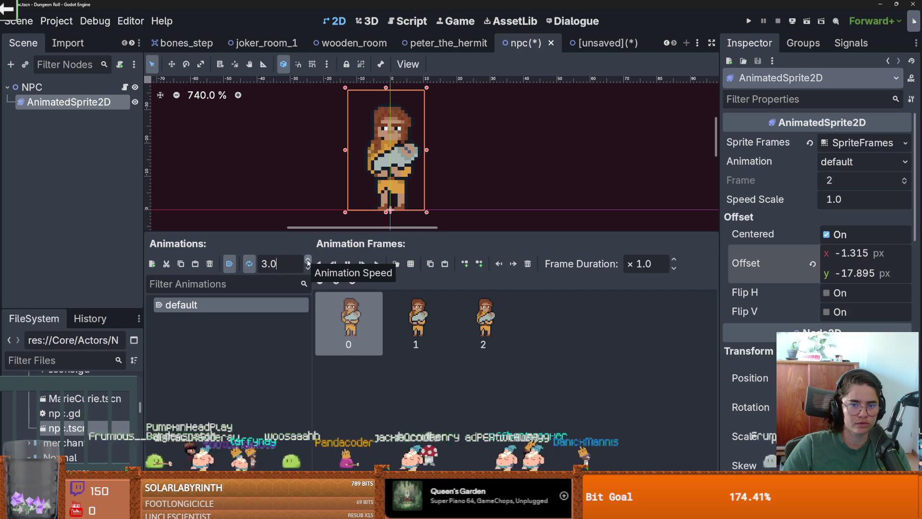
pyautogui.hotkey('ctrl', 's')
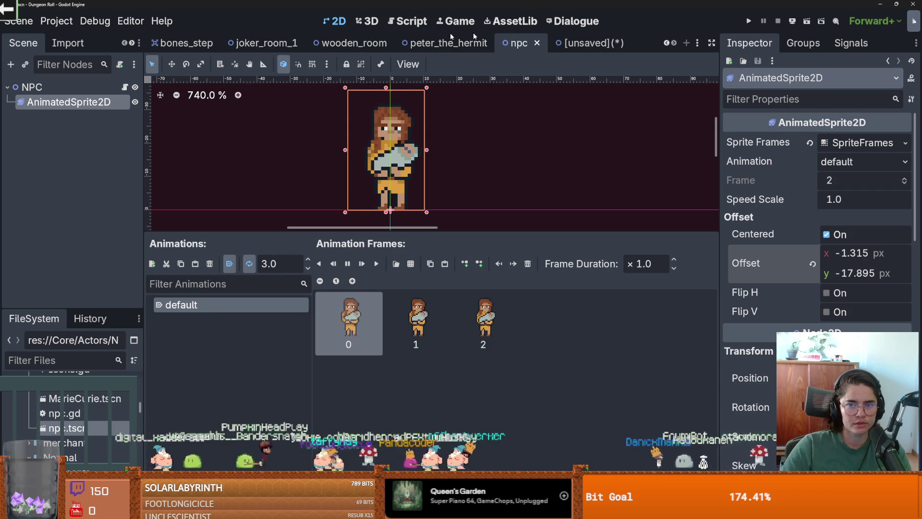
pyautogui.click(262, 43)
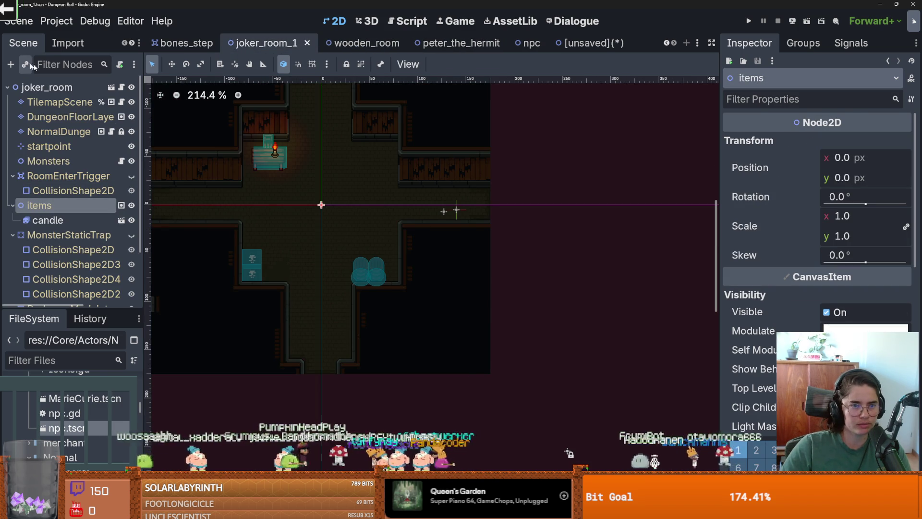
# Step: Skip saving for now and rename the unsaved scene's NPC root node to Peasant_1
pyautogui.click(590, 42)
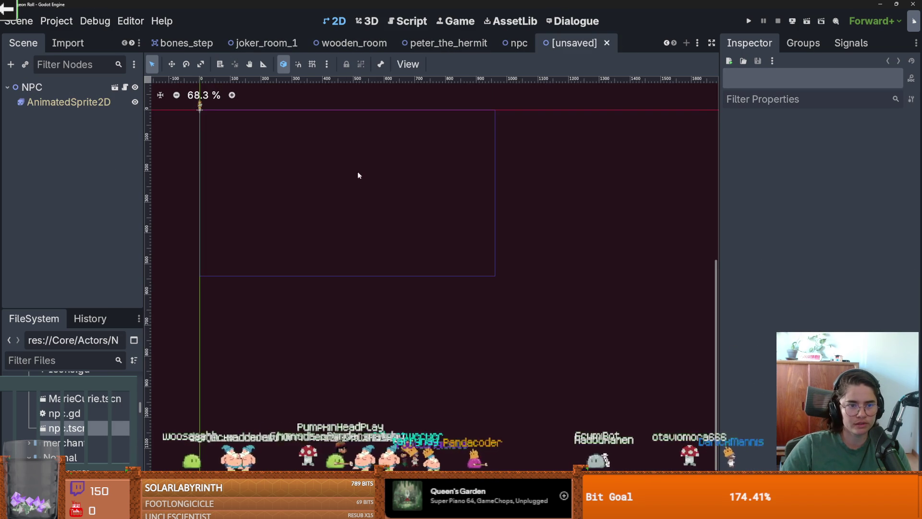
pyautogui.hotkey('ctrl', 's')
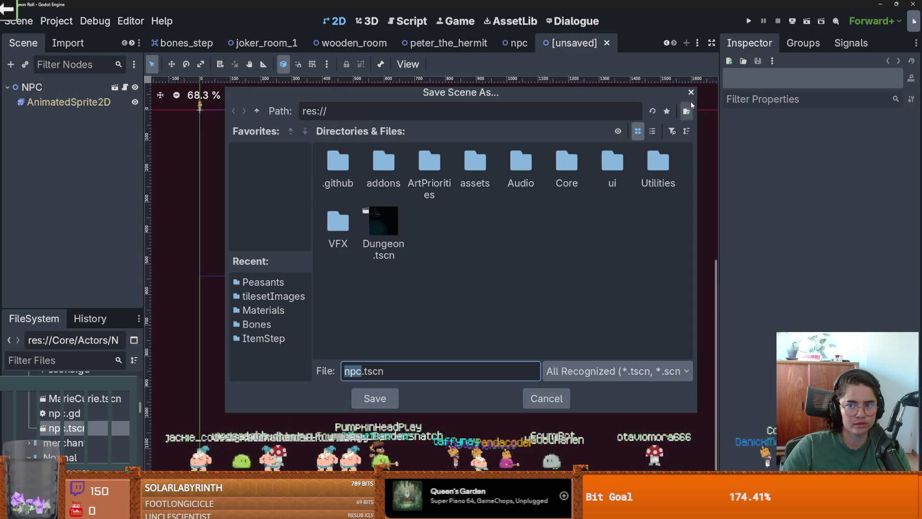
pyautogui.press('Escape')
pyautogui.click(81, 92)
pyautogui.doubleClick(81, 91)
pyautogui.write('Peasant_1')
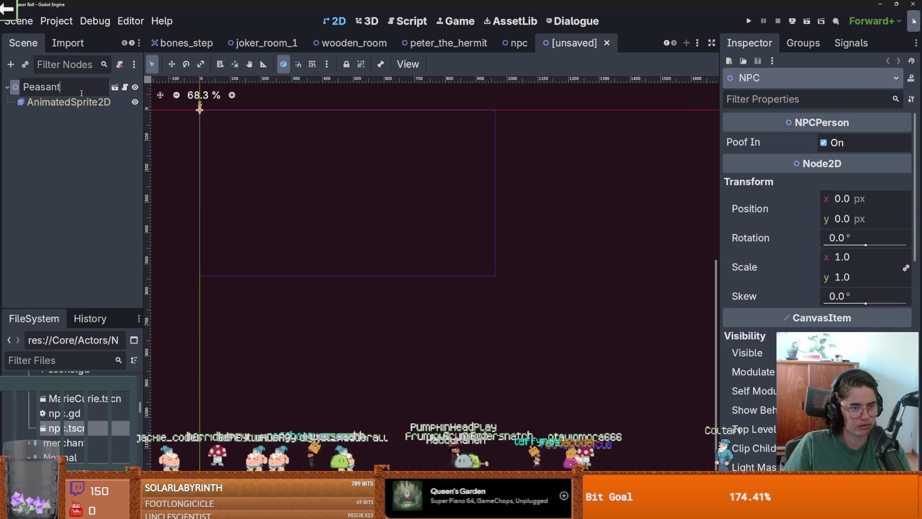
pyautogui.press('Return')
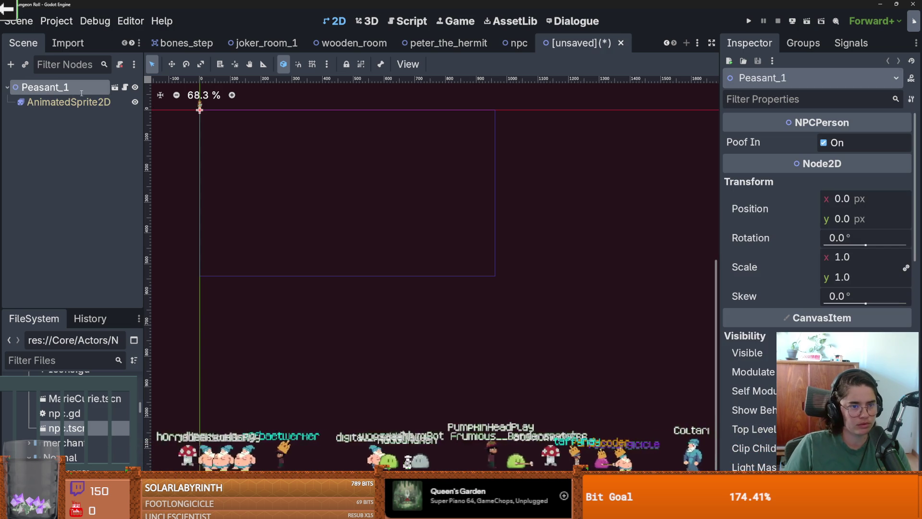
pyautogui.scroll(5, 404, 174)
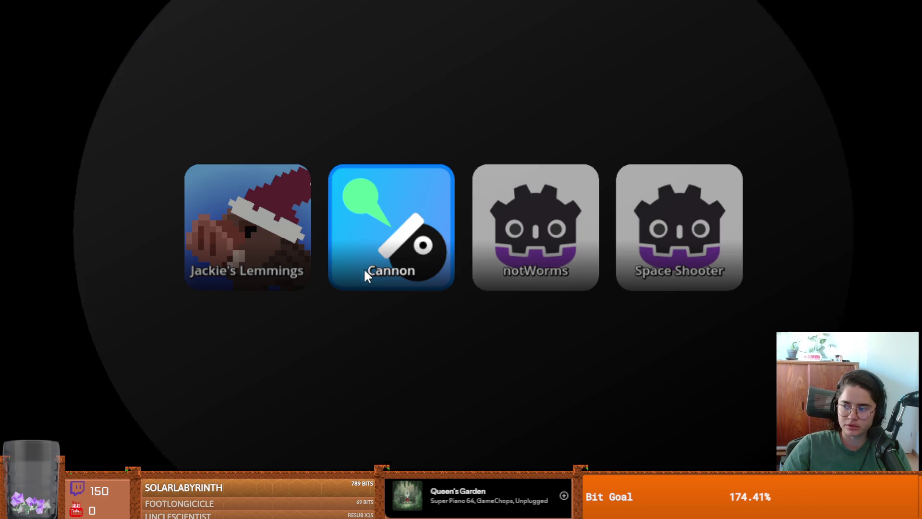
# Step: Start the Cannon mini-game
pyautogui.click(366, 274)
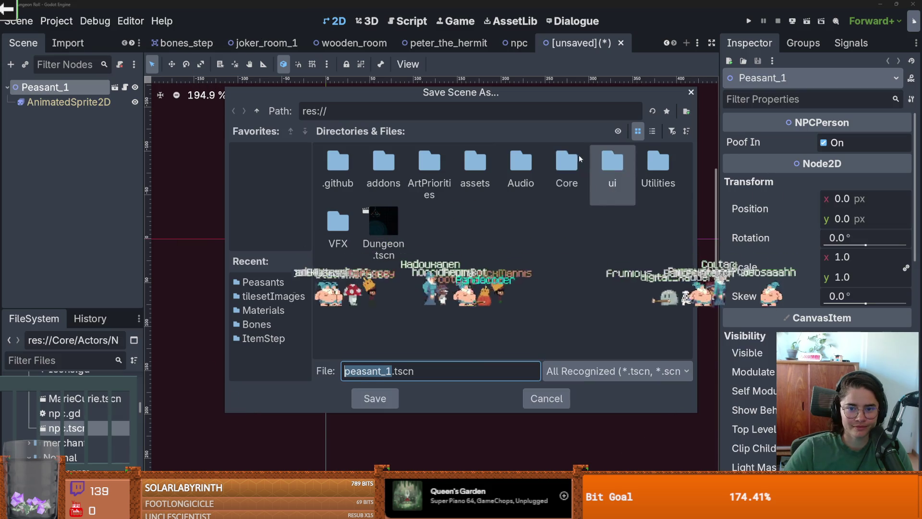
# Step: Save the scene as peasant_1.tscn in res://Core/Actors/NPC/Normal/Peasants
pyautogui.doubleClick(566, 163)
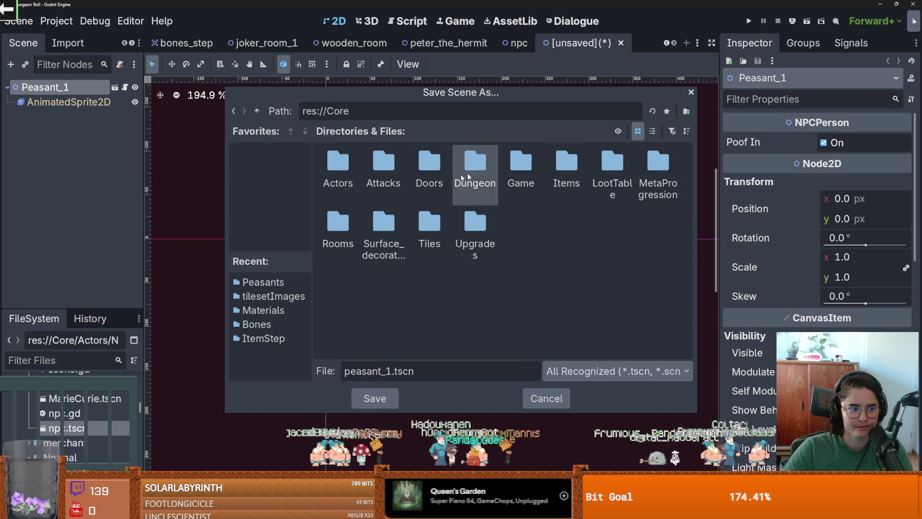
pyautogui.doubleClick(330, 168)
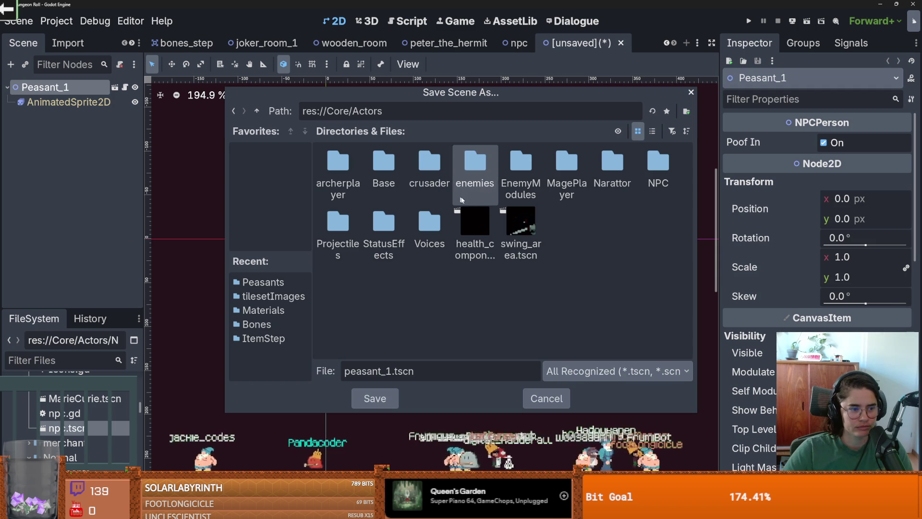
pyautogui.doubleClick(656, 163)
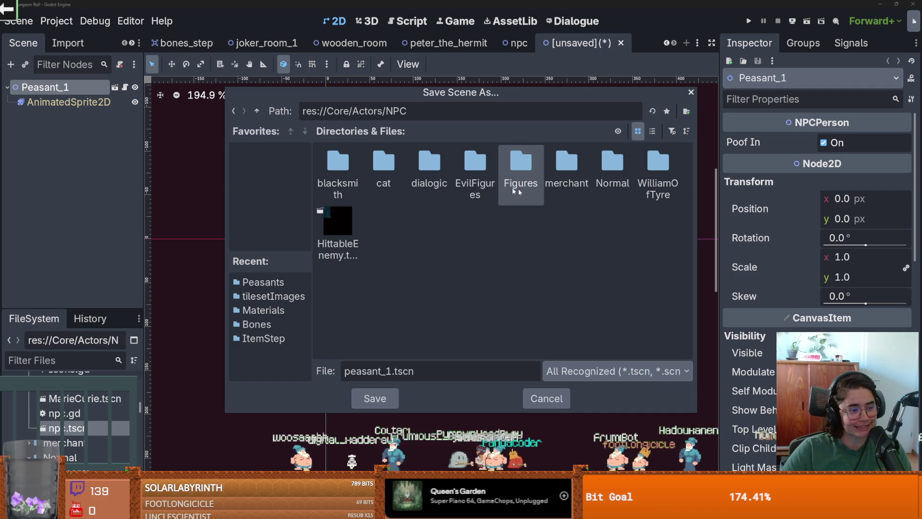
pyautogui.doubleClick(612, 166)
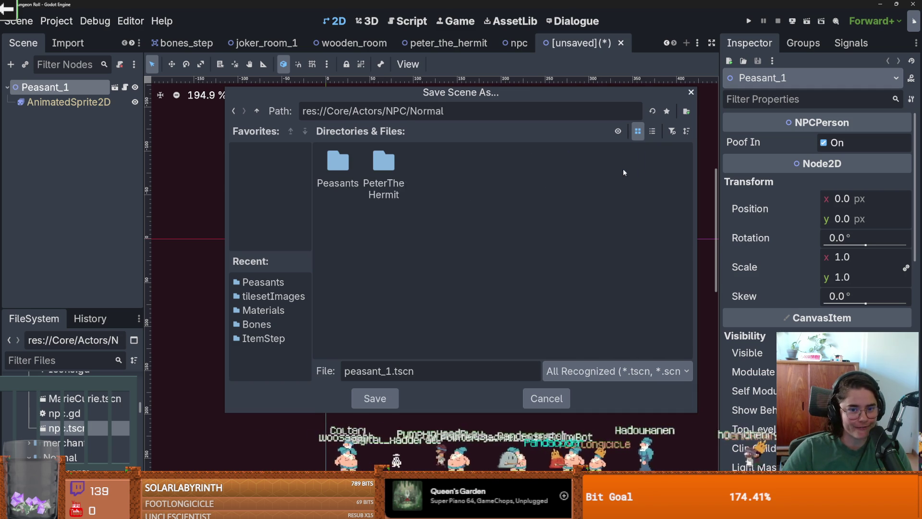
pyautogui.doubleClick(346, 162)
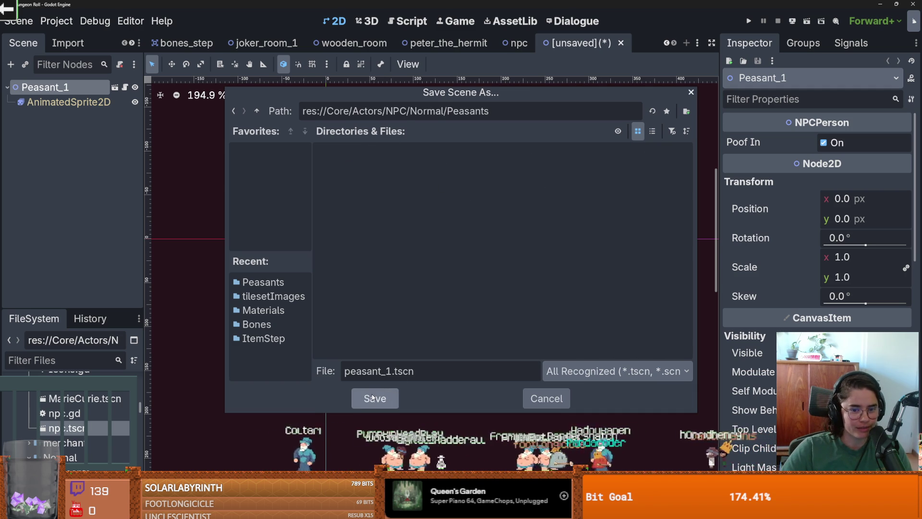
pyautogui.click(373, 397)
pyautogui.scroll(1, 371, 227)
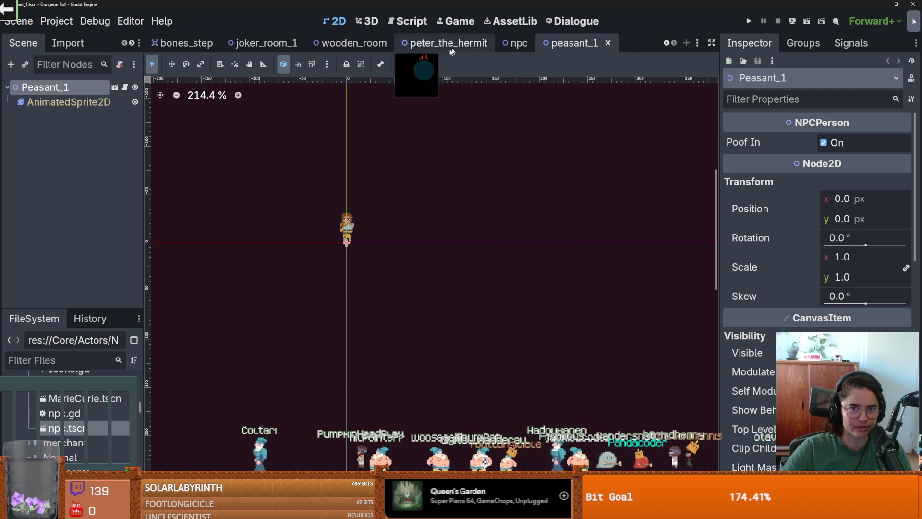
# Step: In joker_room_1, instantiate the Peasant_1 scene under the items node
pyautogui.click(264, 43)
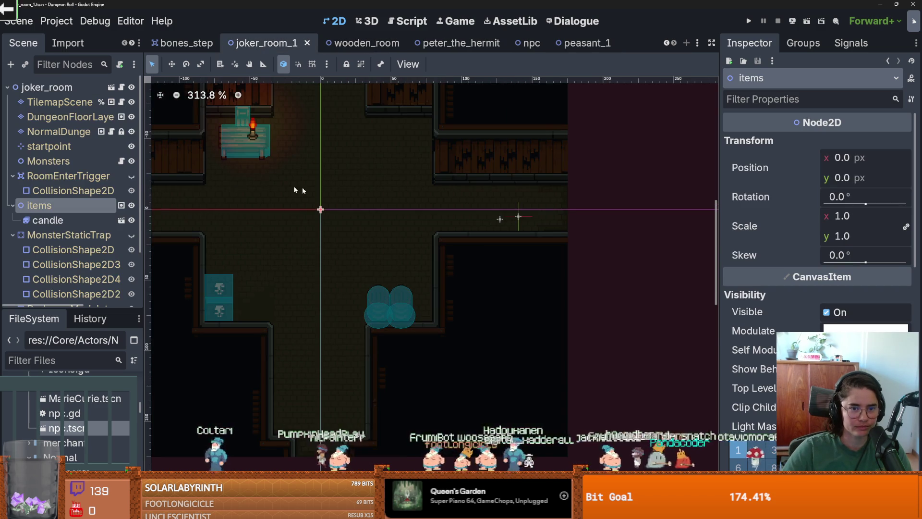
pyautogui.moveTo(142, 249); pyautogui.dragTo(183, 250)
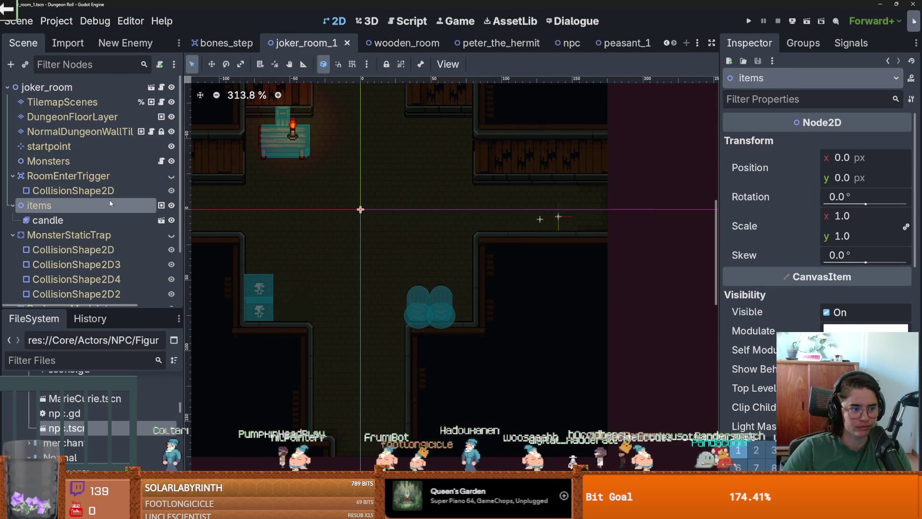
pyautogui.click(13, 176)
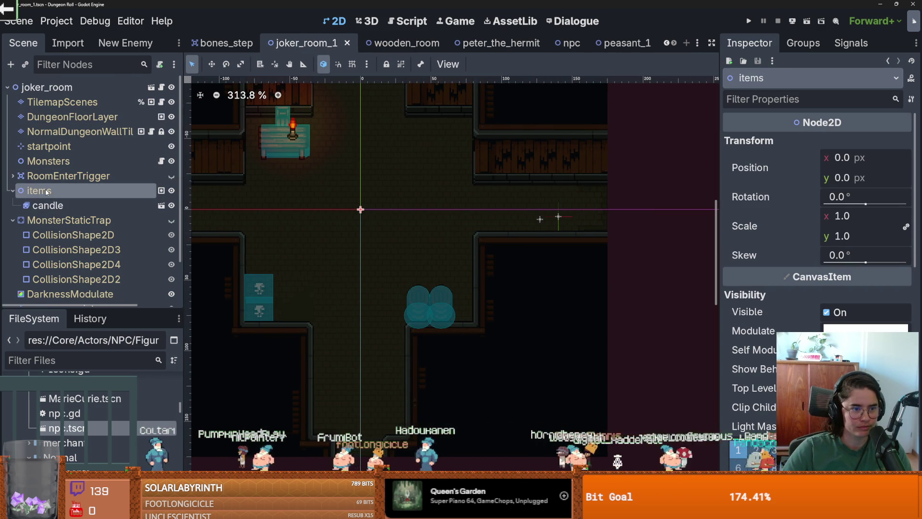
pyautogui.click(26, 65)
pyautogui.write('pa')
pyautogui.press('BackSpace')
pyautogui.write('easa')
pyautogui.press('Return')
# Step: Place the peasant in the upper corridor and save the room
pyautogui.moveTo(365, 196); pyautogui.dragTo(446, 156)
pyautogui.scroll(2, 446, 156)
pyautogui.click(445, 191)
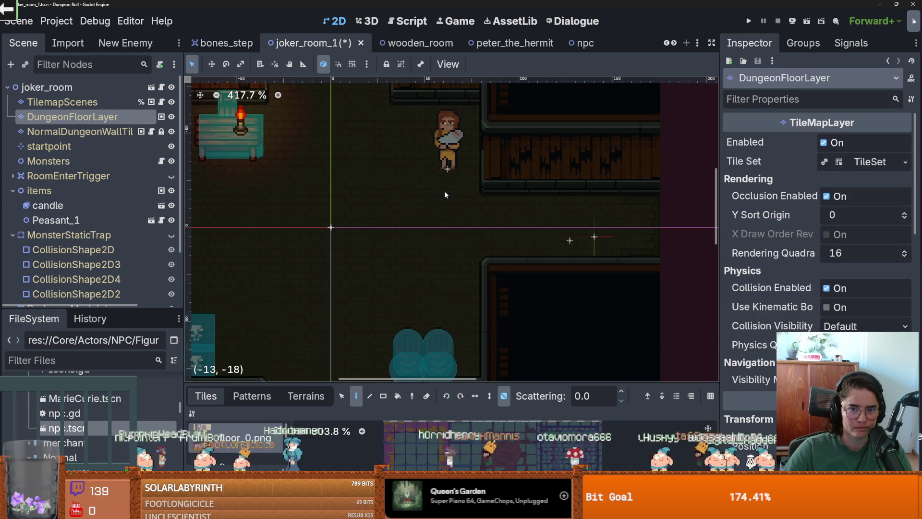
pyautogui.scroll(2, 432, 199)
pyautogui.hotkey('ctrl', 's')
# Step: Look over the room, then switch to Aseprite's peasant_1.aseprite window
pyautogui.scroll(2, 422, 206)
pyautogui.scroll(-3, 423, 205)
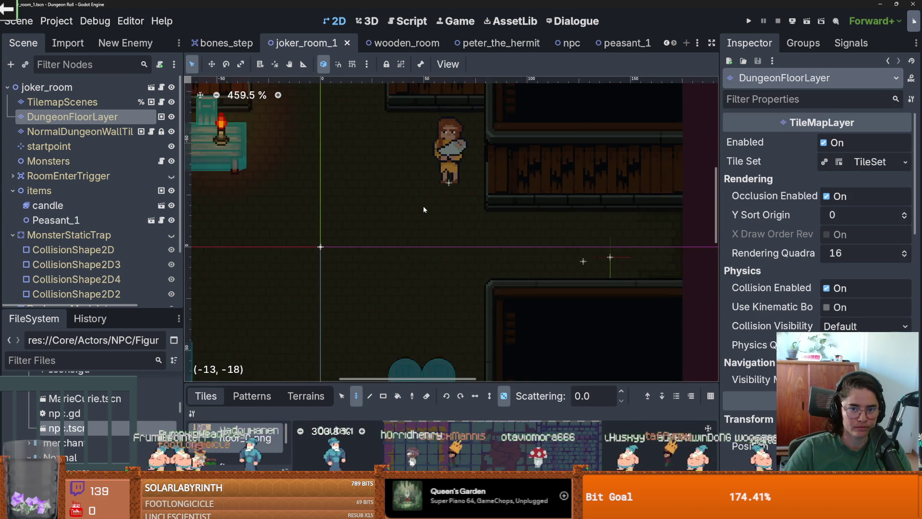
pyautogui.scroll(2, 422, 206)
pyautogui.scroll(-1, 354, 267)
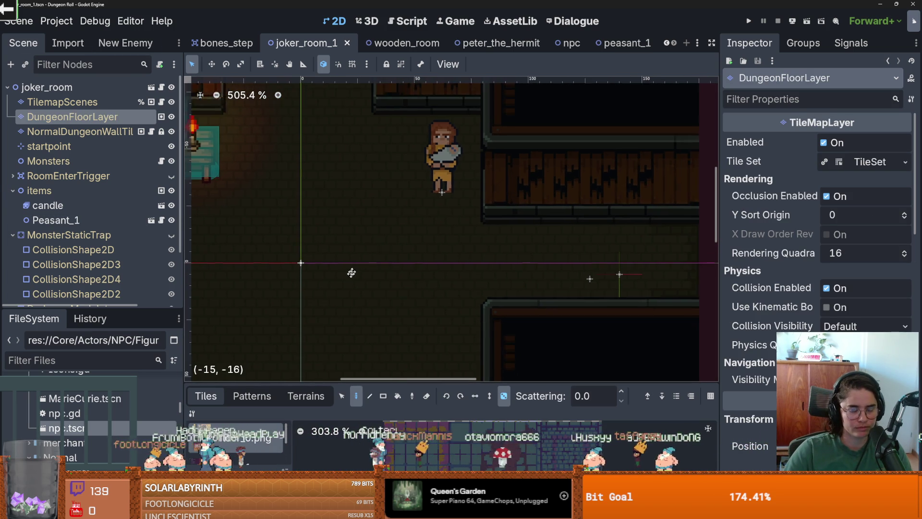
pyautogui.scroll(-2, 354, 267)
pyautogui.scroll(1, 347, 278)
pyautogui.hscroll(-2, 356, 278)
pyautogui.hotkey('alt', 'Tab')
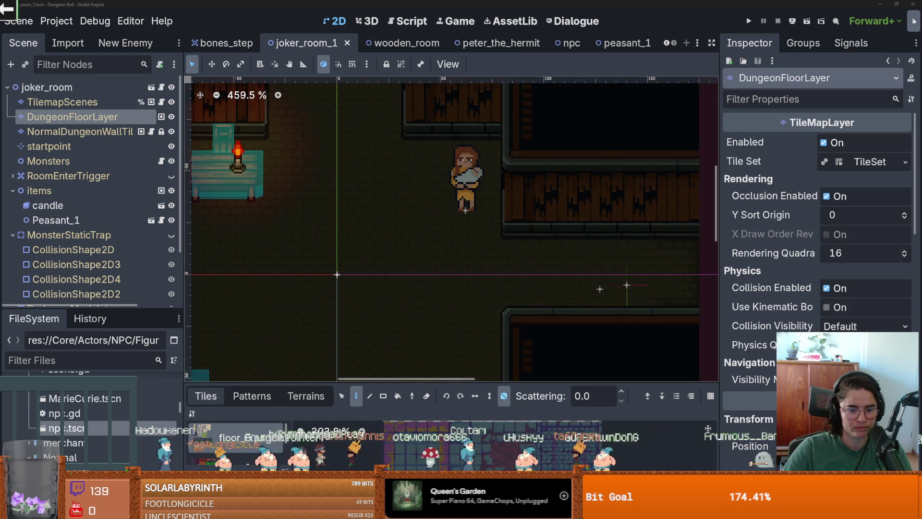
pyautogui.click(596, 87)
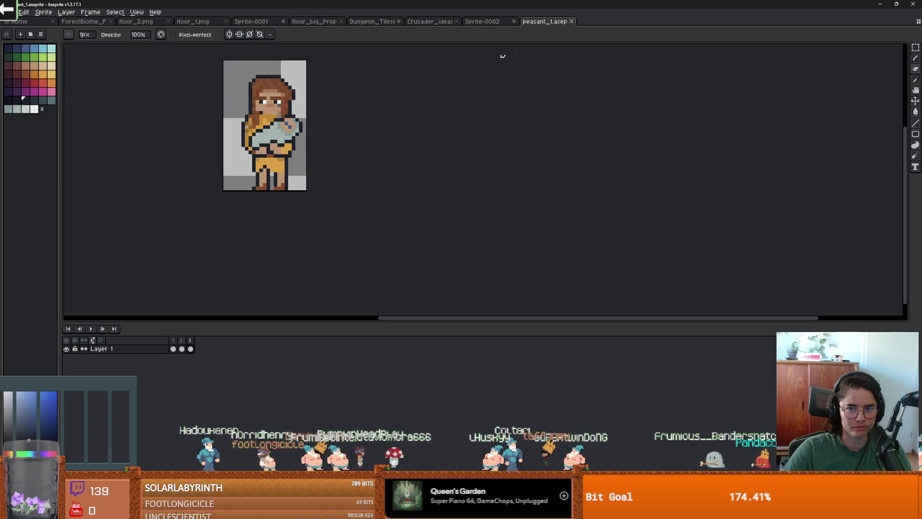
# Step: Select the hooded blue-tunic figure in Sprite-0002 and paste it into a new sprite
pyautogui.click(480, 22)
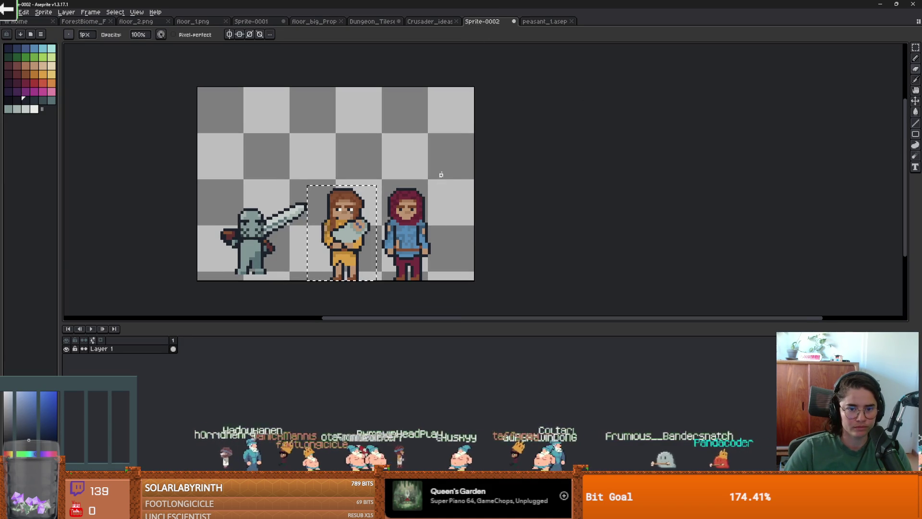
pyautogui.press('m')
pyautogui.moveTo(374, 293); pyautogui.dragTo(378, 294)
pyautogui.click(10, 12)
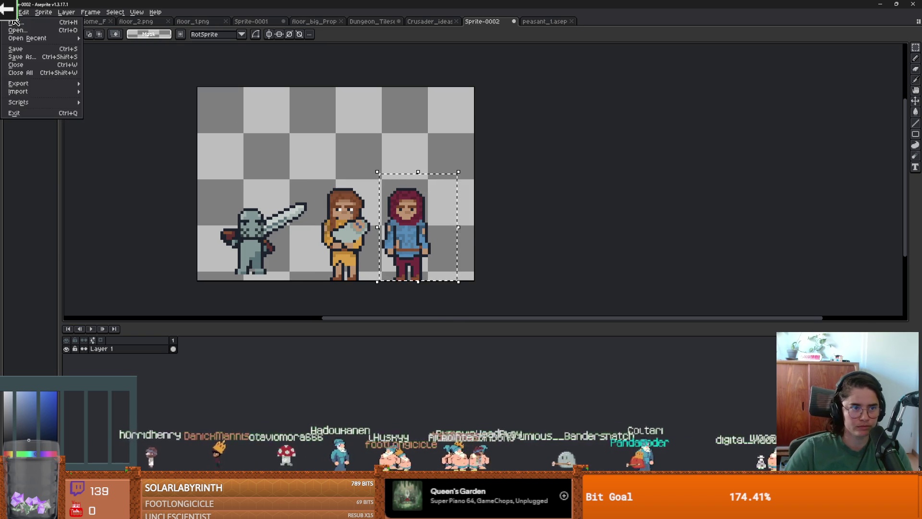
pyautogui.click(14, 22)
pyautogui.click(429, 312)
pyautogui.hotkey('ctrl', 'v')
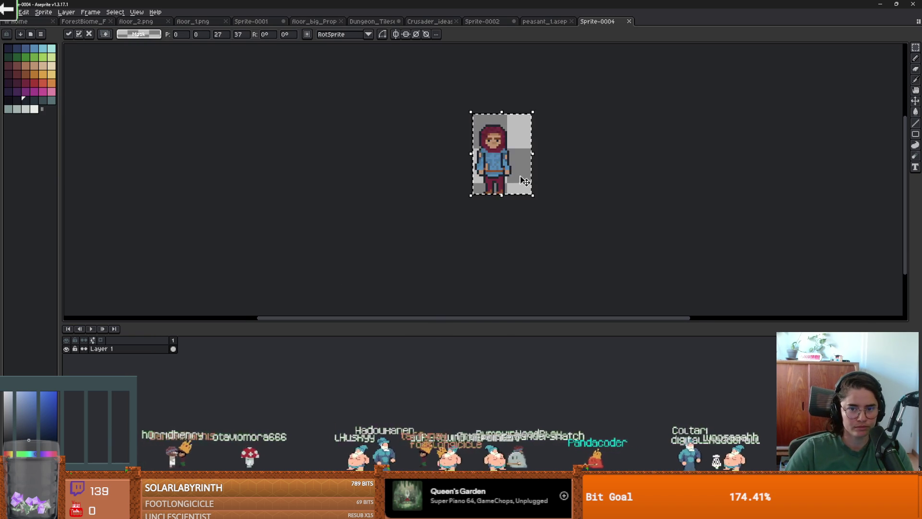
# Step: Nudge the pasted figure right, commit it, and pick a darker red shading colour
pyautogui.scroll(1, 525, 179)
pyautogui.press('Right')
pyautogui.press('Right')
pyautogui.hotkey('ctrl', 'd')
pyautogui.scroll(3, 475, 215)
pyautogui.press('i')
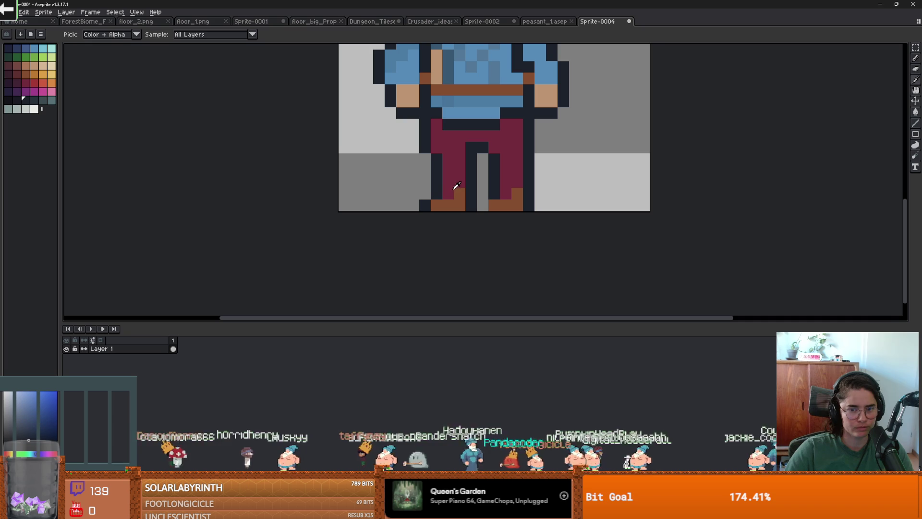
pyautogui.click(458, 194)
pyautogui.press('m')
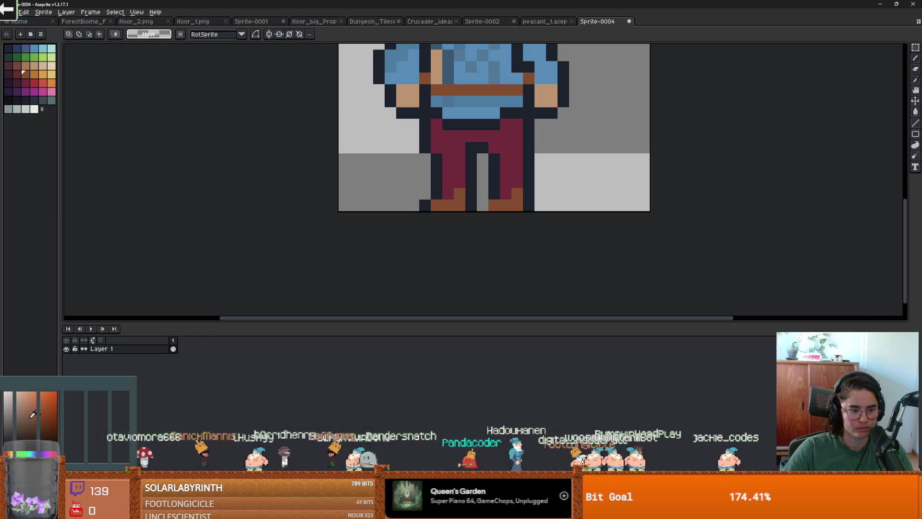
pyautogui.press('i')
pyautogui.click(403, 193)
pyautogui.press('m')
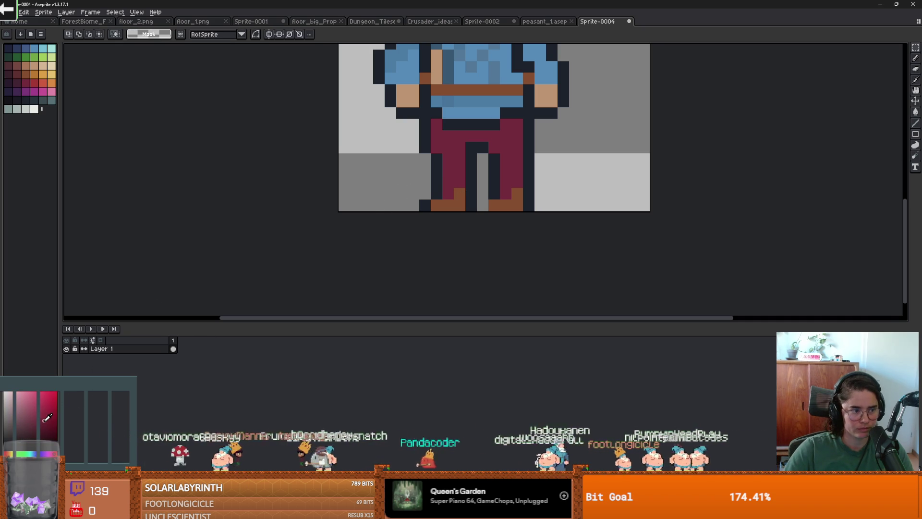
pyautogui.click(43, 426)
# Step: Pencil dark-maroon shading onto both trouser legs and across the hips
pyautogui.press('b')
pyautogui.click(448, 193)
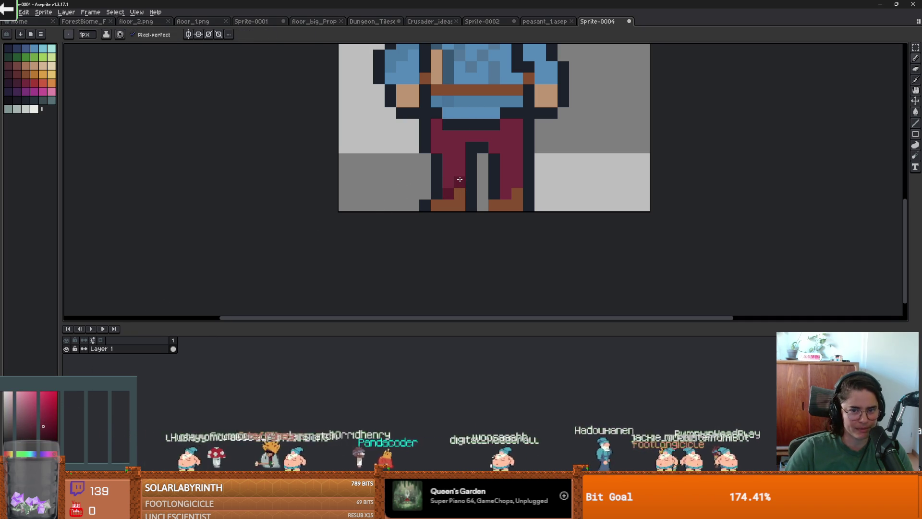
pyautogui.click(506, 193)
pyautogui.click(517, 181)
pyautogui.moveTo(517, 120)
pyautogui.mouseDown()
pyautogui.moveTo(502, 135)
pyautogui.moveTo(440, 129)
pyautogui.mouseUp()
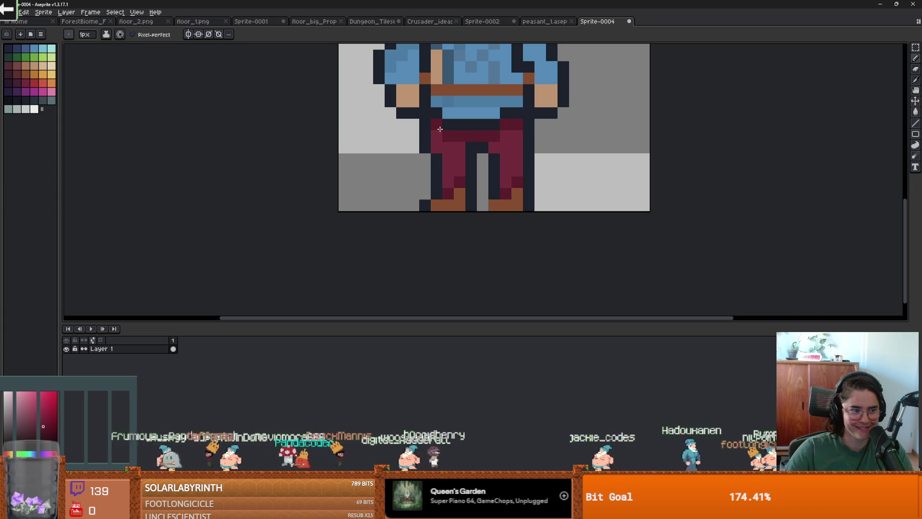
pyautogui.scroll(-3, 440, 129)
pyautogui.hotkey('ctrl', 's')
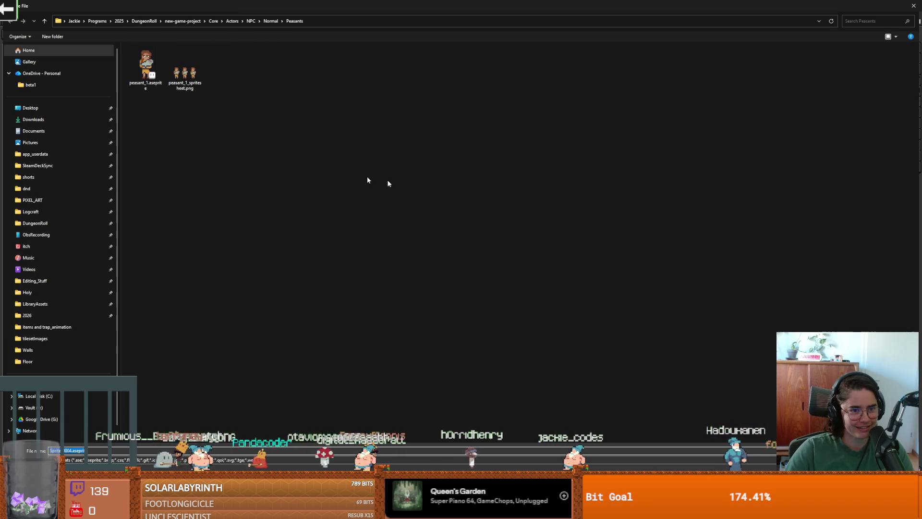
pyautogui.press('Escape')
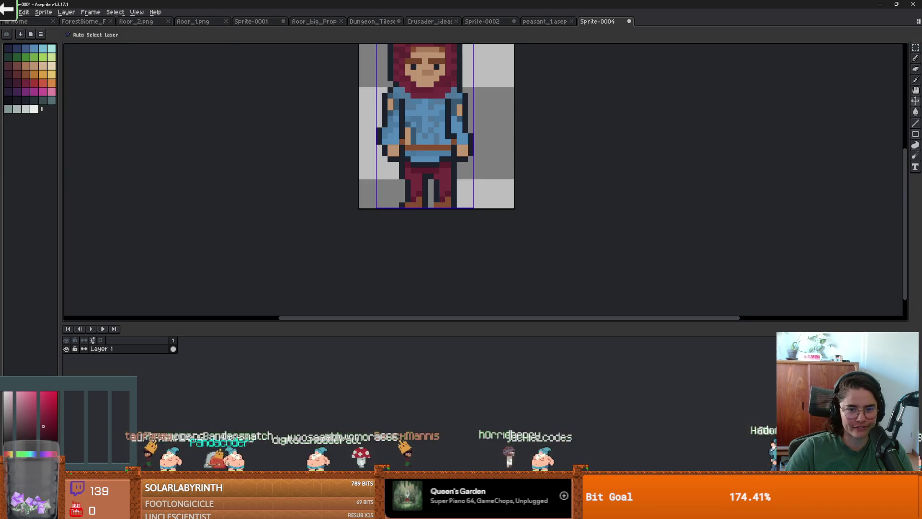
pyautogui.press('b')
pyautogui.moveTo(429, 213); pyautogui.dragTo(404, 251)
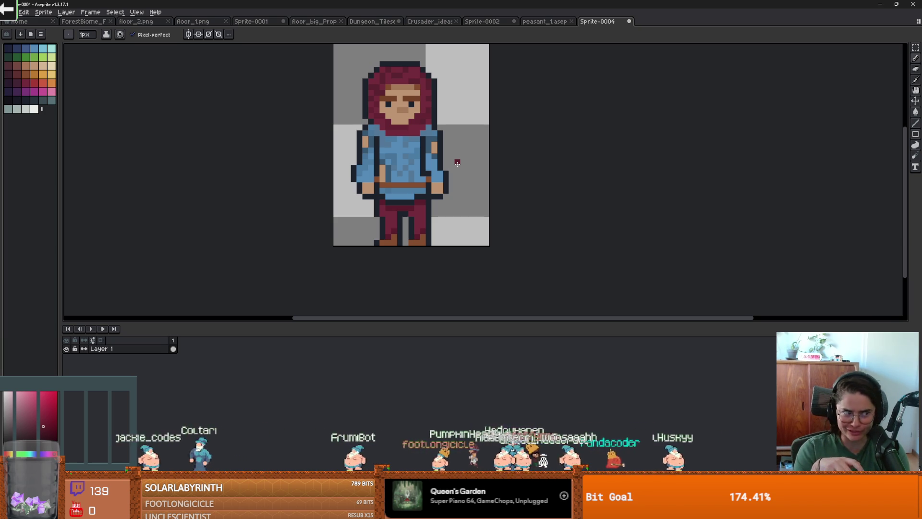
pyautogui.scroll(-1, 407, 239)
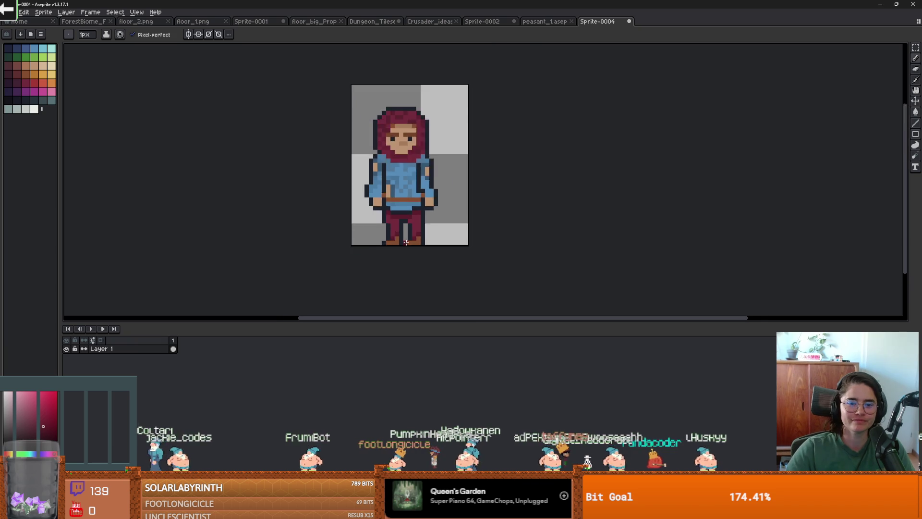
pyautogui.scroll(2, 399, 217)
pyautogui.keyDown('alt'); pyautogui.click(392, 231); pyautogui.keyUp('alt')
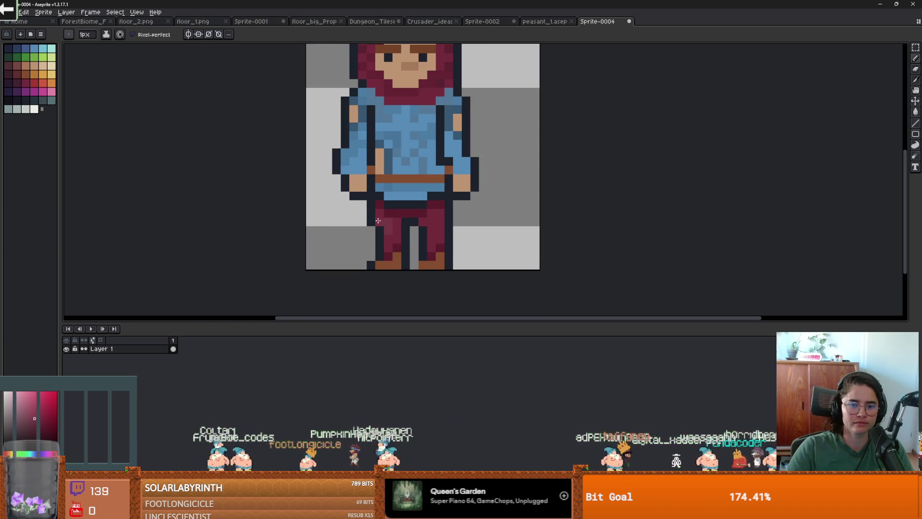
pyautogui.scroll(-1, 432, 233)
pyautogui.scroll(1, 435, 226)
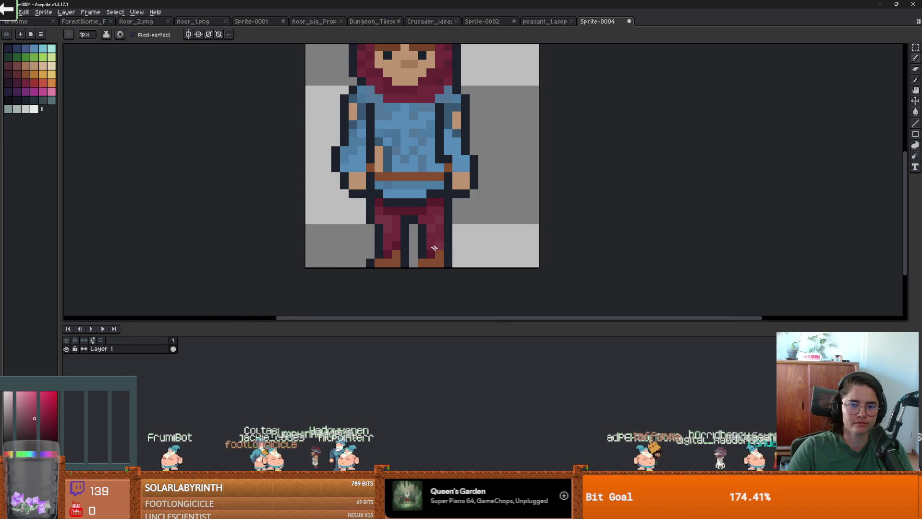
pyautogui.keyDown('alt'); pyautogui.click(363, 182); pyautogui.keyUp('alt')
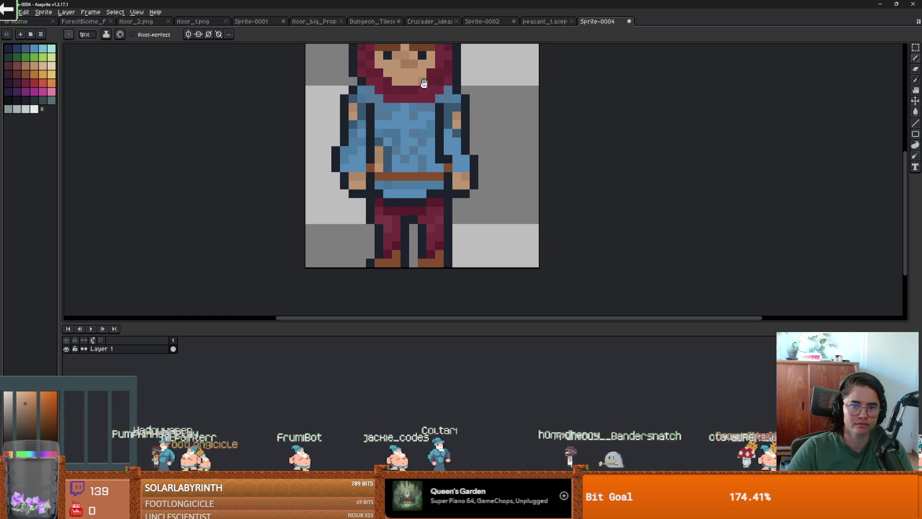
pyautogui.moveTo(404, 41); pyautogui.dragTo(421, 119)
pyautogui.scroll(-2, 429, 131)
pyautogui.scroll(2, 464, 141)
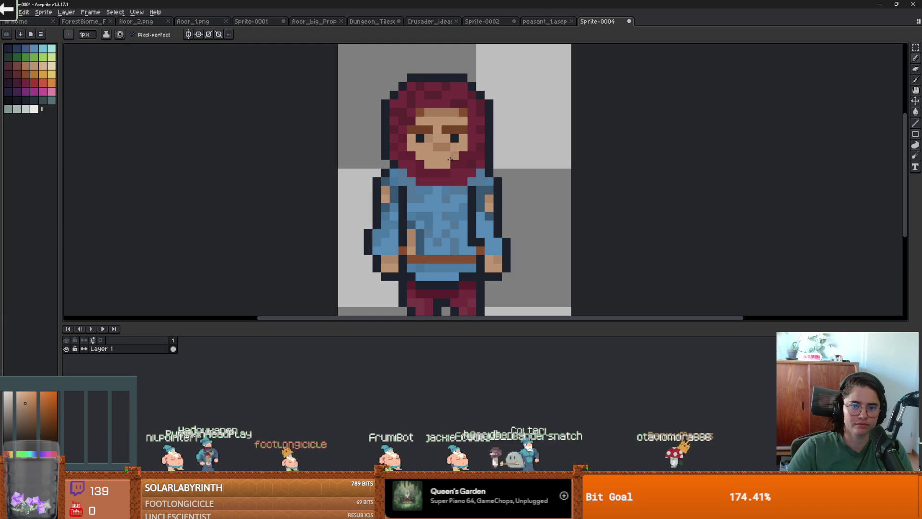
pyautogui.scroll(-3, 433, 120)
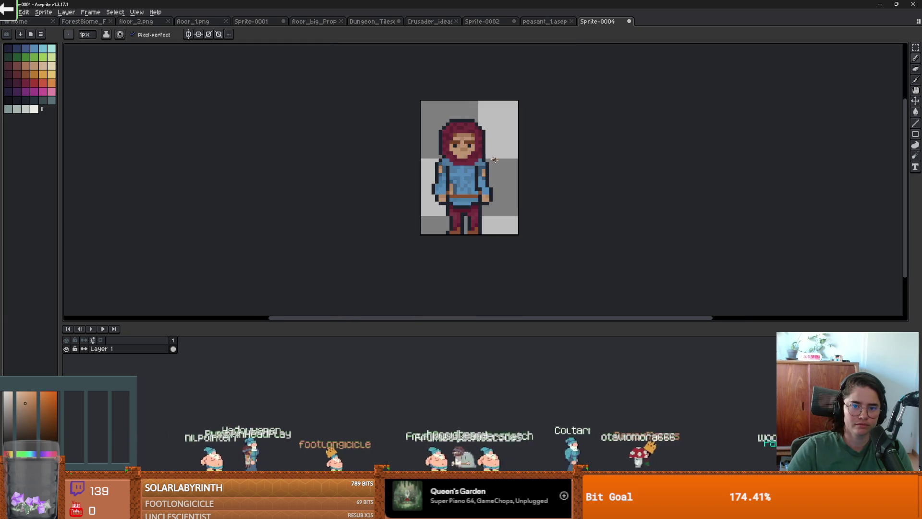
pyautogui.scroll(5, 442, 150)
pyautogui.press('i')
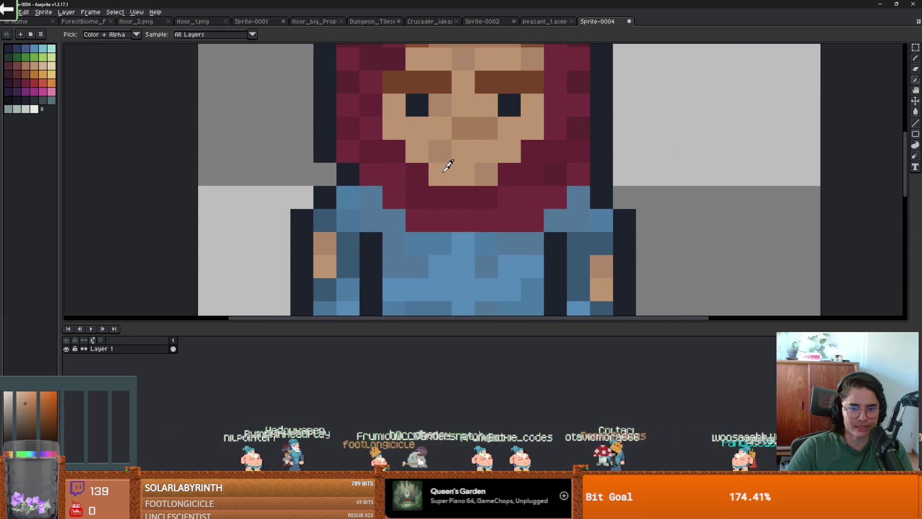
pyautogui.press('b')
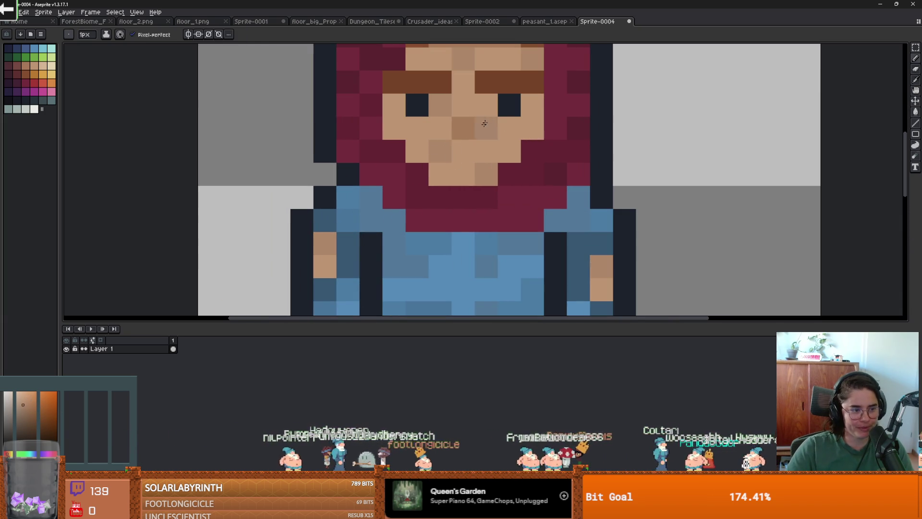
pyautogui.scroll(-2, 464, 151)
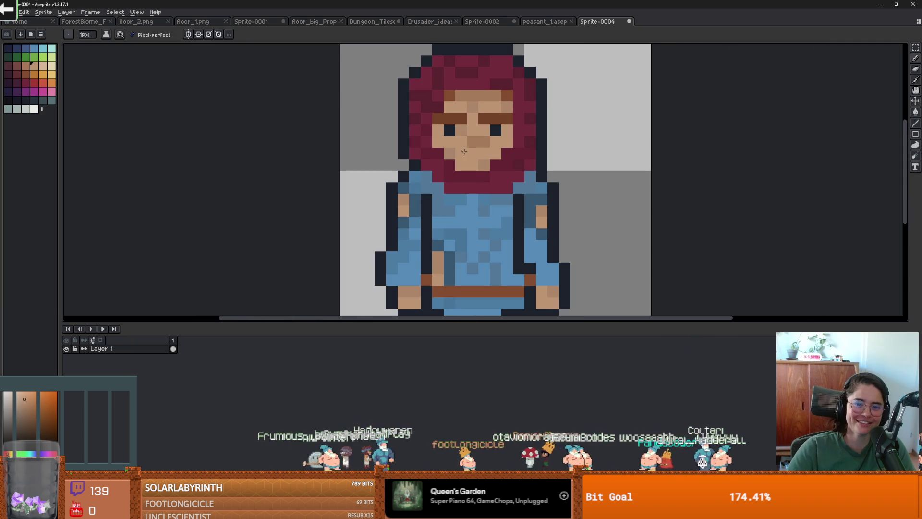
pyautogui.scroll(-4, 463, 152)
pyautogui.hotkey('ctrl', 's')
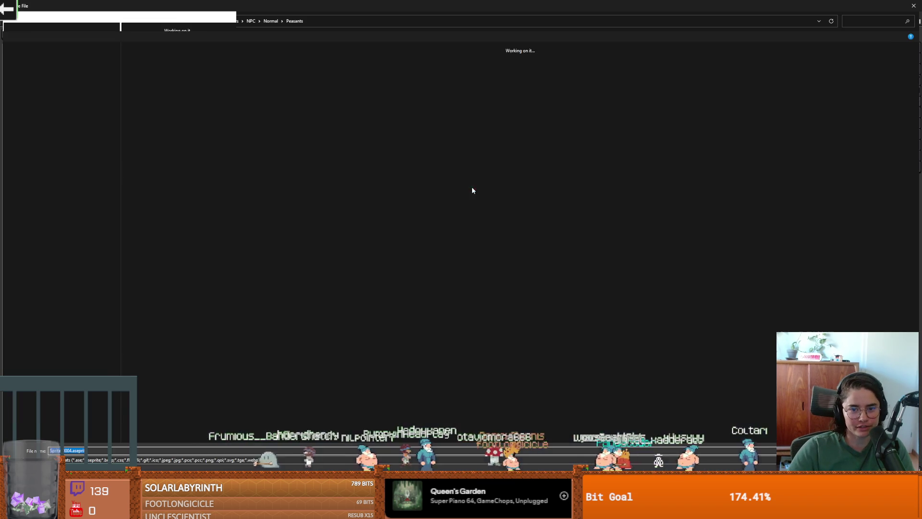
pyautogui.press('Escape')
pyautogui.scroll(-1, 483, 245)
pyautogui.scroll(2, 483, 245)
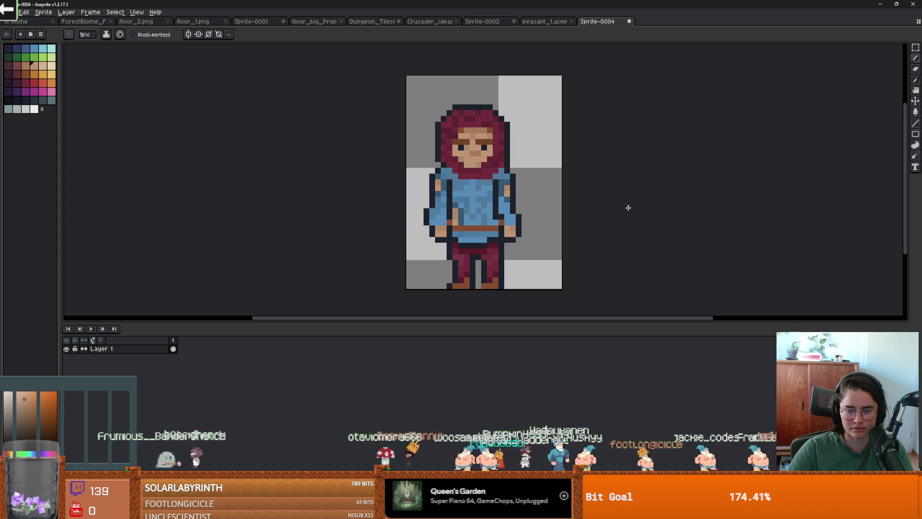
pyautogui.press('i')
# Step: Add a new frame, then lasso the hooded head and lower it one pixel
pyautogui.hotkey('alt', 'n')
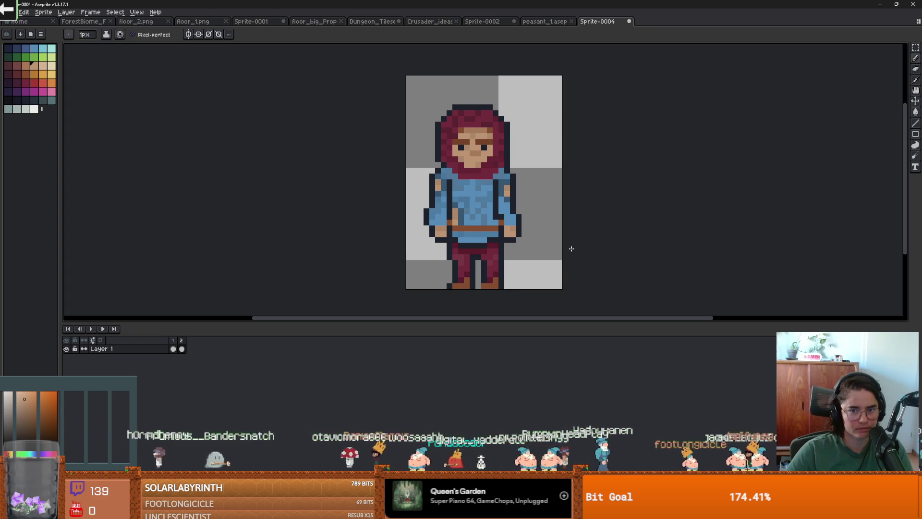
pyautogui.scroll(2, 571, 246)
pyautogui.scroll(-1, 428, 200)
pyautogui.press('q')
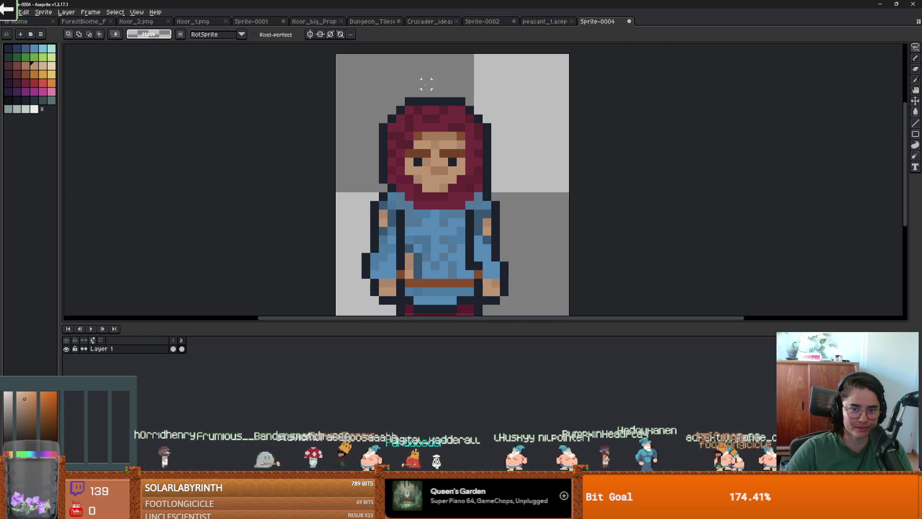
pyautogui.moveTo(409, 84)
pyautogui.mouseDown()
pyautogui.moveTo(382, 114)
pyautogui.moveTo(382, 168)
pyautogui.mouseUp()
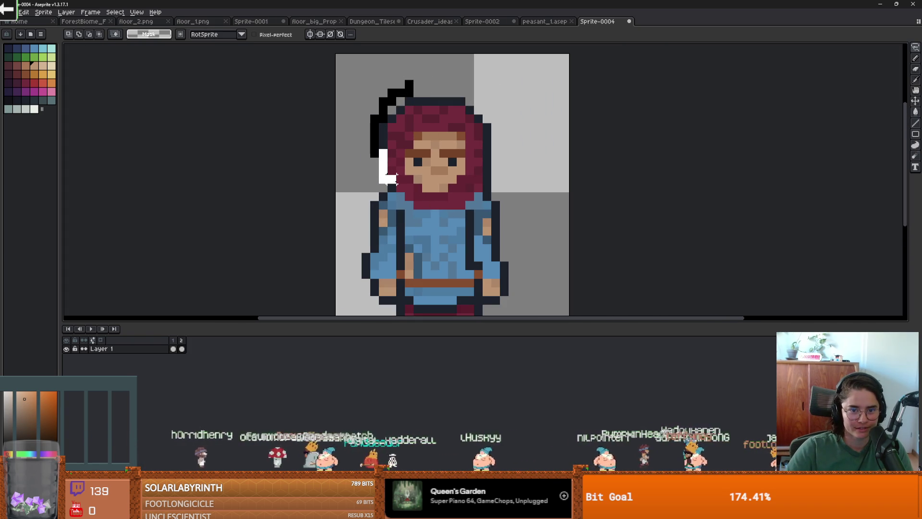
pyautogui.moveTo(409, 197)
pyautogui.mouseDown()
pyautogui.moveTo(460, 206)
pyautogui.moveTo(484, 182)
pyautogui.moveTo(461, 81)
pyautogui.mouseUp()
pyautogui.moveTo(436, 138); pyautogui.dragTo(437, 148)
pyautogui.scroll(-3, 475, 192)
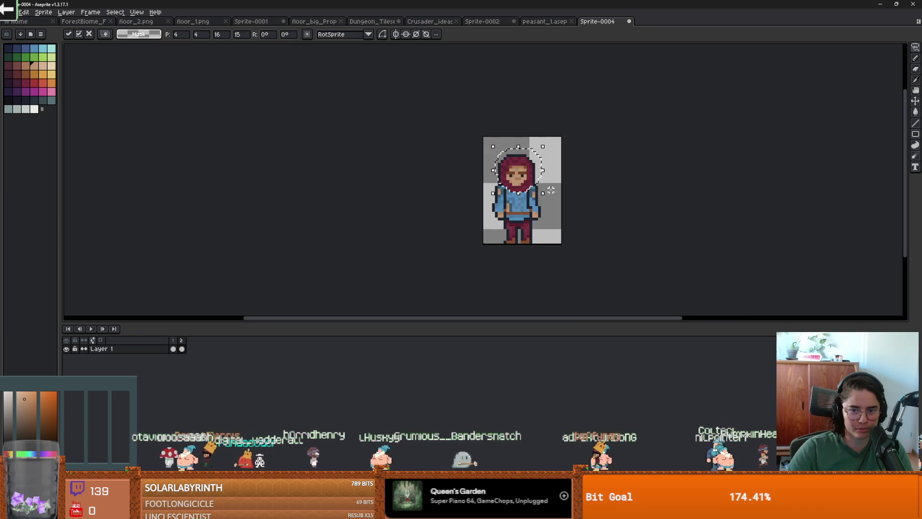
pyautogui.press('Return')
pyautogui.scroll(1, 551, 193)
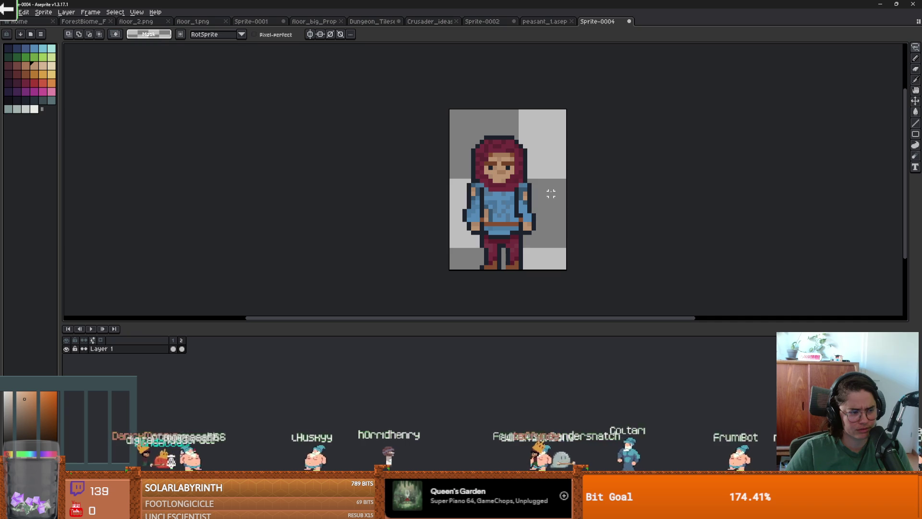
# Step: Dismiss the Windows notification panel and add a third animation frame
pyautogui.press('super+n')
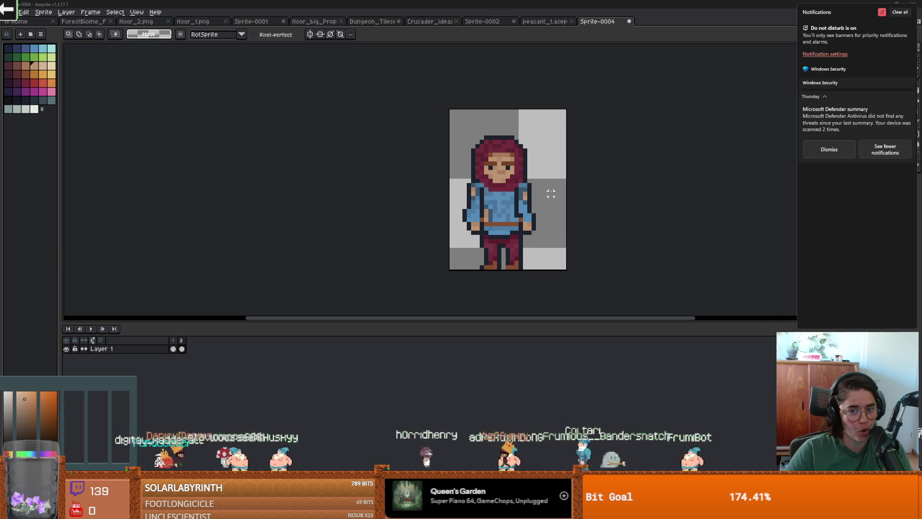
pyautogui.click(598, 207)
pyautogui.hotkey('alt', 'n')
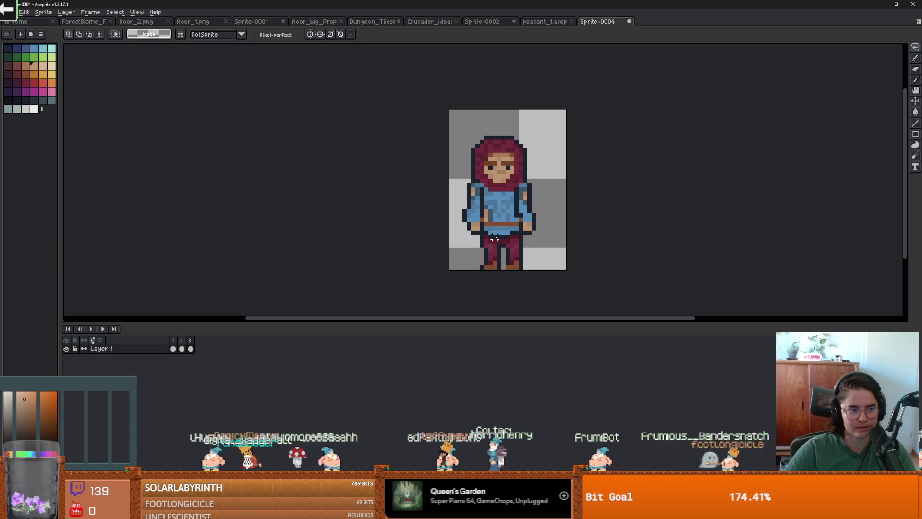
# Step: Shift the left shoulder and chest pixels using a rectangular selection
pyautogui.hscroll(2, 500, 240)
pyautogui.scroll(3, 470, 226)
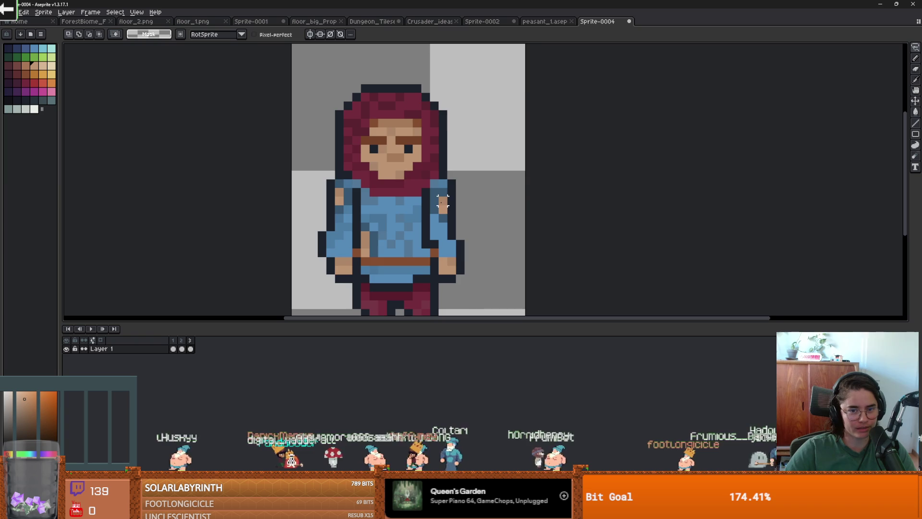
pyautogui.scroll(-2, 459, 218)
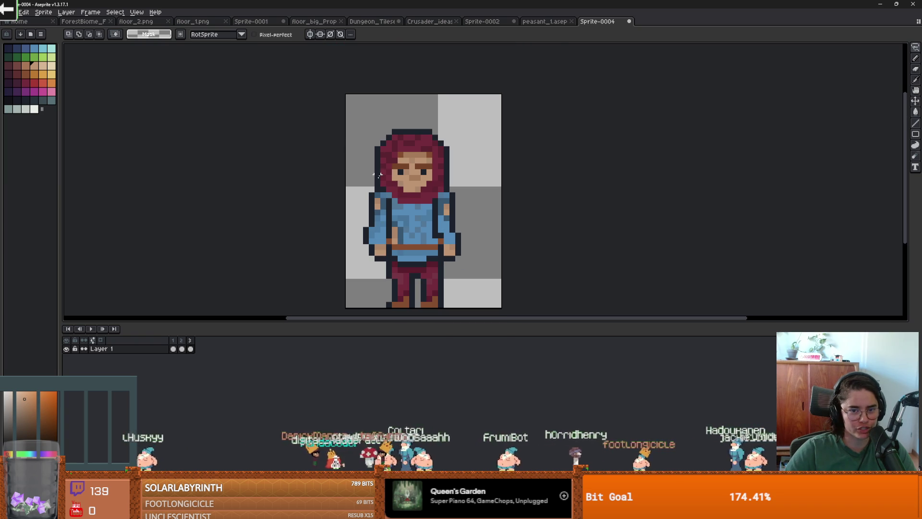
pyautogui.scroll(1, 382, 171)
pyautogui.press('m')
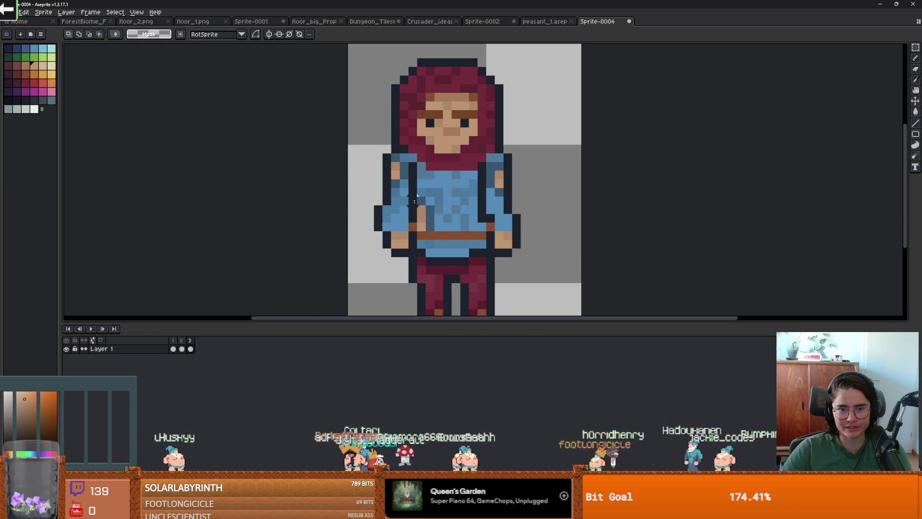
pyautogui.press('b')
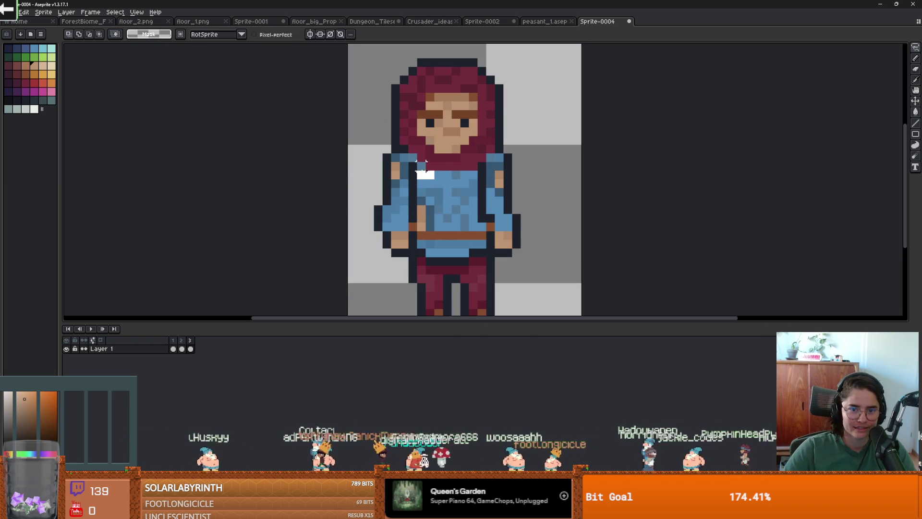
pyautogui.moveTo(373, 152)
pyautogui.mouseDown()
pyautogui.moveTo(382, 197)
pyautogui.moveTo(435, 197)
pyautogui.moveTo(403, 180)
pyautogui.mouseUp()
pyautogui.press('Return')
# Step: Paint the exposed shoulder pixels in tunic blue
pyautogui.scroll(3, 403, 179)
pyautogui.hotkey('ctrl', 'd')
pyautogui.press('b')
pyautogui.keyDown('alt'); pyautogui.click(490, 171); pyautogui.keyUp('alt')
pyautogui.click(474, 167)
pyautogui.click(451, 144)
pyautogui.click(428, 122)
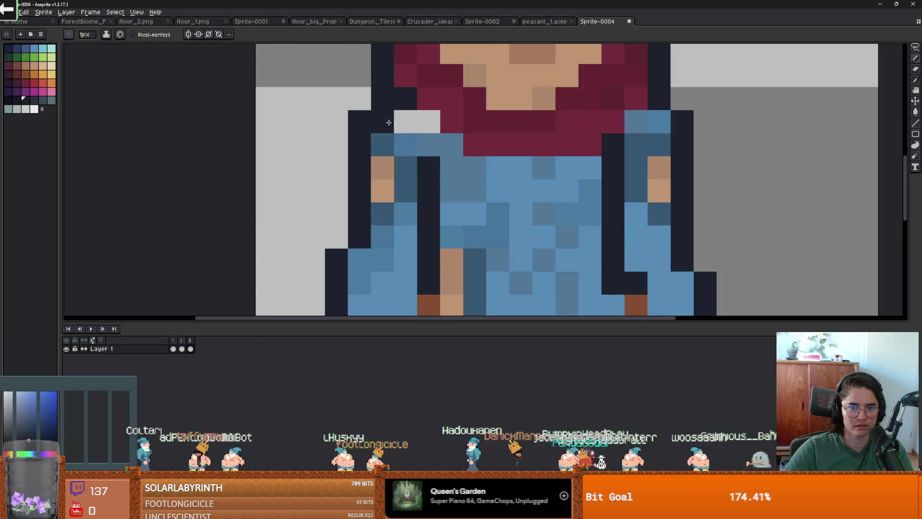
# Step: Preview the animation, then flip between frames 2 and 3 to compare poses
pyautogui.press('Return')
pyautogui.scroll(-7, 393, 123)
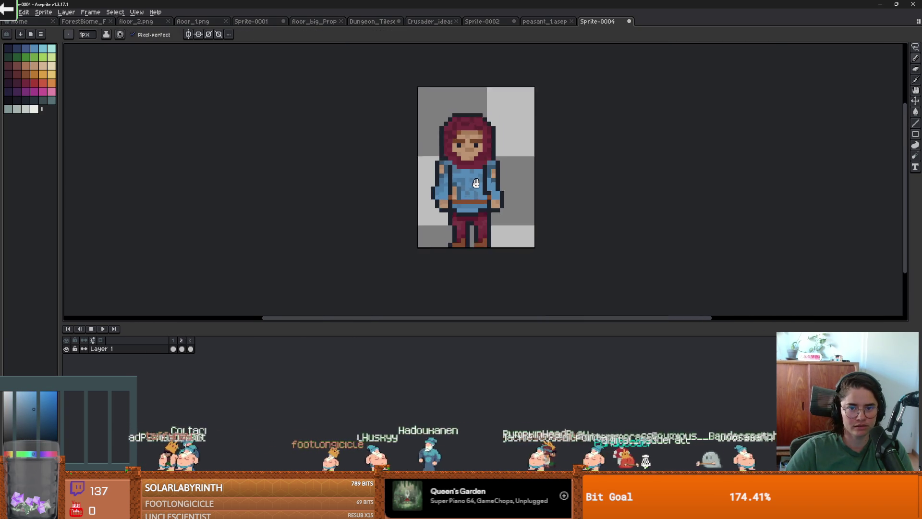
pyautogui.click(90, 329)
pyautogui.moveTo(410, 207); pyautogui.dragTo(375, 226)
pyautogui.scroll(1, 361, 233)
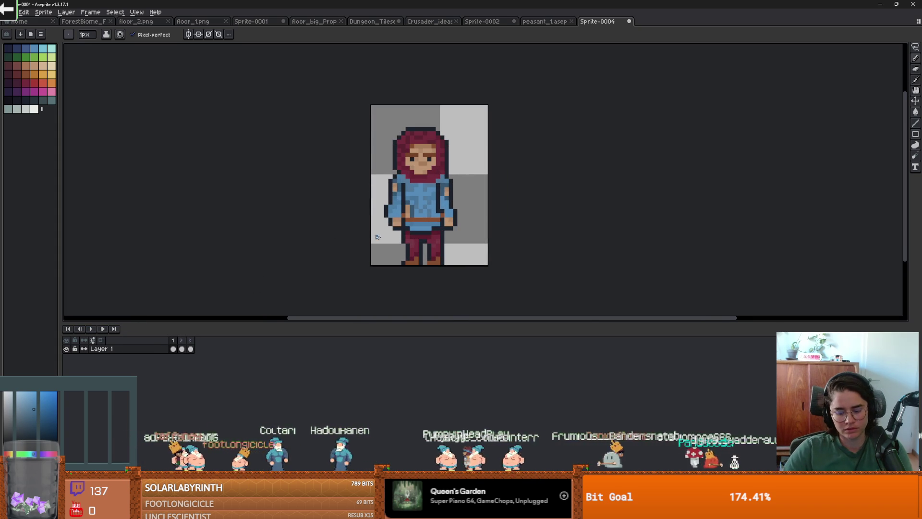
pyautogui.scroll(1, 380, 209)
pyautogui.press('Right')
pyautogui.press('Right')
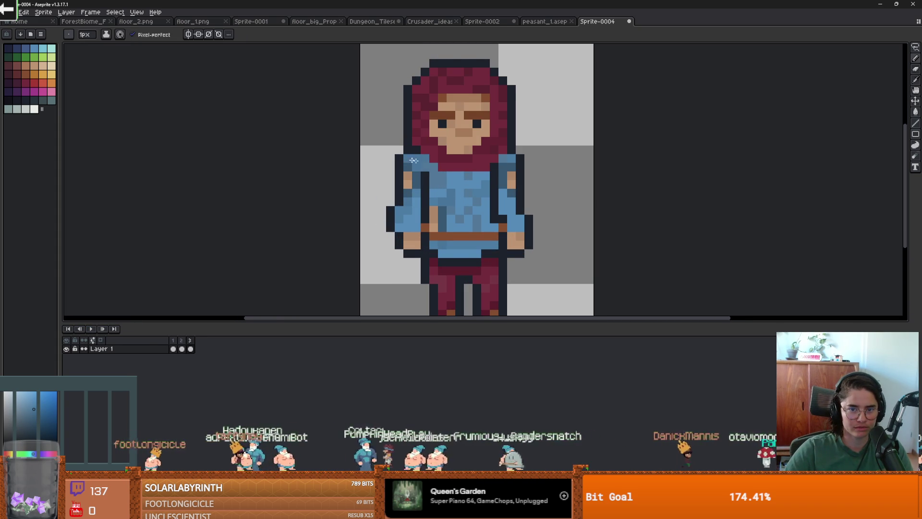
pyautogui.scroll(-1, 408, 160)
pyautogui.scroll(1, 473, 199)
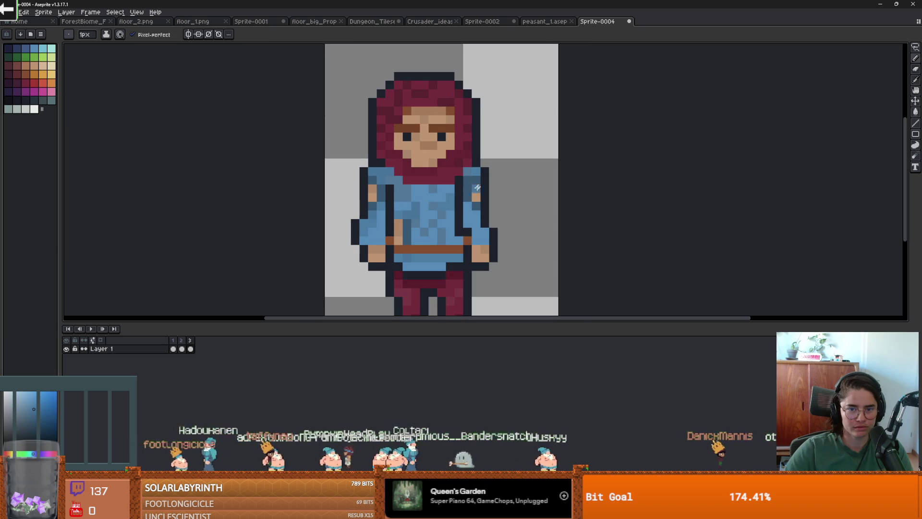
pyautogui.press('Left')
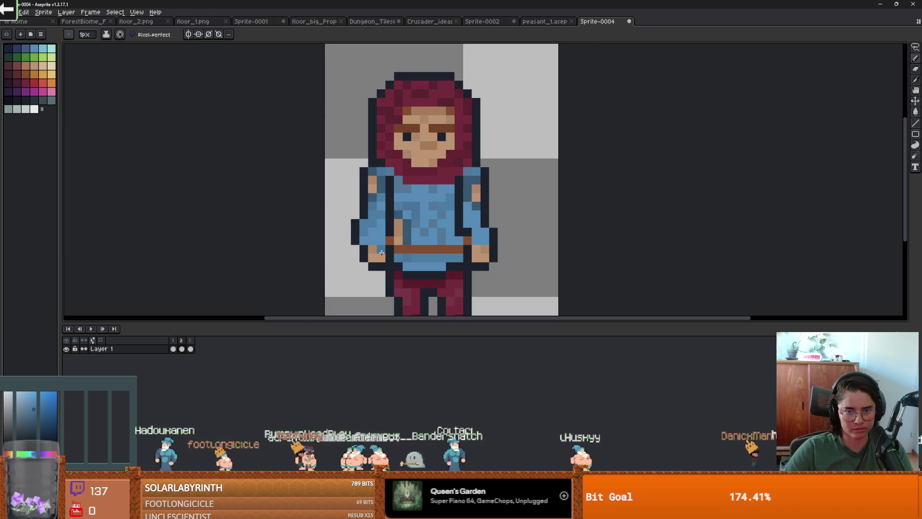
pyautogui.press('Left')
pyautogui.press('Right')
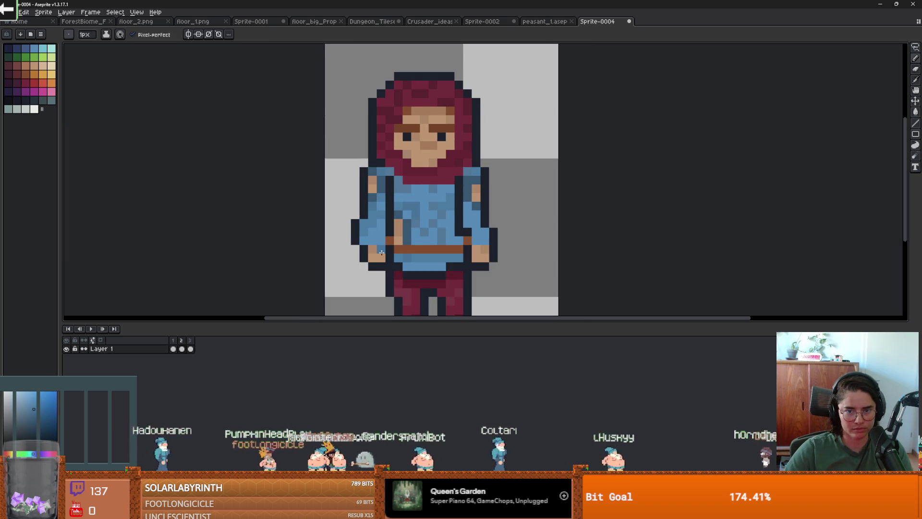
pyautogui.press('Right')
# Step: On frame 2, select the right shoulder block and commit the change
pyautogui.press('m')
pyautogui.press('Left')
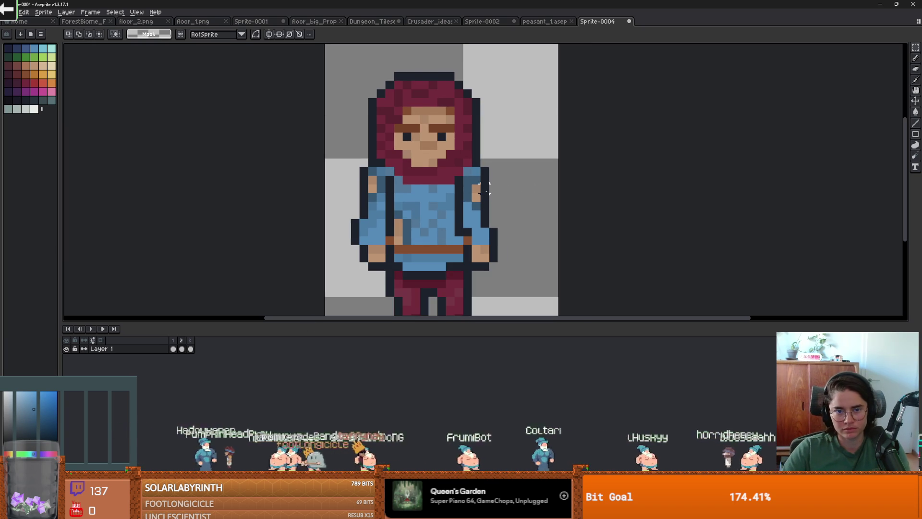
pyautogui.moveTo(485, 197); pyautogui.dragTo(464, 167)
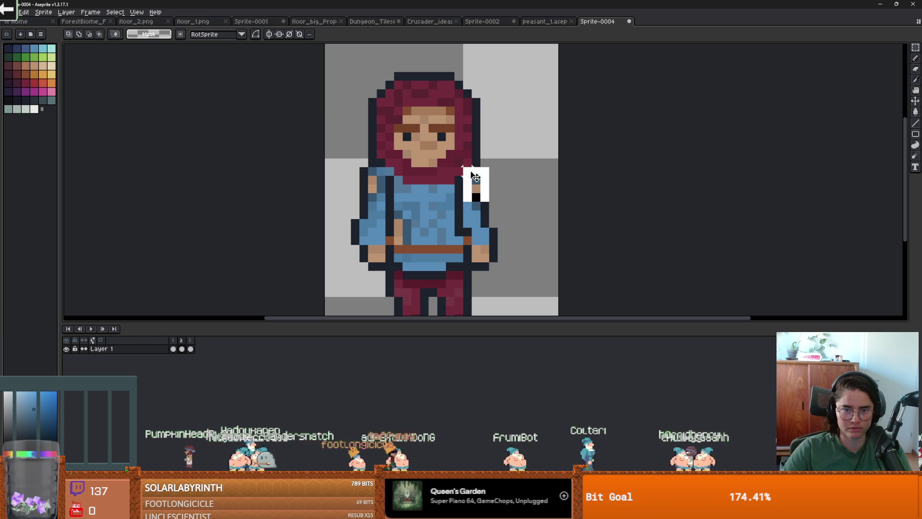
pyautogui.hotkey('ctrl', 'd')
pyautogui.press('b')
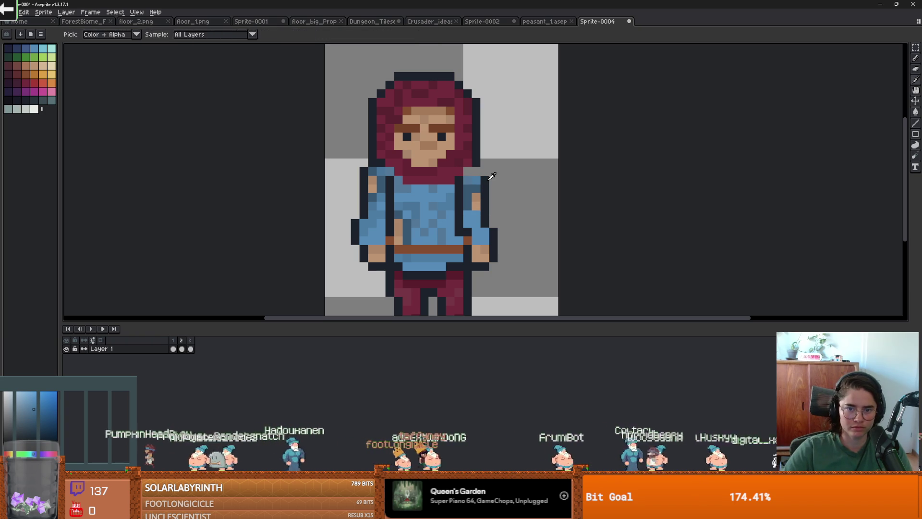
# Step: Marquee-select the block across the chest
pyautogui.scroll(-4, 475, 180)
pyautogui.scroll(2, 465, 237)
pyautogui.scroll(2, 464, 237)
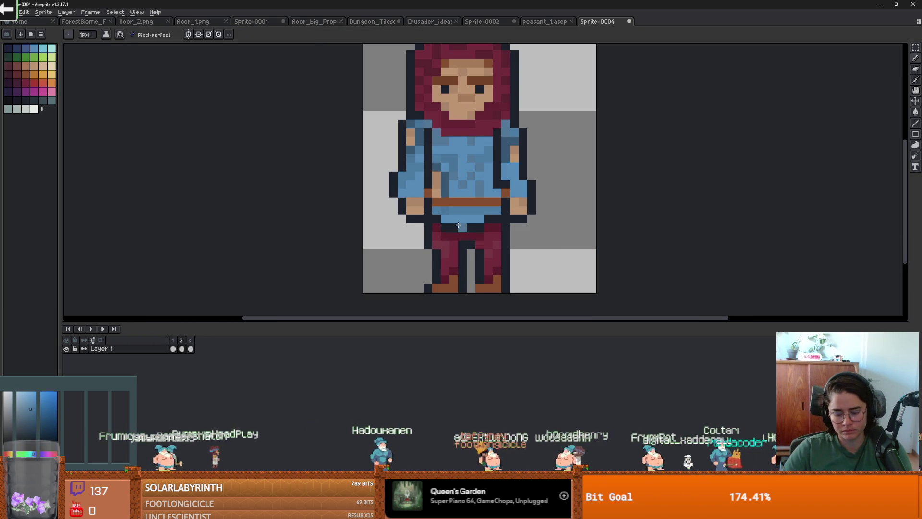
pyautogui.press('m')
pyautogui.moveTo(380, 180)
pyautogui.mouseDown()
pyautogui.moveTo(566, 211)
pyautogui.moveTo(572, 233)
pyautogui.moveTo(536, 220)
pyautogui.mouseUp()
# Step: Commit the moved chest block and add dark outline pixels at the gap ends
pyautogui.hotkey('ctrl', 'd')
pyautogui.scroll(2, 530, 197)
pyautogui.press('b')
pyautogui.click(482, 171)
pyautogui.click(343, 171)
# Step: Fill the chest gap row with tunic blue and touch up neighbouring tunic pixels
pyautogui.press('i')
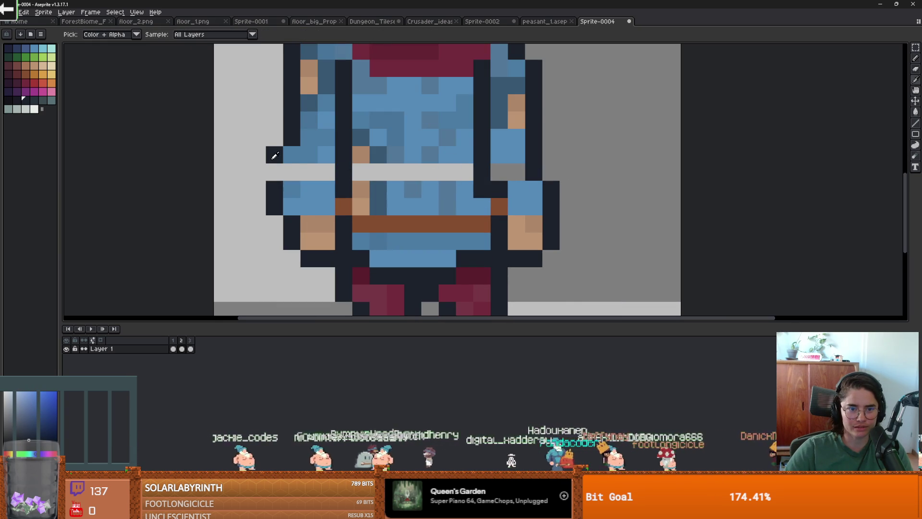
pyautogui.press('b')
pyautogui.click(275, 171)
pyautogui.keyDown('alt'); pyautogui.click(310, 155); pyautogui.keyUp('alt')
pyautogui.moveTo(291, 171); pyautogui.dragTo(309, 171)
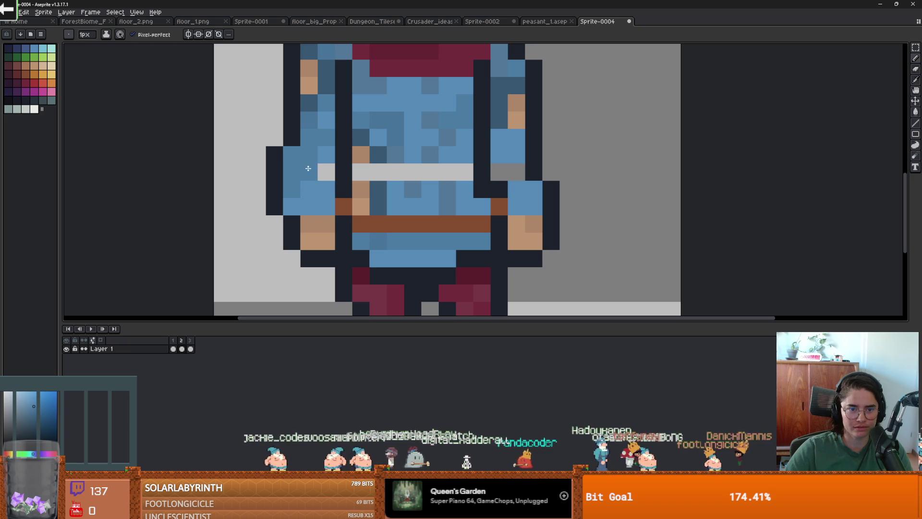
pyautogui.click(326, 172)
pyautogui.click(360, 137)
pyautogui.keyDown('alt'); pyautogui.click(367, 146); pyautogui.keyUp('alt')
pyautogui.click(367, 144)
# Step: Move the two-row chest block down one pixel and clear a stray blue pixel selection
pyautogui.press('m')
pyautogui.moveTo(367, 144)
pyautogui.mouseDown()
pyautogui.moveTo(473, 158)
pyautogui.moveTo(449, 171)
pyautogui.mouseUp()
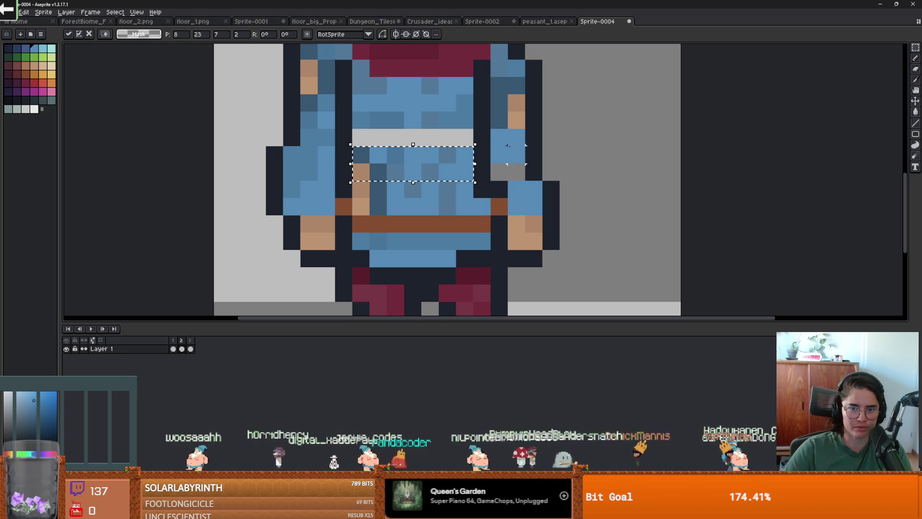
pyautogui.hotkey('ctrl', 'd')
pyautogui.moveTo(508, 147); pyautogui.dragTo(523, 162)
pyautogui.click(516, 154)
# Step: Paint the remaining right-side gap pixels blue
pyautogui.press('b')
pyautogui.keyDown('alt'); pyautogui.click(450, 118); pyautogui.keyUp('alt')
pyautogui.moveTo(466, 137); pyautogui.dragTo(412, 134)
pyautogui.click(378, 134)
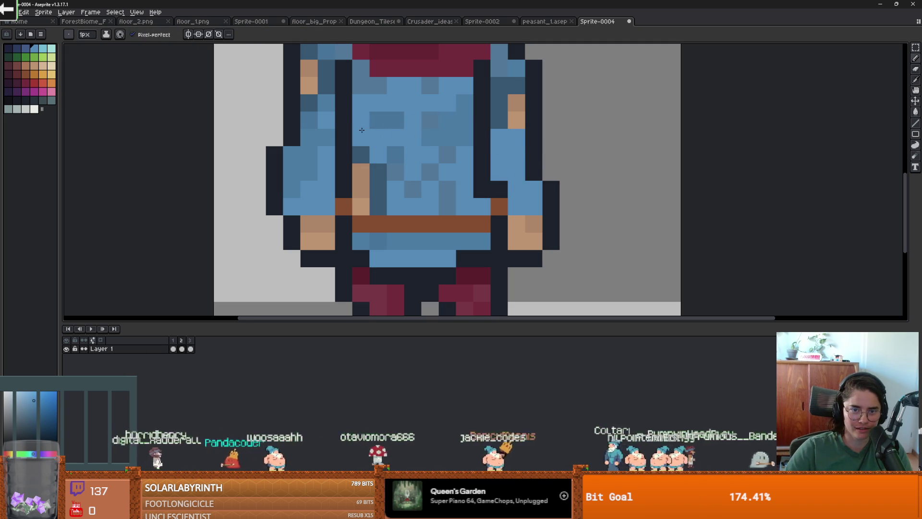
pyautogui.scroll(-3, 464, 181)
pyautogui.scroll(1, 464, 181)
pyautogui.scroll(-1, 395, 216)
pyautogui.scroll(1, 414, 211)
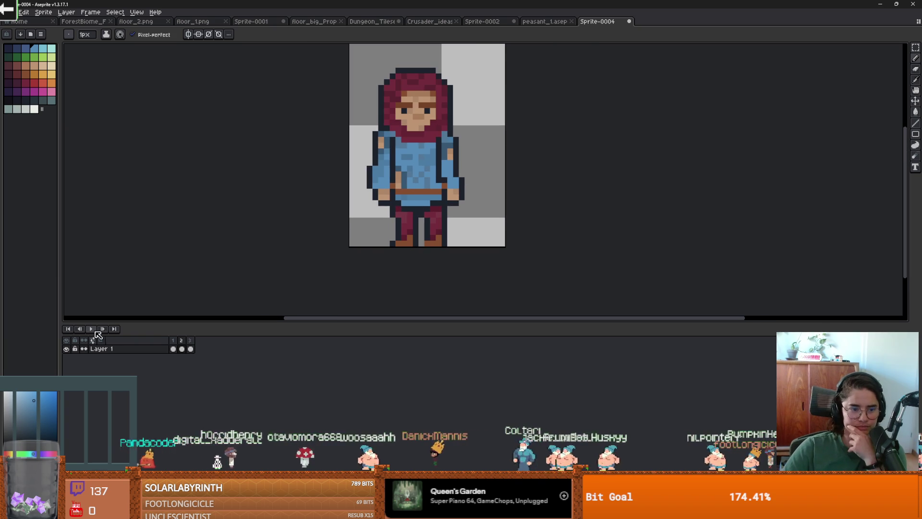
# Step: Select frames 1–3 and set a new duration in Frame Properties
pyautogui.click(91, 329)
pyautogui.scroll(-1, 255, 221)
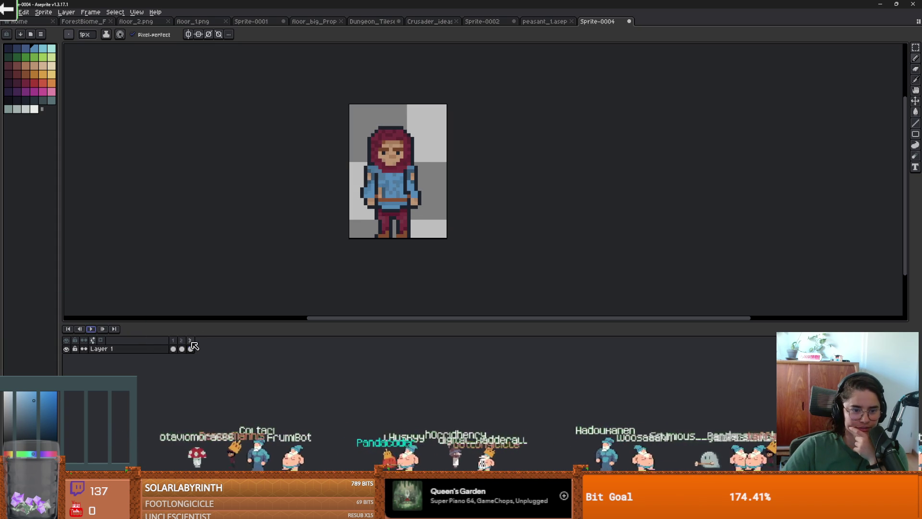
pyautogui.moveTo(191, 340); pyautogui.dragTo(173, 340)
pyautogui.rightClick(181, 340)
pyautogui.click(220, 351)
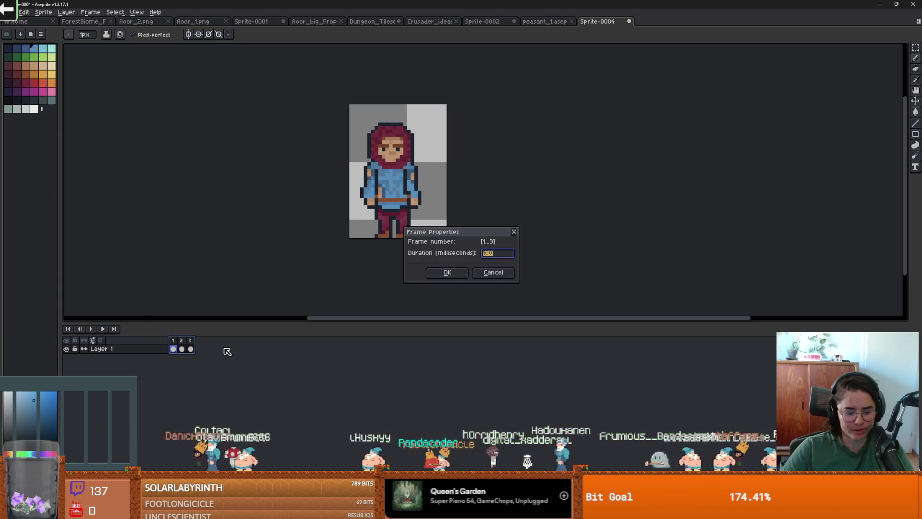
pyautogui.press('Return')
# Step: Play the retimed three-frame animation, then stop playback
pyautogui.click(90, 329)
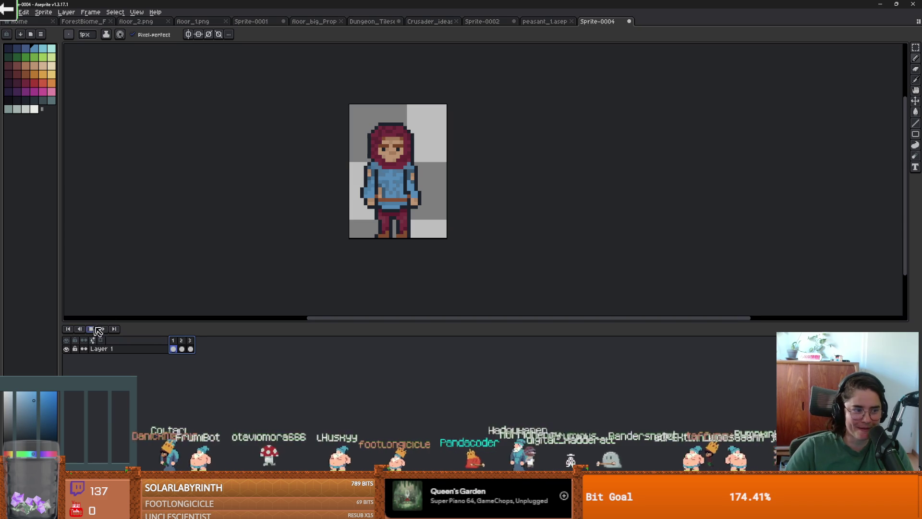
pyautogui.scroll(-2, 200, 264)
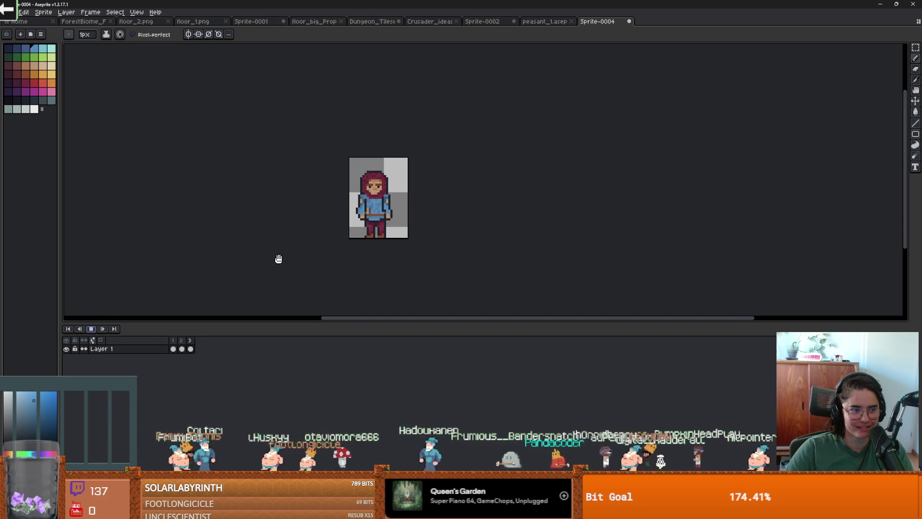
pyautogui.scroll(2, 349, 226)
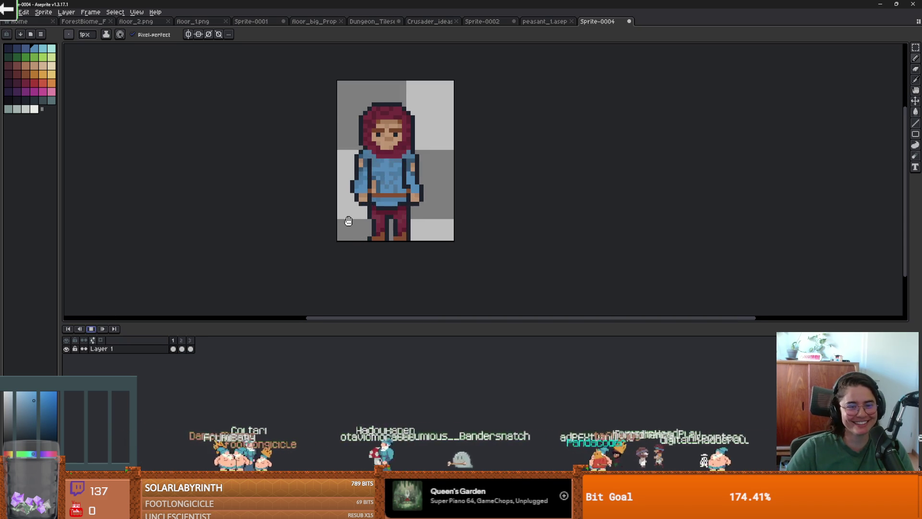
pyautogui.scroll(-1, 350, 224)
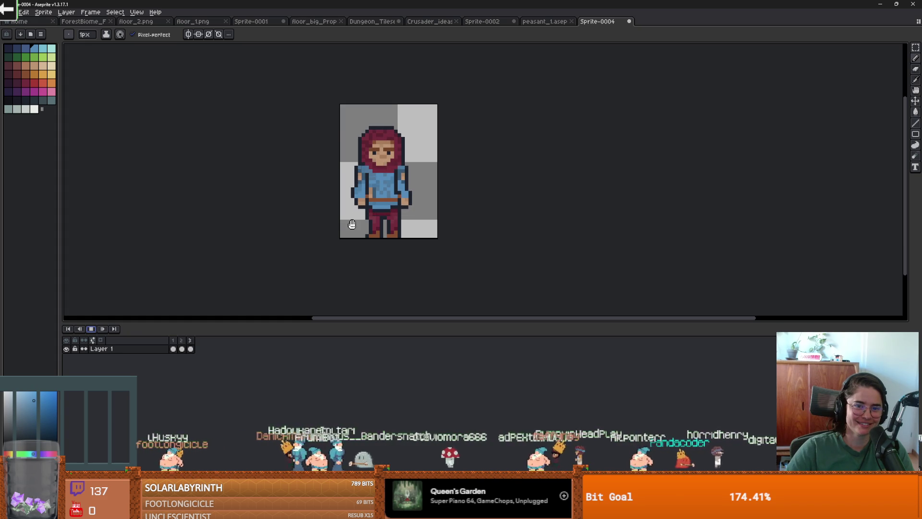
pyautogui.click(91, 328)
pyautogui.scroll(3, 360, 201)
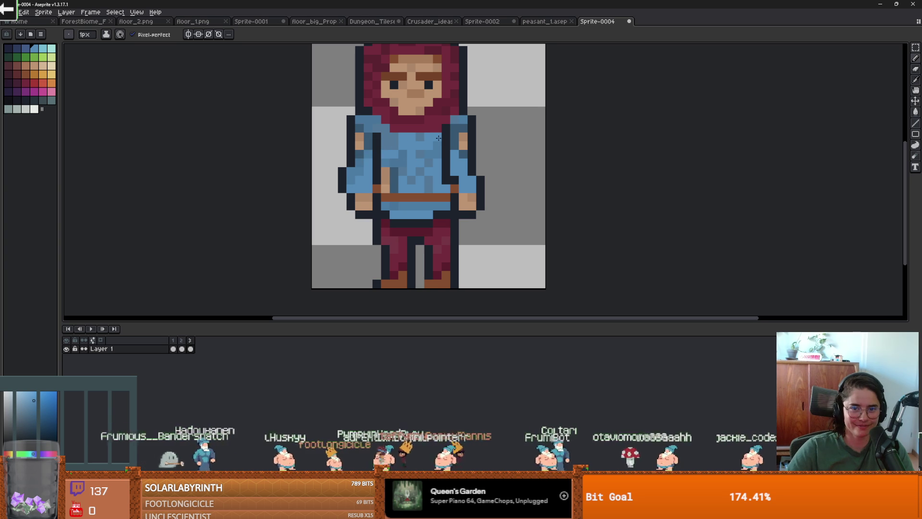
pyautogui.scroll(-1, 437, 144)
pyautogui.scroll(-1, 437, 146)
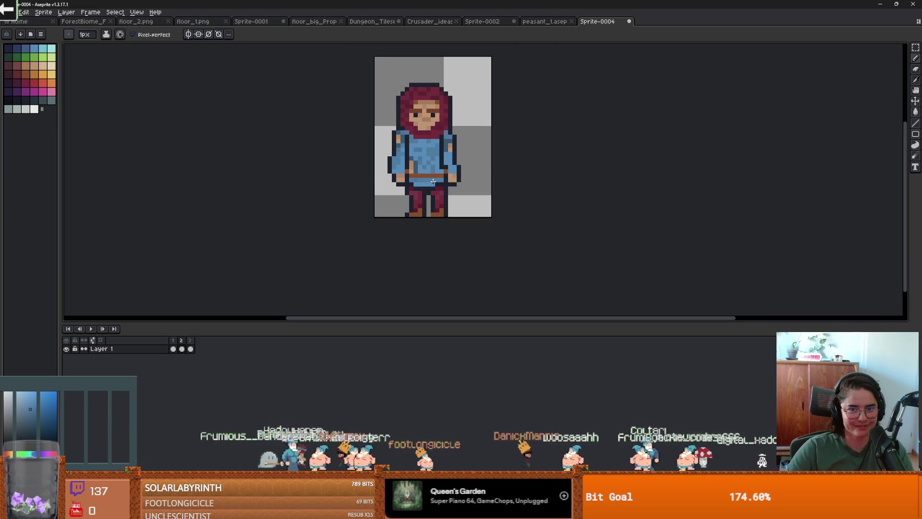
pyautogui.scroll(1, 379, 149)
pyautogui.scroll(1, 394, 132)
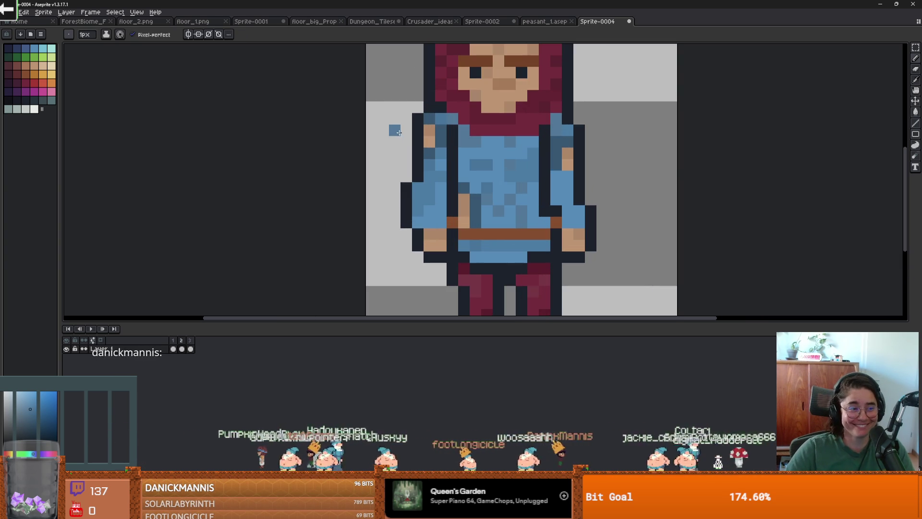
pyautogui.press('i')
pyautogui.keyDown('alt'); pyautogui.click(442, 112); pyautogui.keyUp('alt')
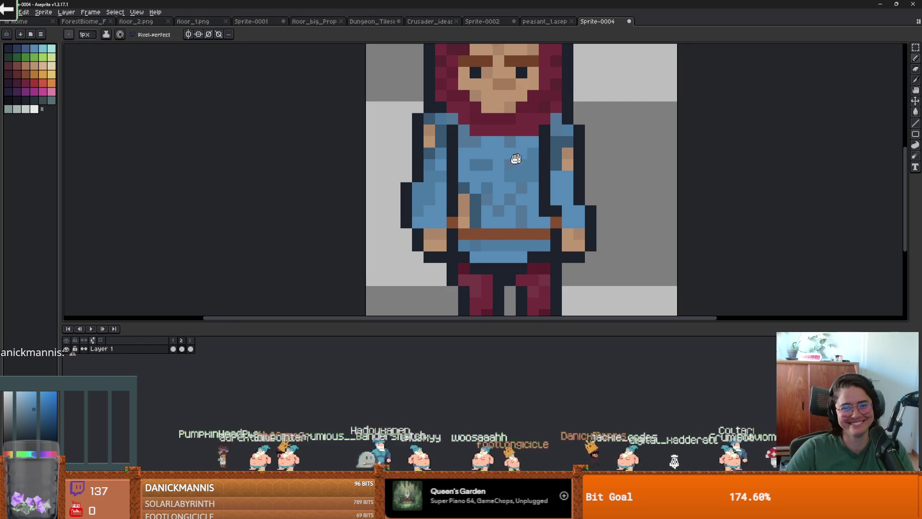
pyautogui.hscroll(2, 469, 154)
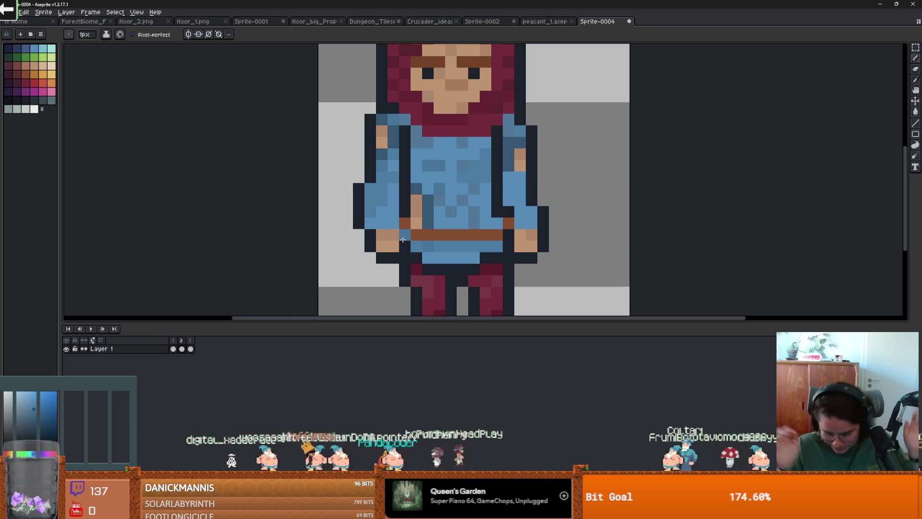
pyautogui.scroll(-1, 376, 181)
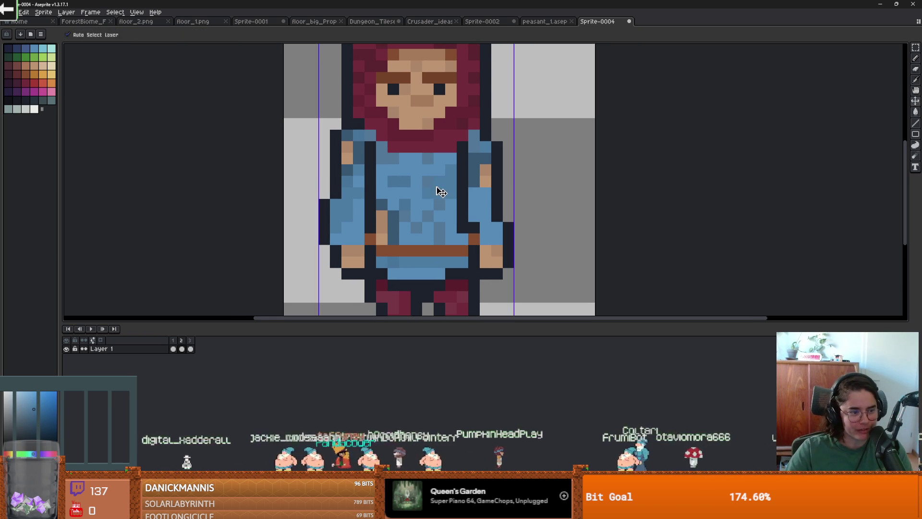
pyautogui.hotkey('ctrl', 's')
pyautogui.press('Escape')
pyautogui.scroll(-2, 466, 207)
pyautogui.scroll(1, 465, 207)
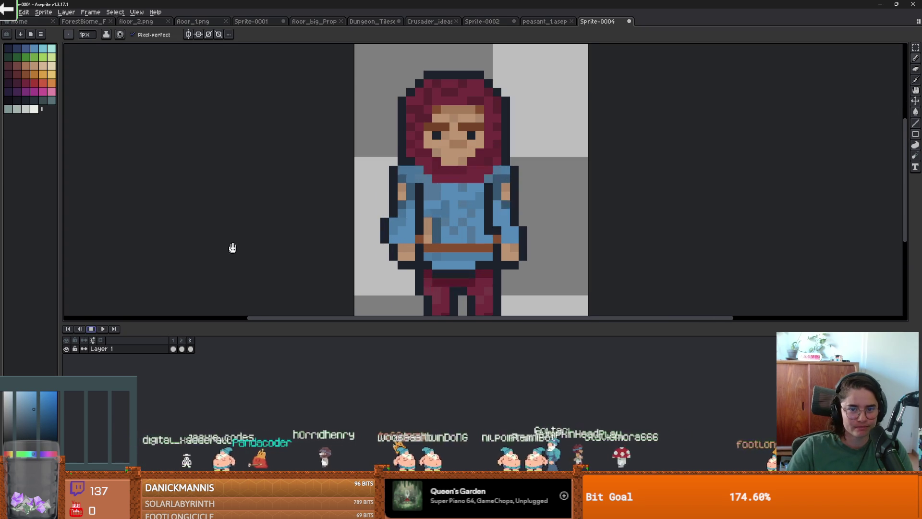
pyautogui.scroll(-4, 263, 236)
pyautogui.press('Return')
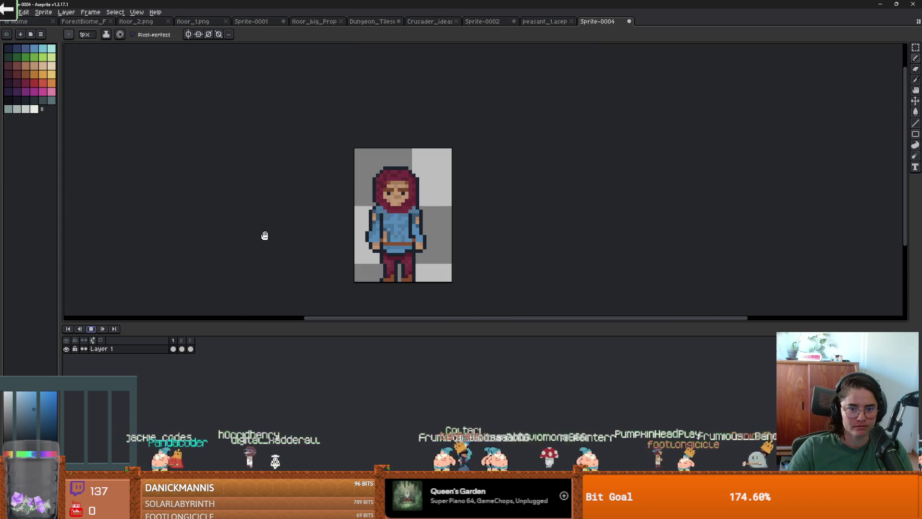
pyautogui.press('Return')
pyautogui.press('v')
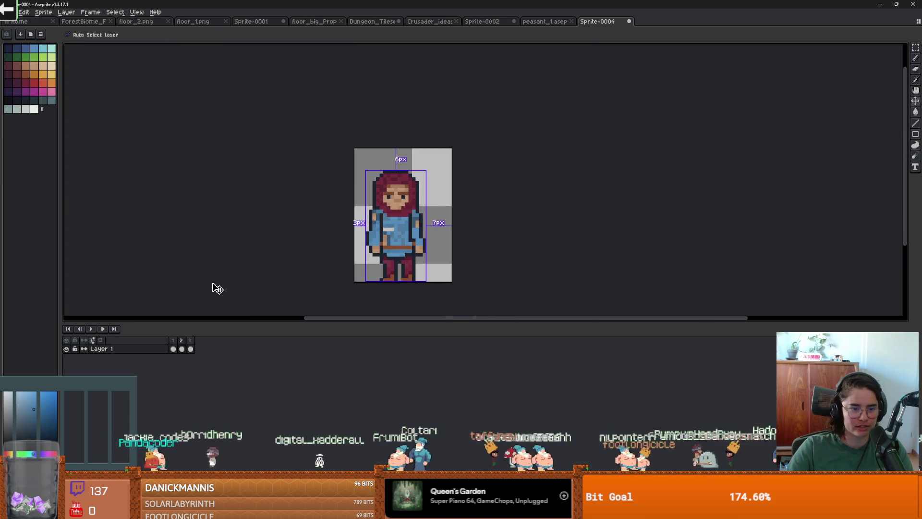
# Step: Undo back to a single frame and switch to the Pencil
pyautogui.hotkey('ctrl', 'z')
pyautogui.press('b')
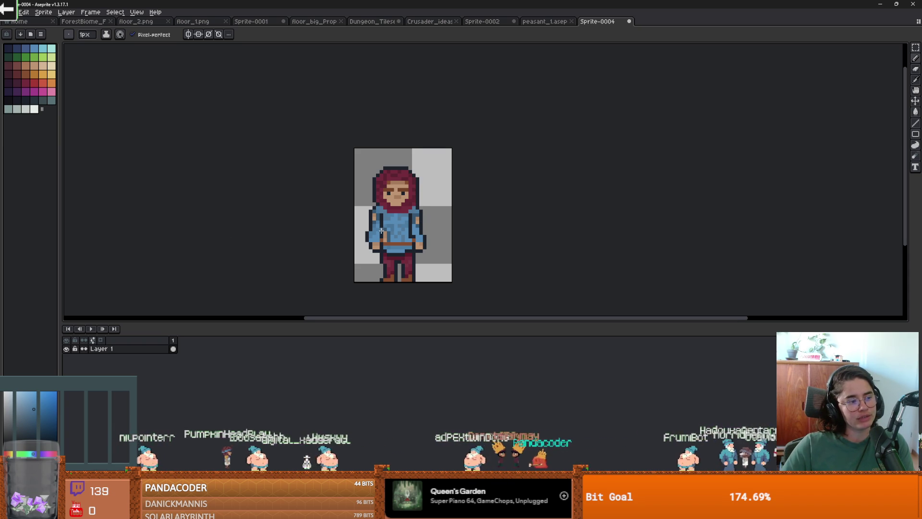
# Step: Zoom to the head, add a frame copying frame 1, and select the eyes and eyebrows
pyautogui.scroll(2, 381, 230)
pyautogui.moveTo(381, 230); pyautogui.dragTo(382, 201)
pyautogui.scroll(1, 401, 229)
pyautogui.scroll(-1, 402, 227)
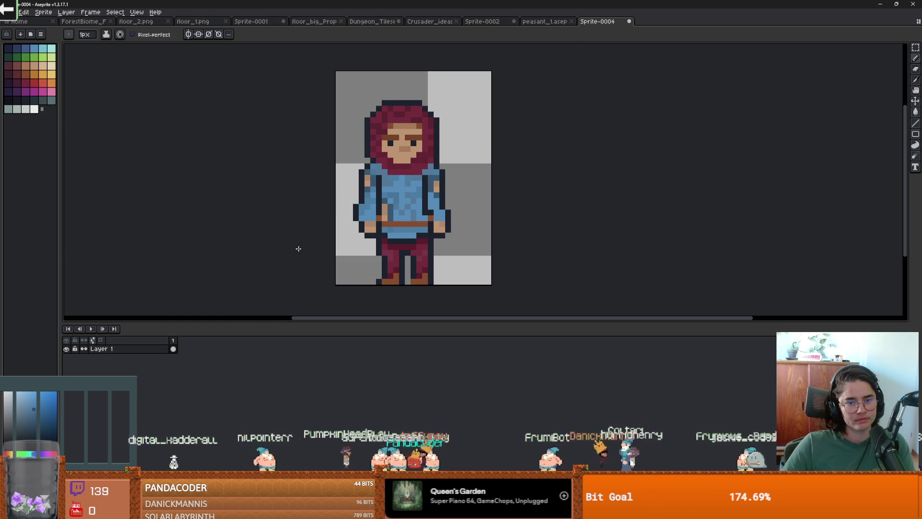
pyautogui.scroll(4, 299, 248)
pyautogui.click(364, 142)
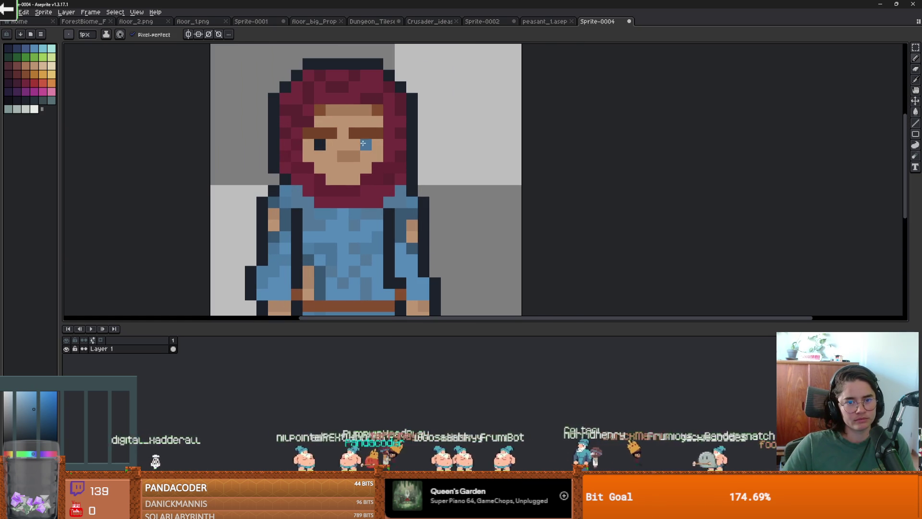
pyautogui.scroll(-1, 304, 258)
pyautogui.scroll(1, 304, 259)
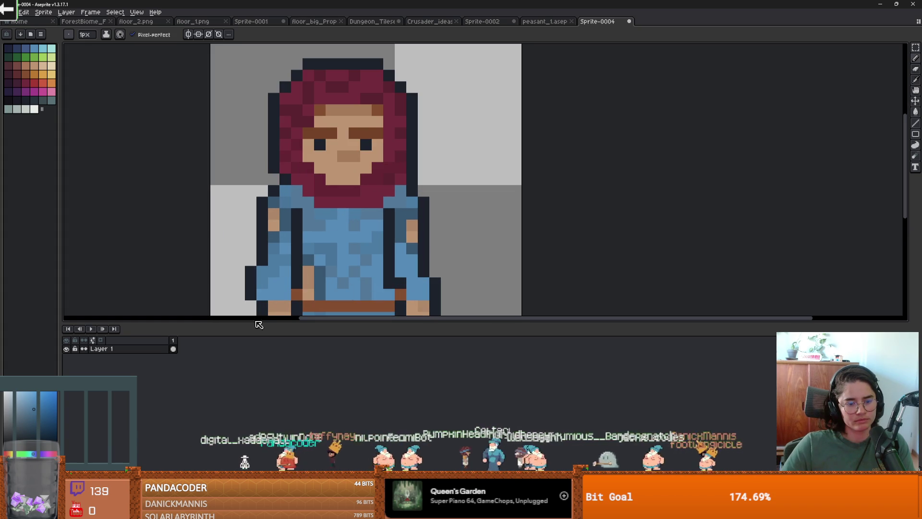
pyautogui.hotkey('alt', 'n')
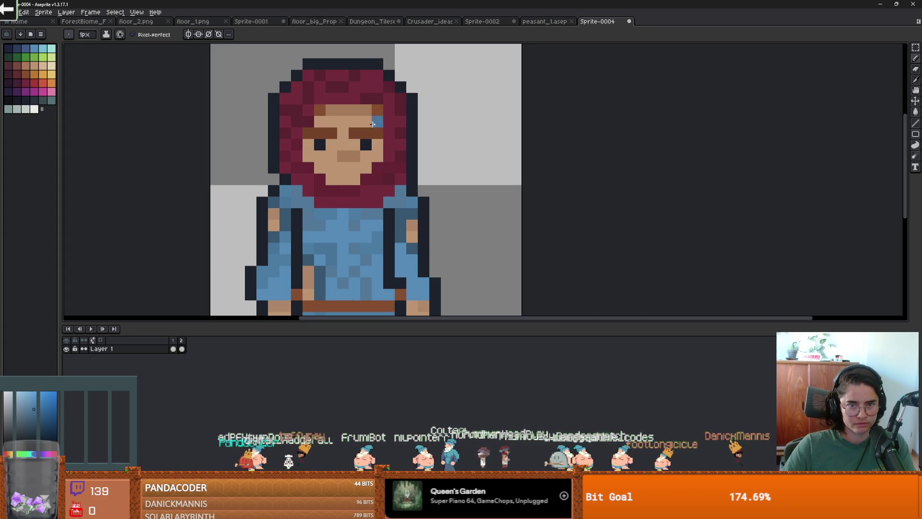
pyautogui.press('m')
pyautogui.moveTo(302, 127); pyautogui.dragTo(385, 152)
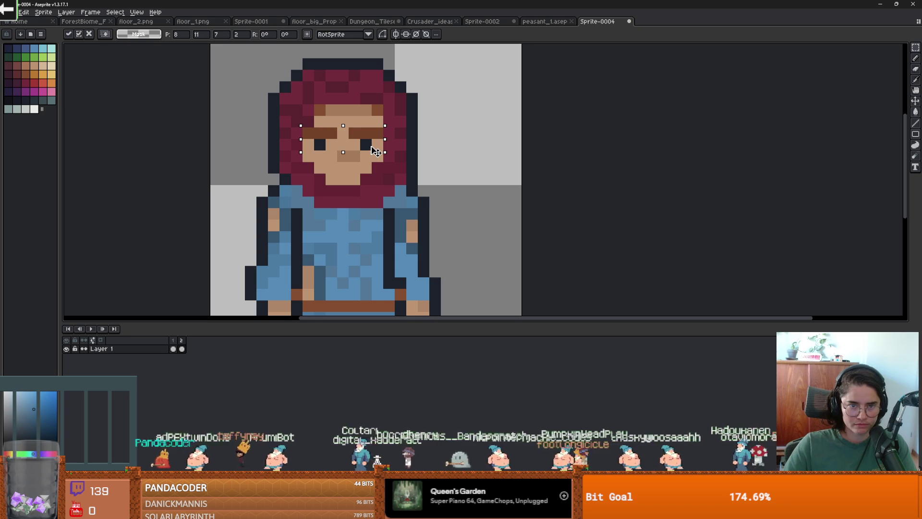
# Step: Move the face and hood rows down one pixel in frame 2
pyautogui.moveTo(302, 126)
pyautogui.mouseDown()
pyautogui.moveTo(385, 163)
pyautogui.moveTo(363, 161)
pyautogui.mouseUp()
pyautogui.scroll(1, 361, 151)
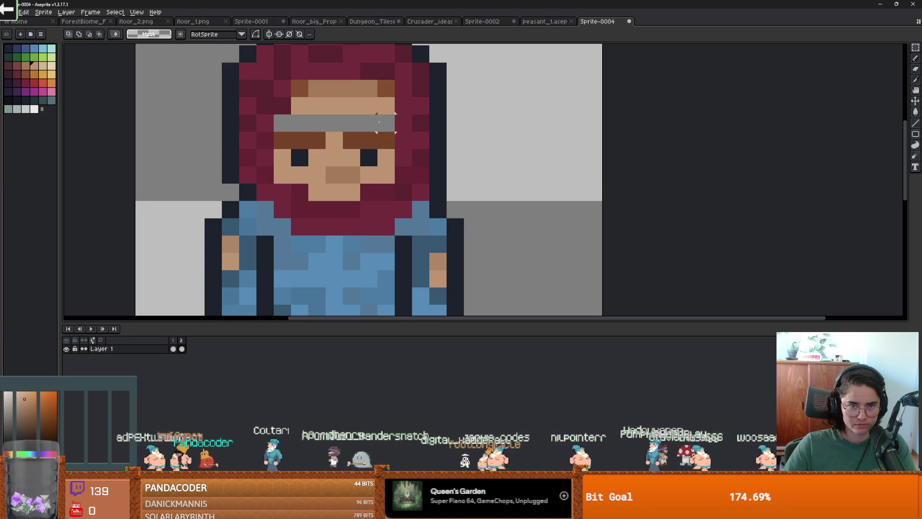
pyautogui.scroll(-1, 382, 139)
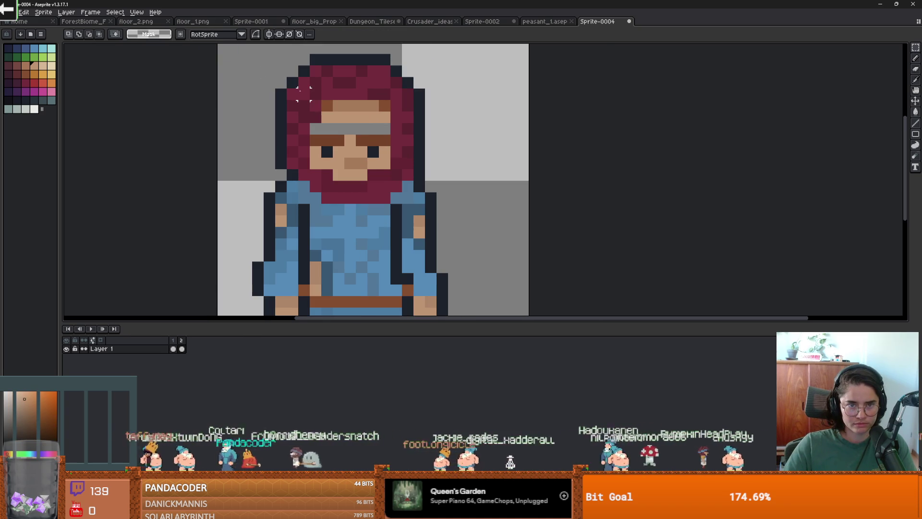
pyautogui.moveTo(292, 94); pyautogui.dragTo(413, 120)
pyautogui.moveTo(346, 115); pyautogui.dragTo(346, 104)
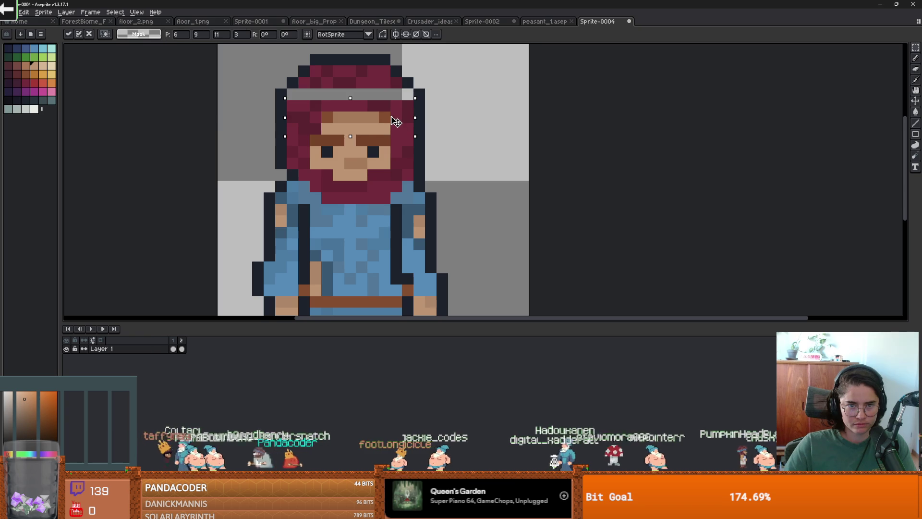
pyautogui.moveTo(299, 77)
pyautogui.mouseDown()
pyautogui.moveTo(402, 89)
pyautogui.moveTo(387, 91)
pyautogui.mouseUp()
pyautogui.click(315, 69)
pyautogui.moveTo(309, 77); pyautogui.dragTo(373, 80)
pyautogui.click(407, 103)
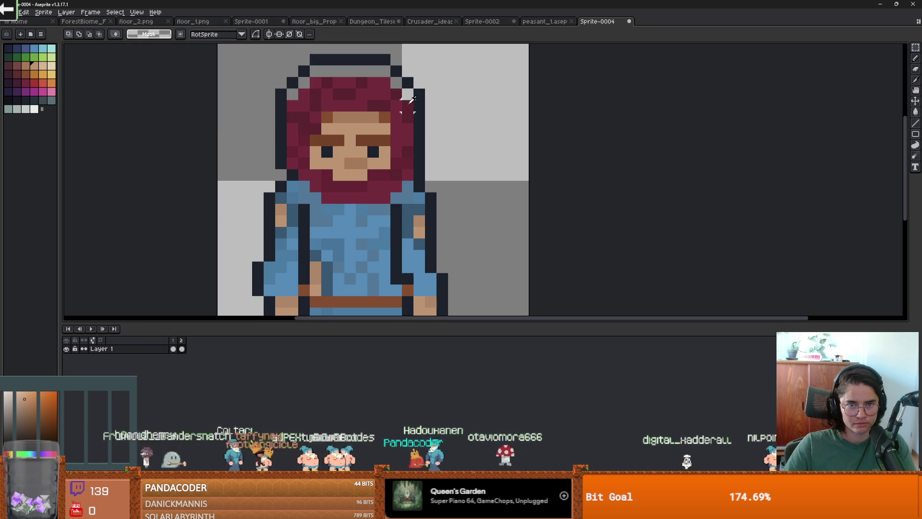
# Step: Paint the grey top hood row and corner pixels crimson
pyautogui.press('b')
pyautogui.click(24, 80)
pyautogui.click(292, 94)
pyautogui.moveTo(316, 74)
pyautogui.mouseDown()
pyautogui.moveTo(389, 72)
pyautogui.moveTo(396, 83)
pyautogui.mouseUp()
pyautogui.scroll(-3, 441, 159)
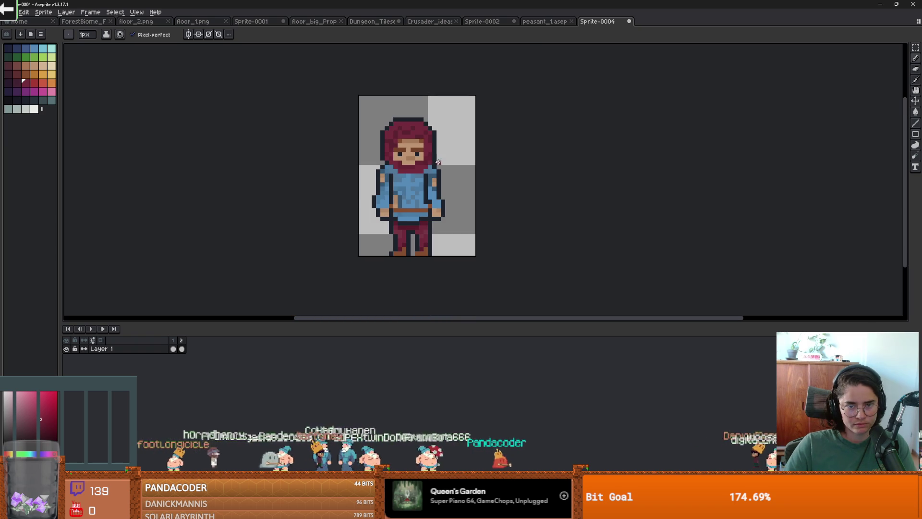
# Step: Add a third frame and paint over the eyes with skin tone
pyautogui.press('Left')
pyautogui.press('Right')
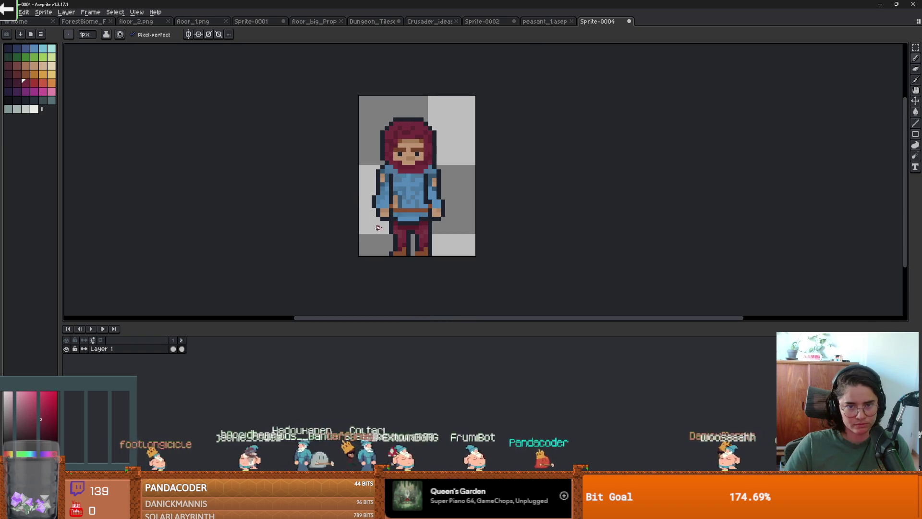
pyautogui.scroll(1, 402, 215)
pyautogui.scroll(1, 396, 223)
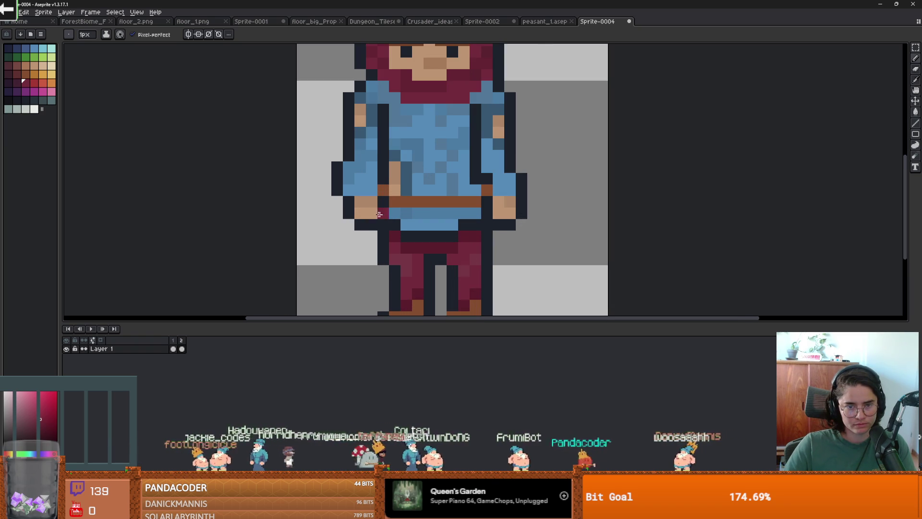
pyautogui.scroll(-1, 425, 215)
pyautogui.scroll(-1, 425, 214)
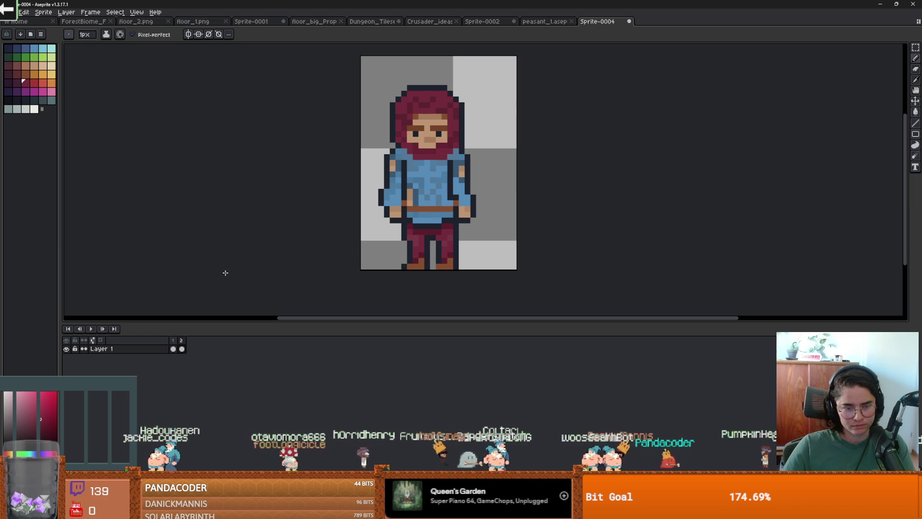
pyautogui.hotkey('alt', 'n')
pyautogui.scroll(2, 441, 137)
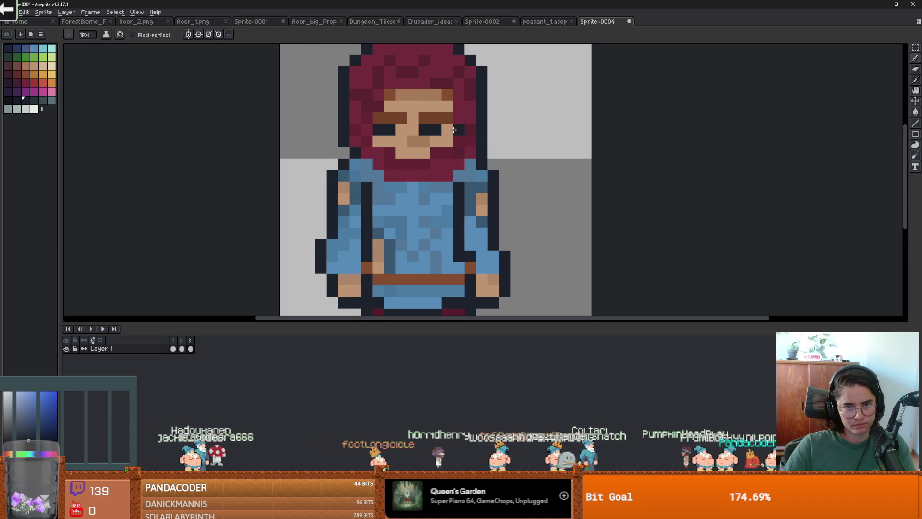
pyautogui.keyDown('alt'); pyautogui.click(454, 130); pyautogui.keyUp('alt')
pyautogui.click(389, 129)
pyautogui.click(435, 153)
pyautogui.scroll(-1, 436, 153)
# Step: Add a fourth frame with the left eye shifted one pixel right
pyautogui.press('Home')
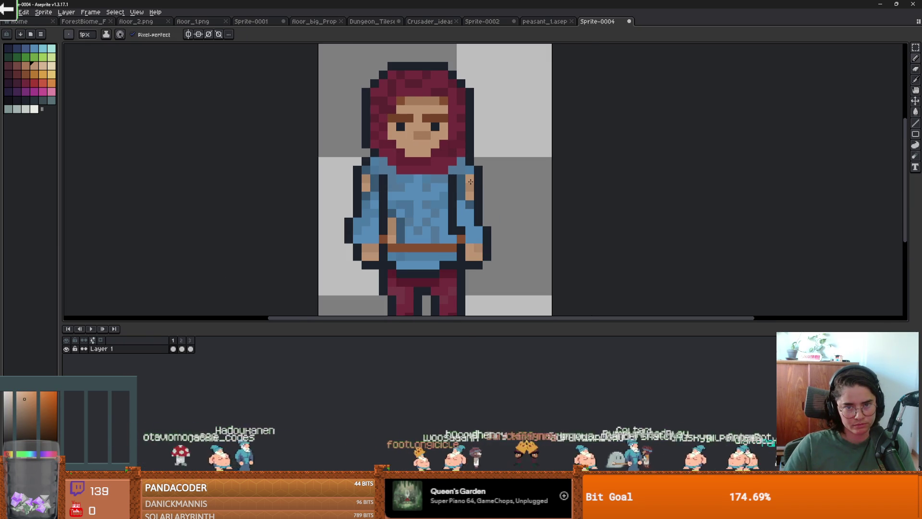
pyautogui.press('Return')
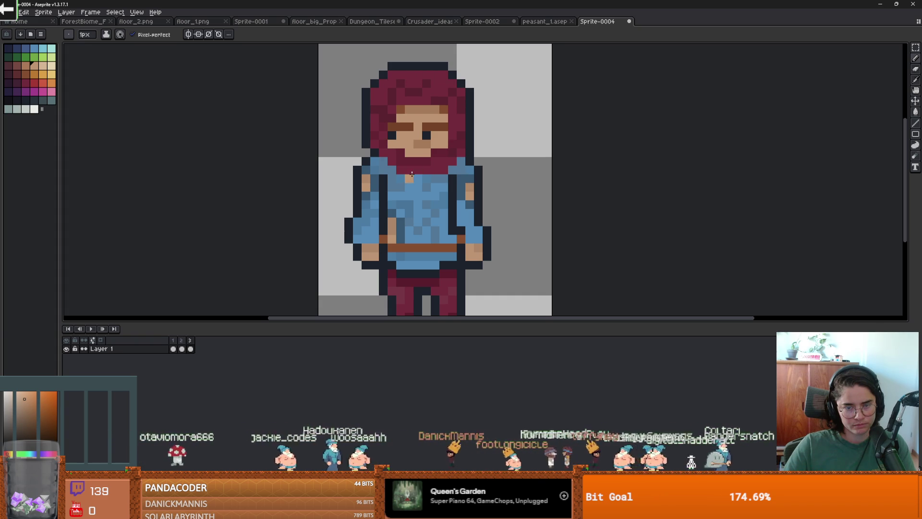
pyautogui.hotkey('alt', 'n')
pyautogui.scroll(3, 412, 156)
pyautogui.click(424, 157)
pyautogui.click(354, 157)
pyautogui.rightClick(338, 158)
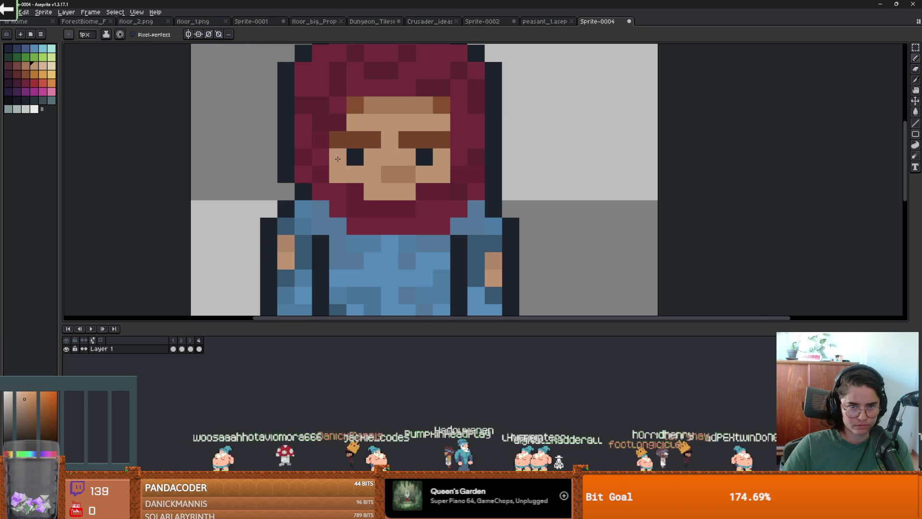
# Step: Sample a colour from the sprite with the eyedropper, then return to the pencil
pyautogui.scroll(-3, 337, 159)
pyautogui.scroll(1, 365, 177)
pyautogui.press('i')
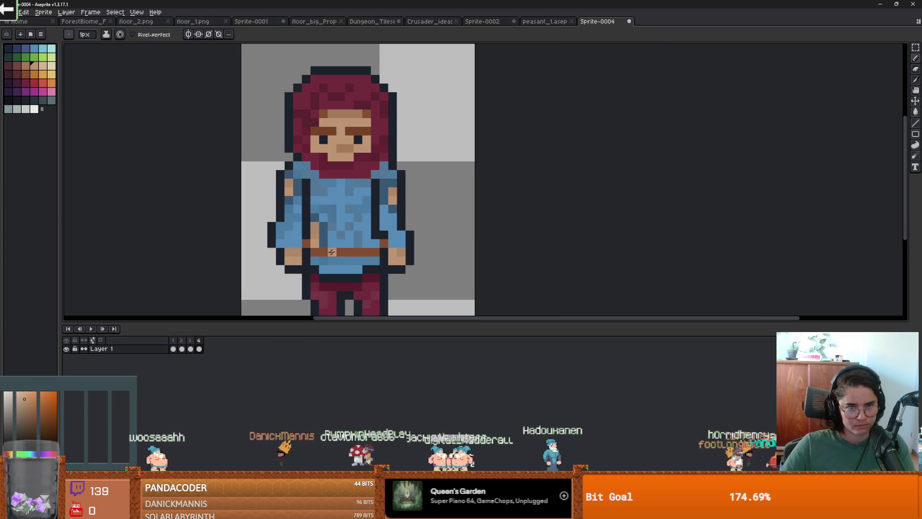
pyautogui.press('b')
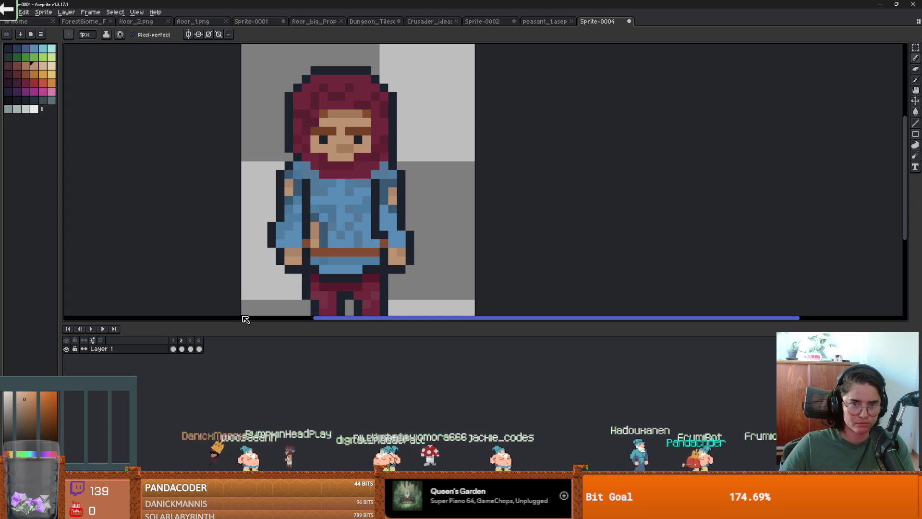
# Step: Select frames 1–4, set their duration to 250 ms, and play the animation
pyautogui.press('Left')
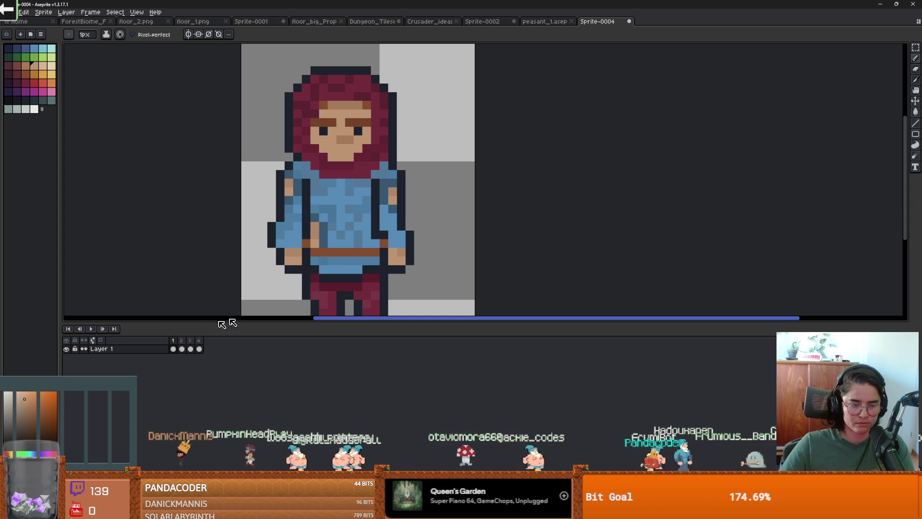
pyautogui.moveTo(173, 340); pyautogui.dragTo(199, 340)
pyautogui.rightClick(199, 341)
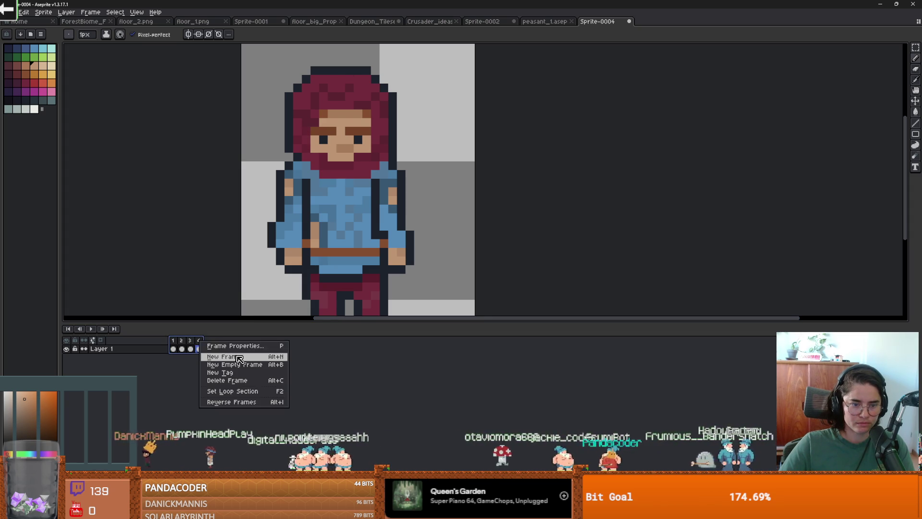
pyautogui.press('Escape')
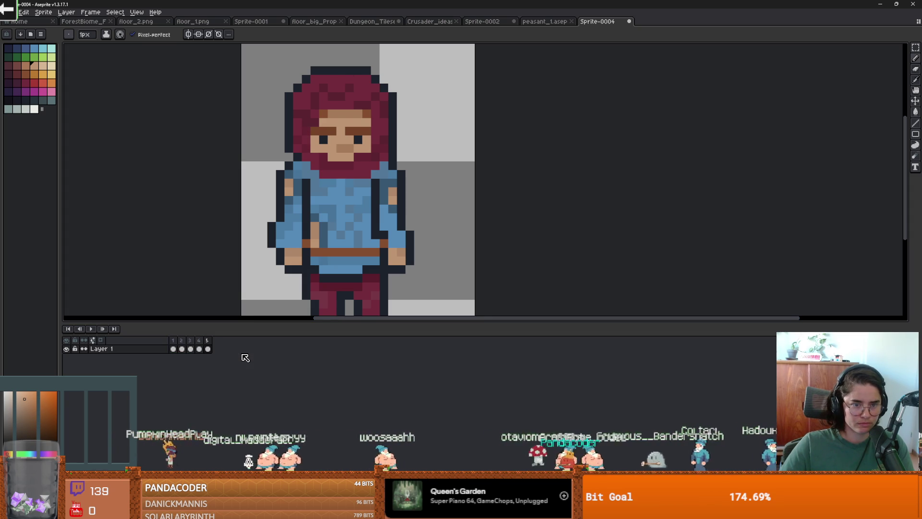
pyautogui.rightClick(177, 340)
pyautogui.click(208, 346)
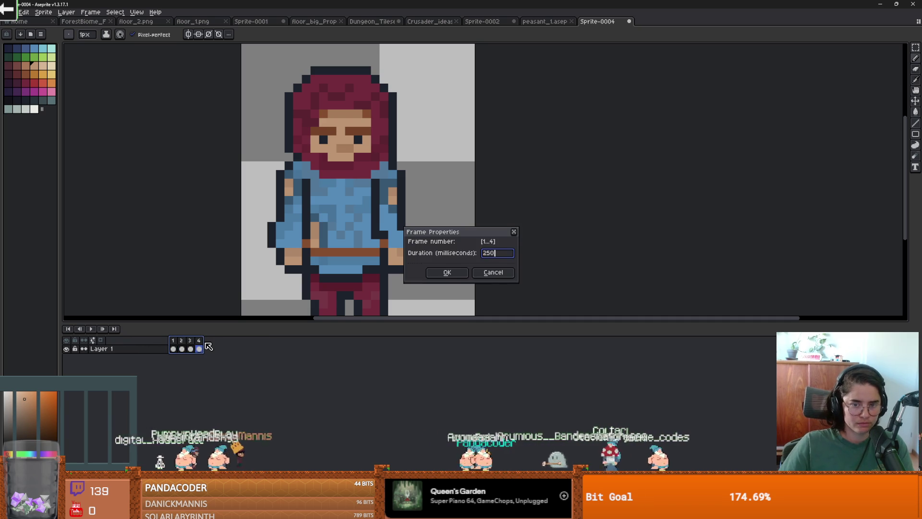
pyautogui.press('Return')
pyautogui.click(92, 329)
pyautogui.scroll(-1, 165, 247)
pyautogui.scroll(-1, 164, 250)
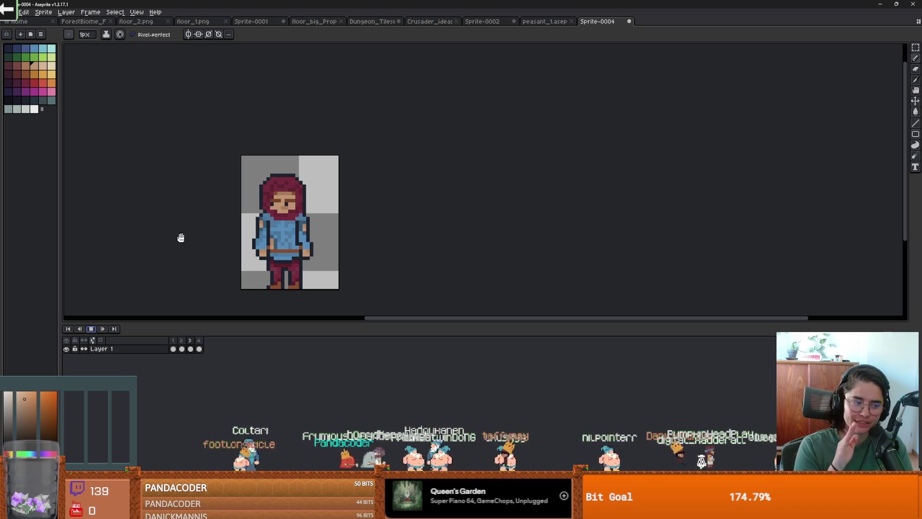
pyautogui.scroll(-1, 304, 241)
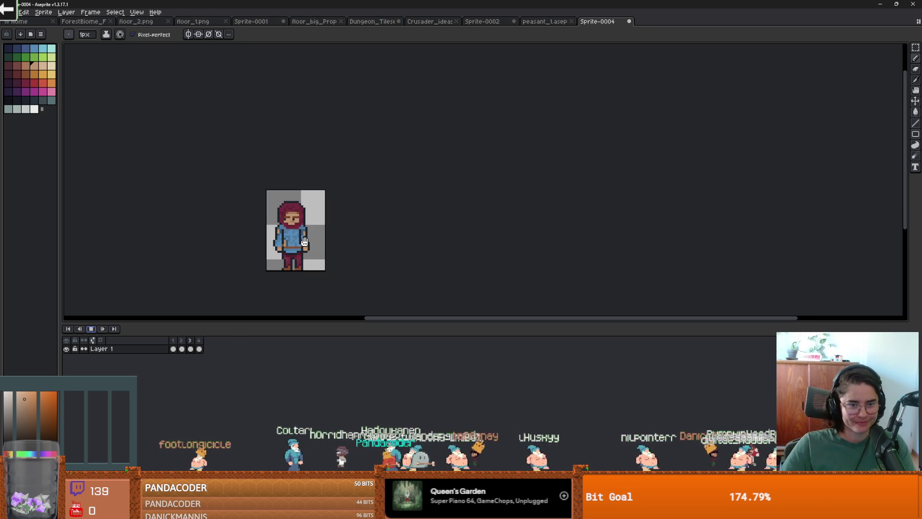
pyautogui.scroll(1, 292, 247)
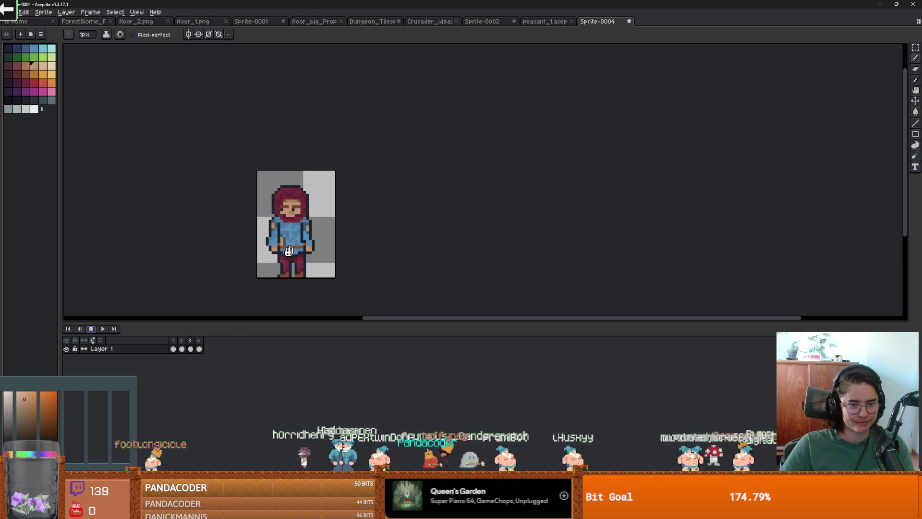
pyautogui.scroll(2, 294, 264)
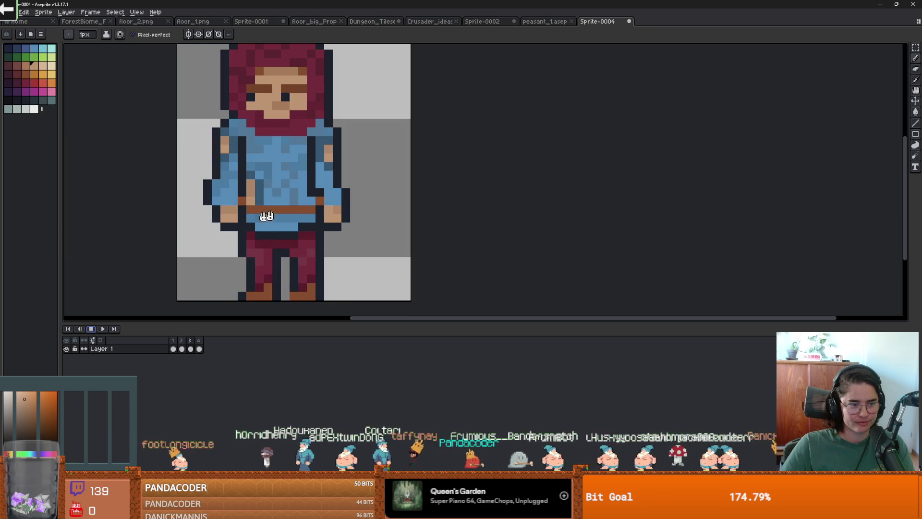
pyautogui.scroll(-1, 264, 230)
pyautogui.scroll(2, 278, 237)
pyautogui.scroll(-3, 280, 237)
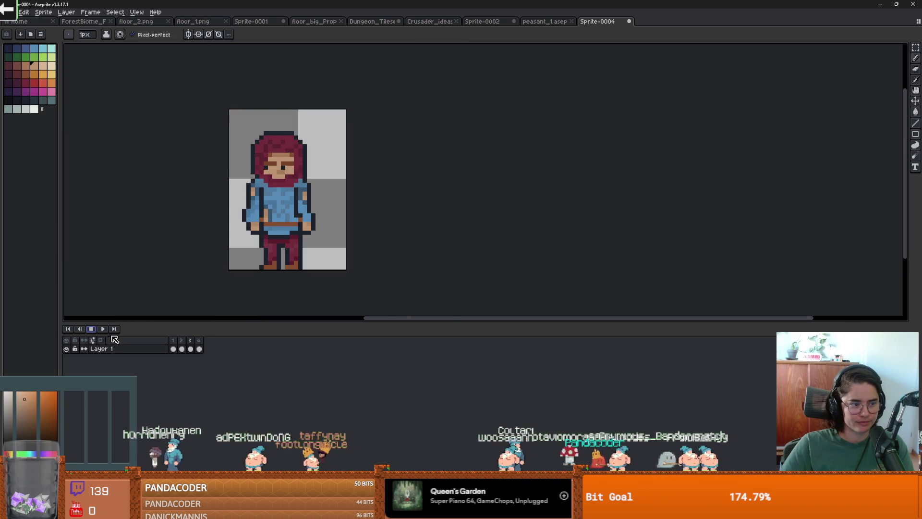
# Step: Stop playback and save the hooded sprite as peasant_2.aseprite beside peasant_1 in Peasants
pyautogui.click(91, 328)
pyautogui.press('ctrl')
pyautogui.hotkey('ctrl', 's')
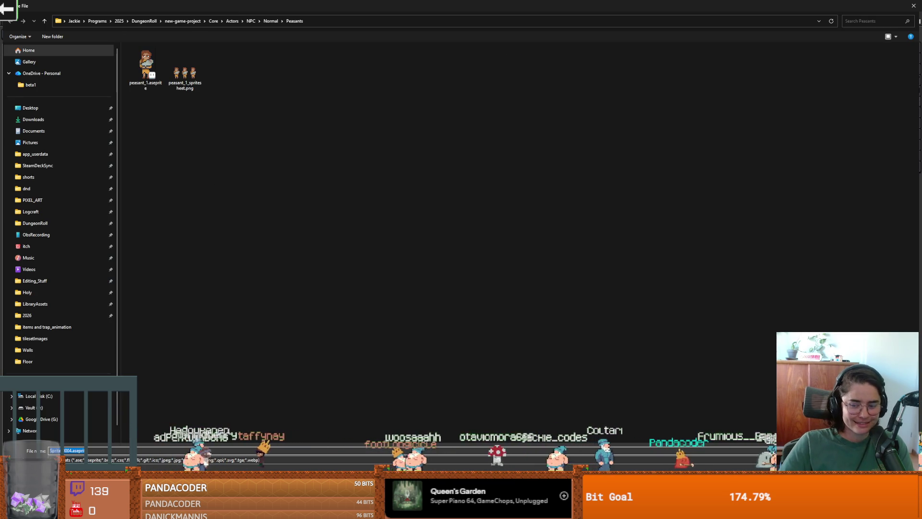
pyautogui.click(146, 67)
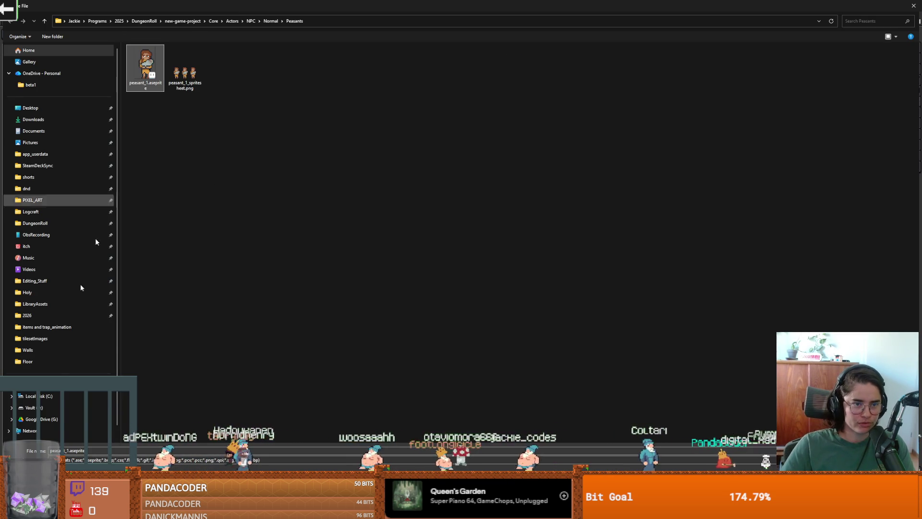
pyautogui.click(77, 450)
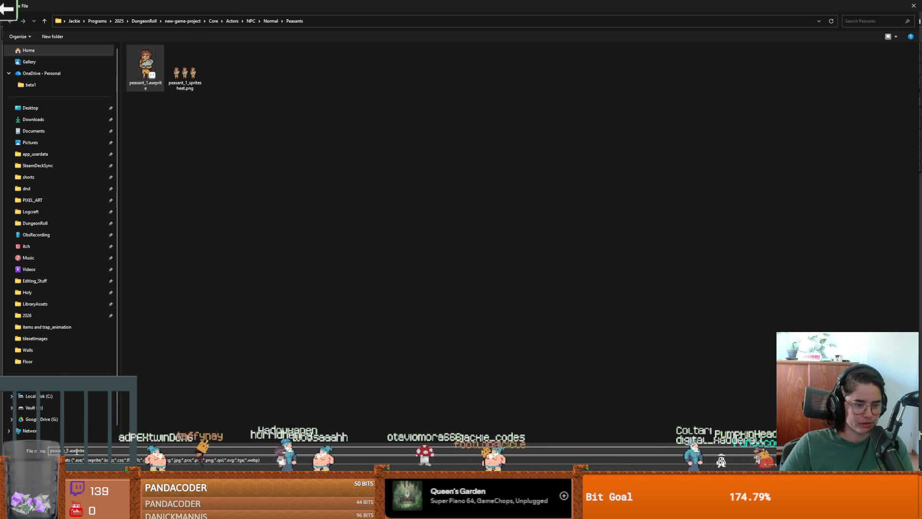
pyautogui.press('Escape')
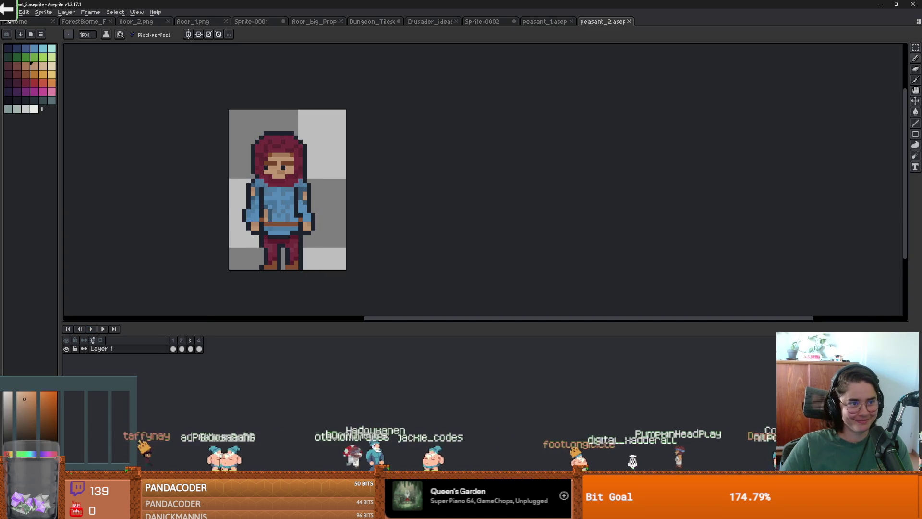
# Step: Export the four frames through Export Sprite Sheet to peasant_2_spritesheet.png
pyautogui.click(10, 12)
pyautogui.moveTo(29, 83)
pyautogui.click(120, 94)
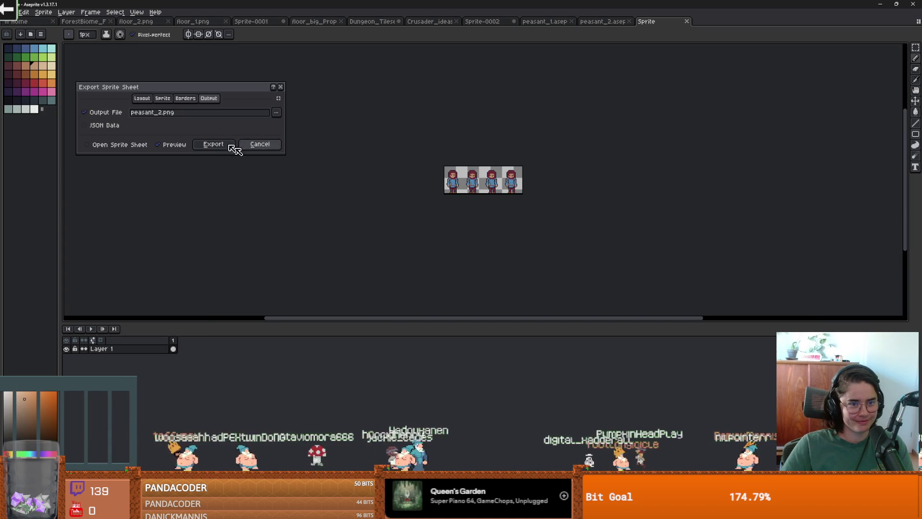
pyautogui.click(163, 114)
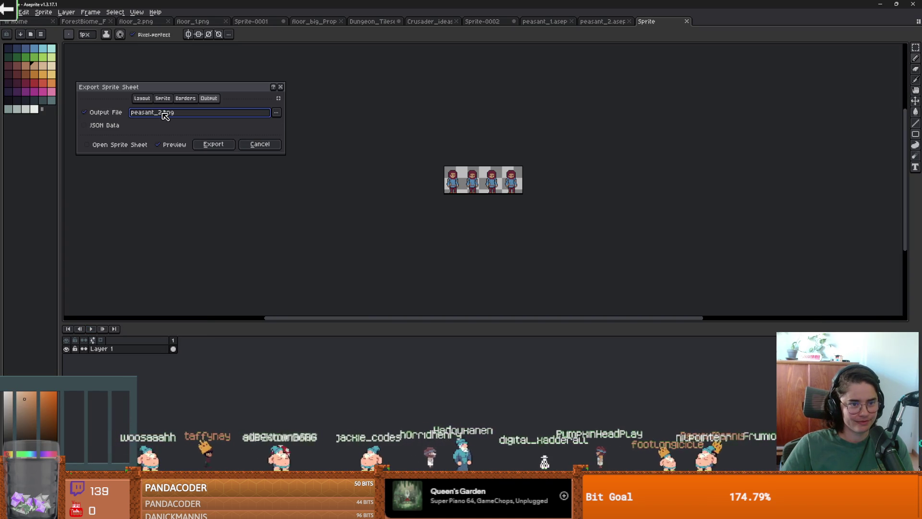
pyautogui.click(277, 112)
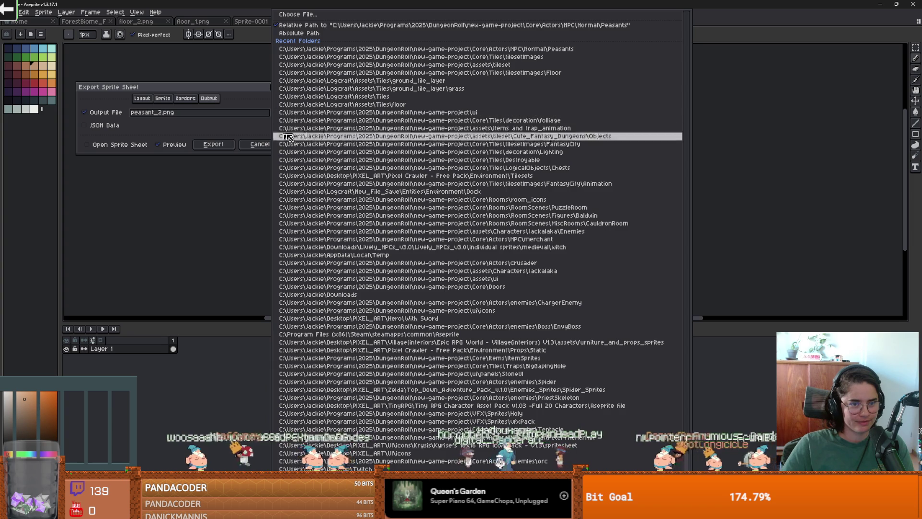
pyautogui.press('Return')
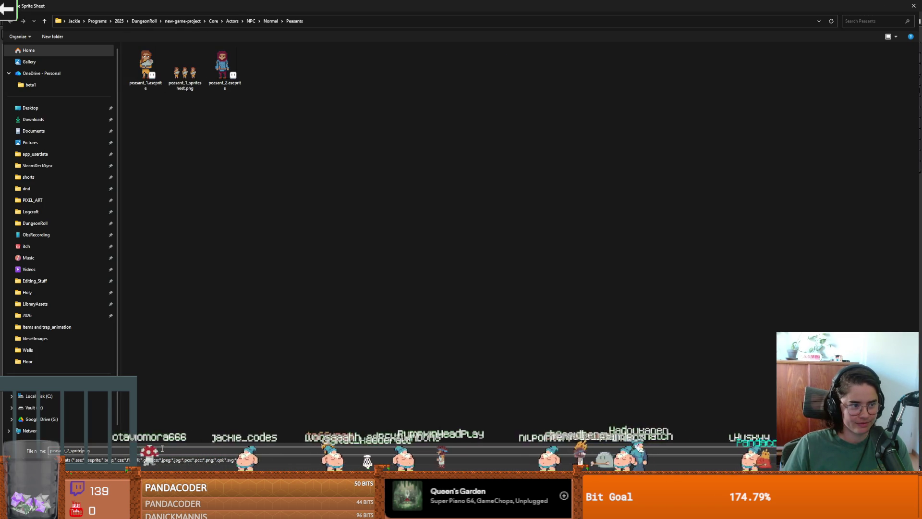
pyautogui.press('Return')
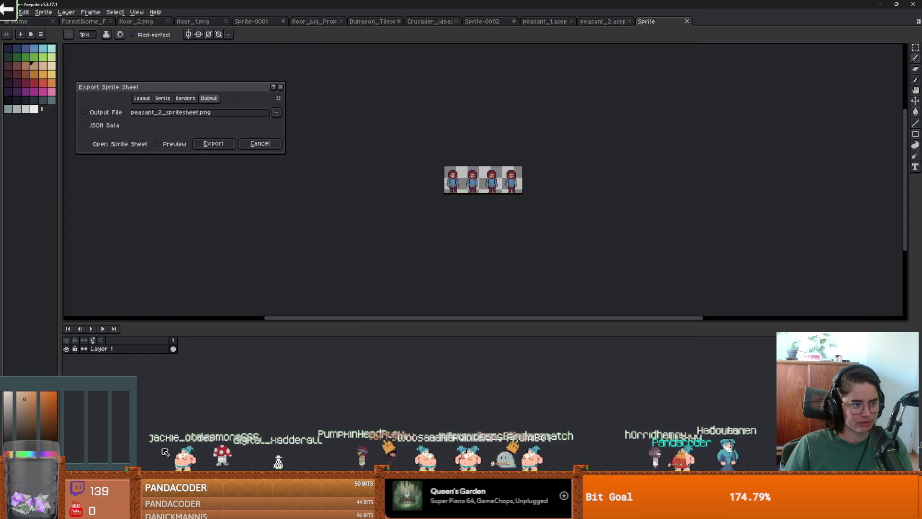
pyautogui.click(226, 144)
pyautogui.hotkey('alt', 'Tab')
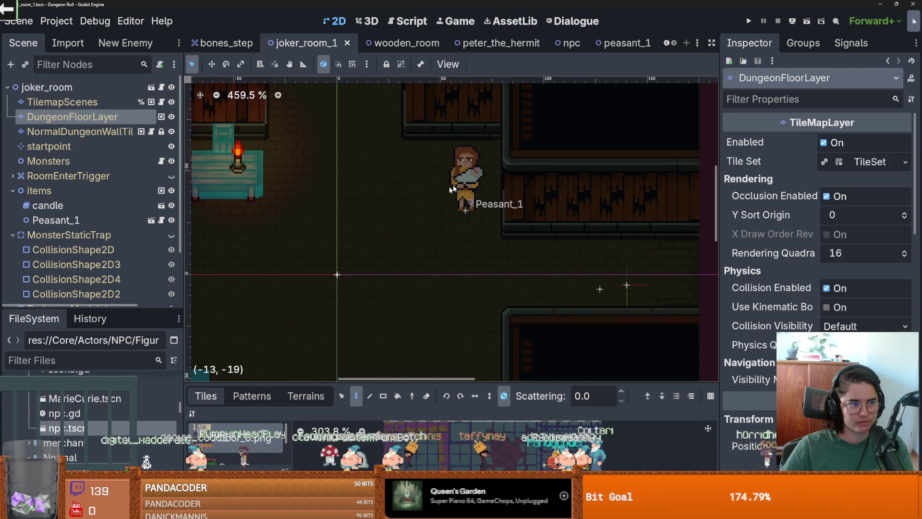
# Step: From the peasant_1 tab, create a New Inherited Scene from npc.tscn and select its AnimatedSprite2D
pyautogui.scroll(2, 478, 184)
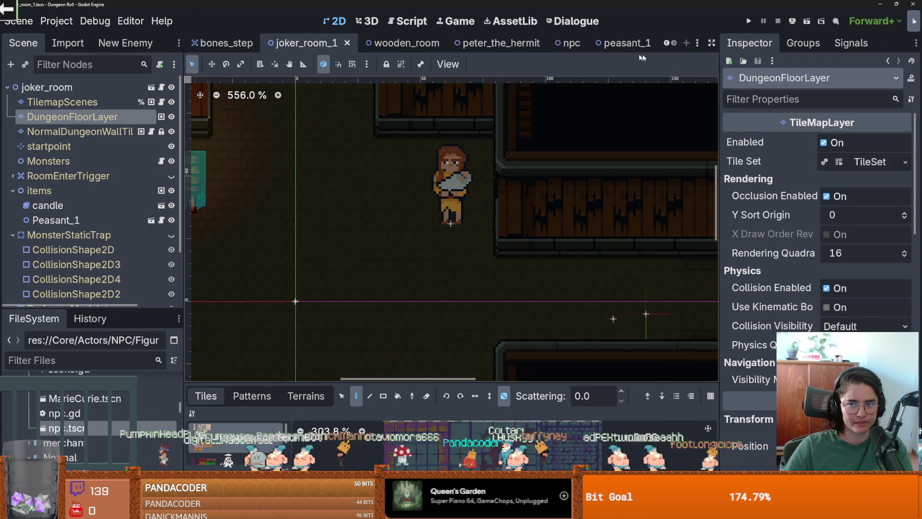
pyautogui.click(623, 43)
pyautogui.rightClick(120, 396)
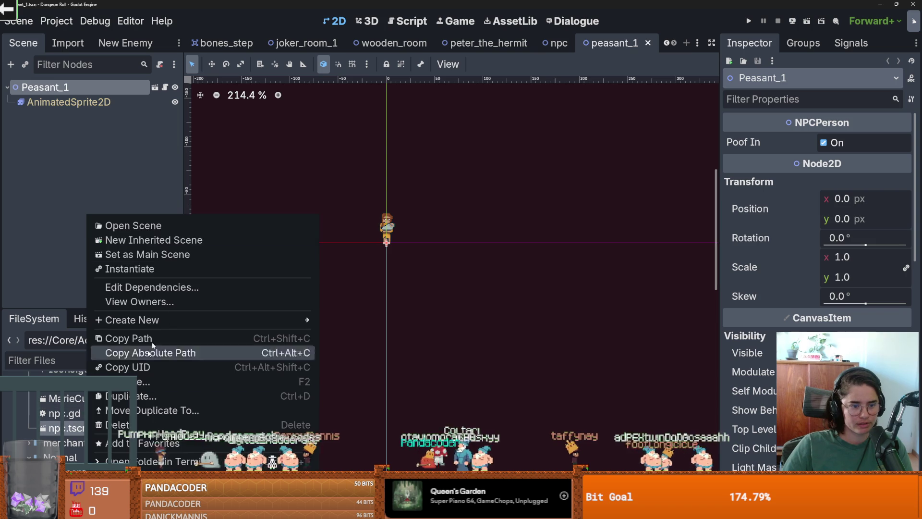
pyautogui.click(144, 240)
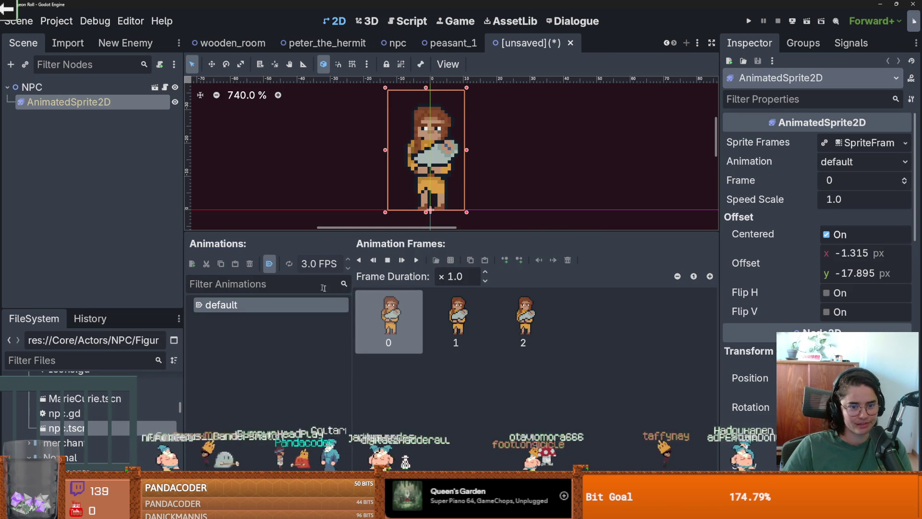
pyautogui.click(69, 102)
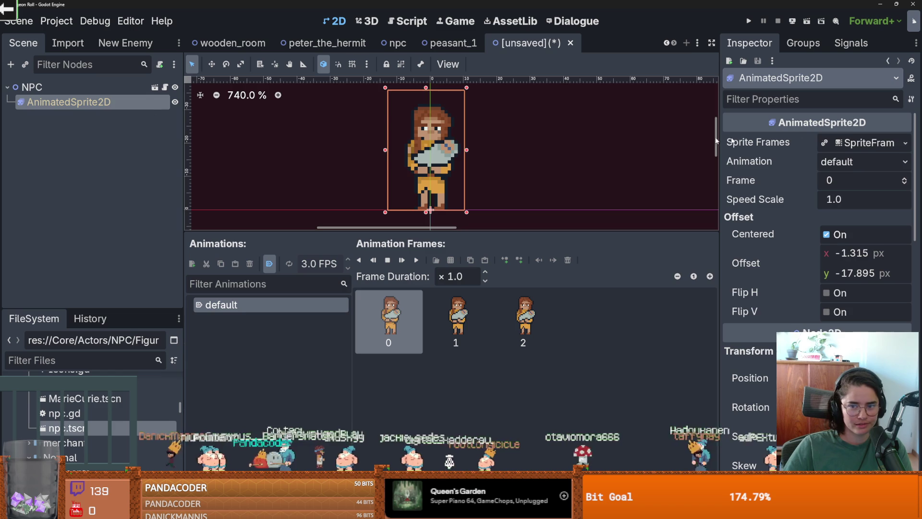
# Step: Replace the sprite's three old frames with the four frames from peasant_2_spritesheet.png, one row
pyautogui.click(842, 142)
pyautogui.click(843, 143)
pyautogui.click(843, 143)
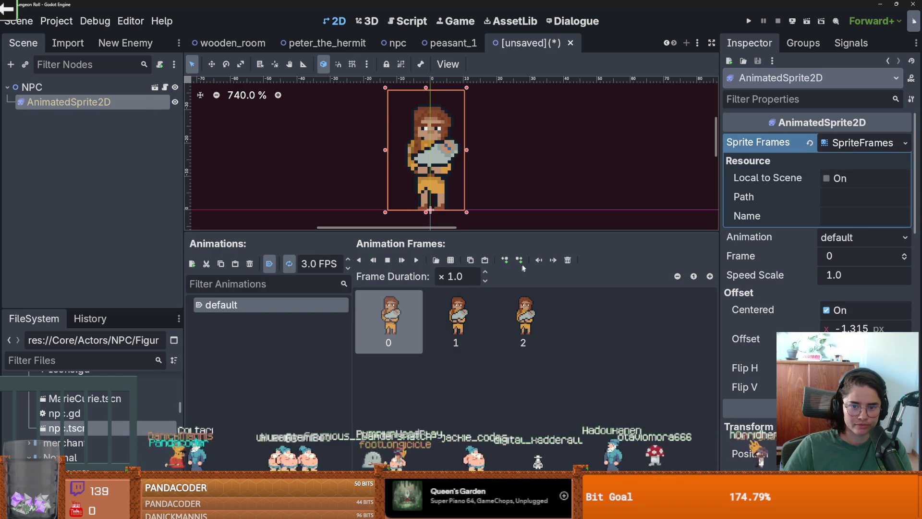
pyautogui.click(568, 260)
pyautogui.click(436, 261)
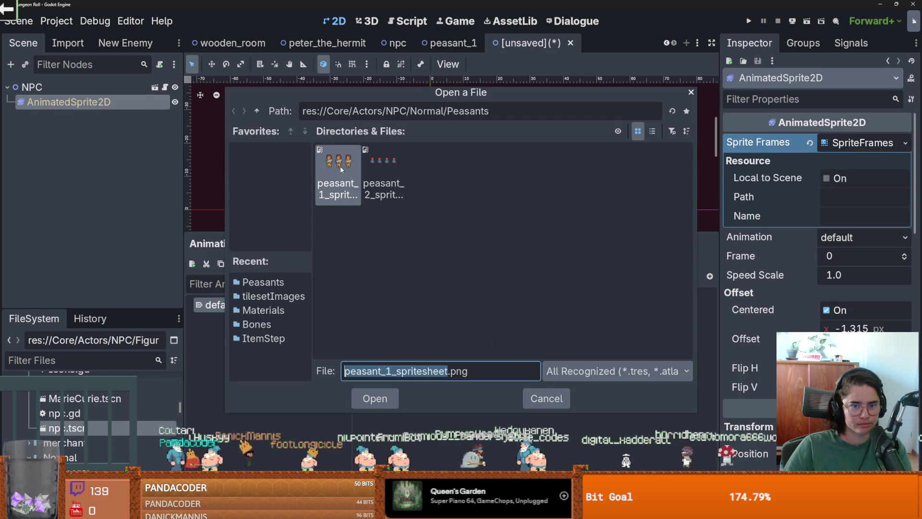
pyautogui.doubleClick(379, 168)
pyautogui.click(753, 124)
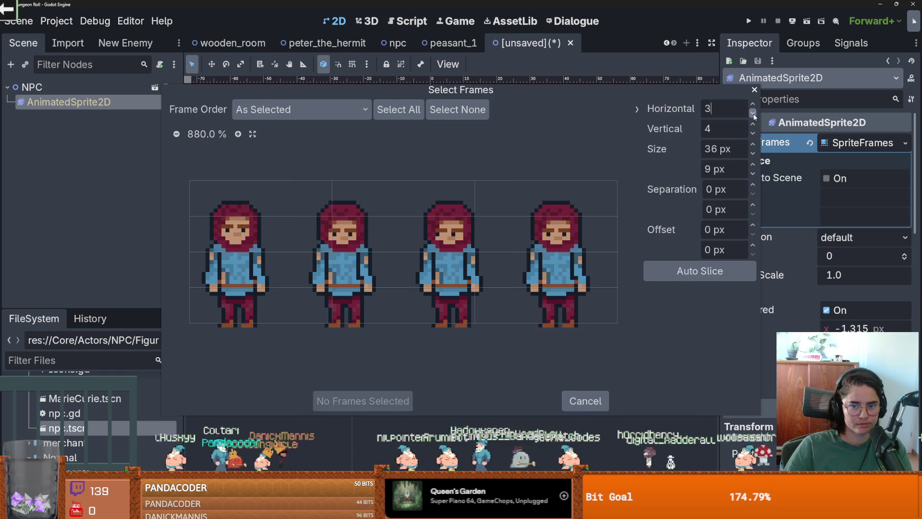
pyautogui.click(753, 123)
pyautogui.click(752, 132)
pyautogui.click(752, 133)
pyautogui.click(752, 132)
pyautogui.click(399, 109)
pyautogui.click(370, 400)
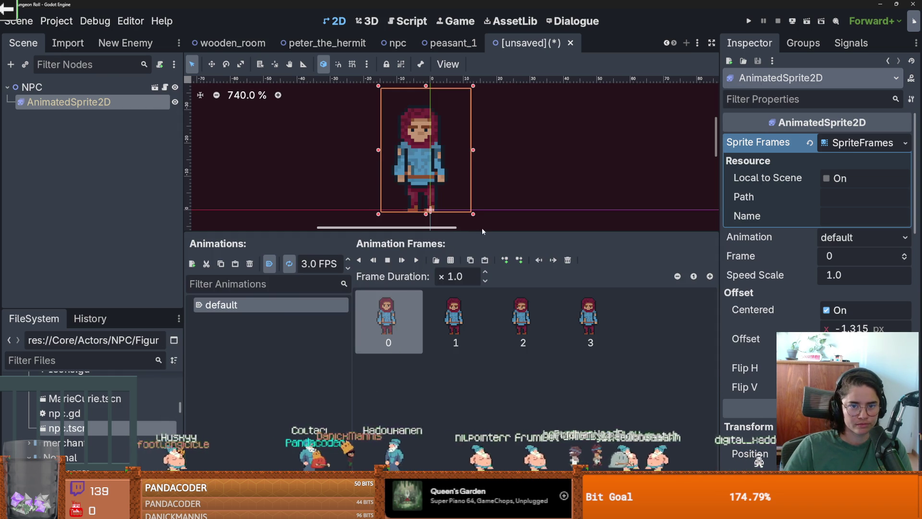
# Step: Save the new scene as peasant_2.tscn
pyautogui.hotkey('ctrl', 's')
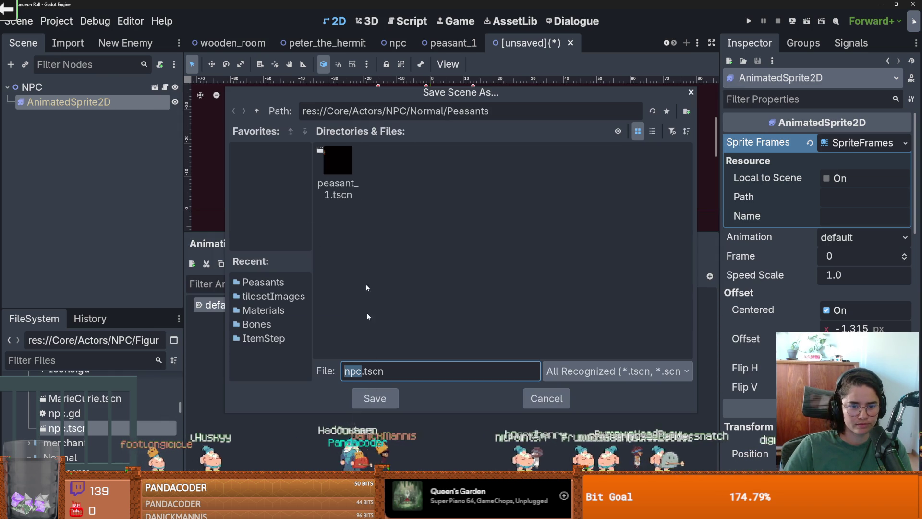
pyautogui.click(338, 166)
pyautogui.press('BackSpace')
pyautogui.write('2')
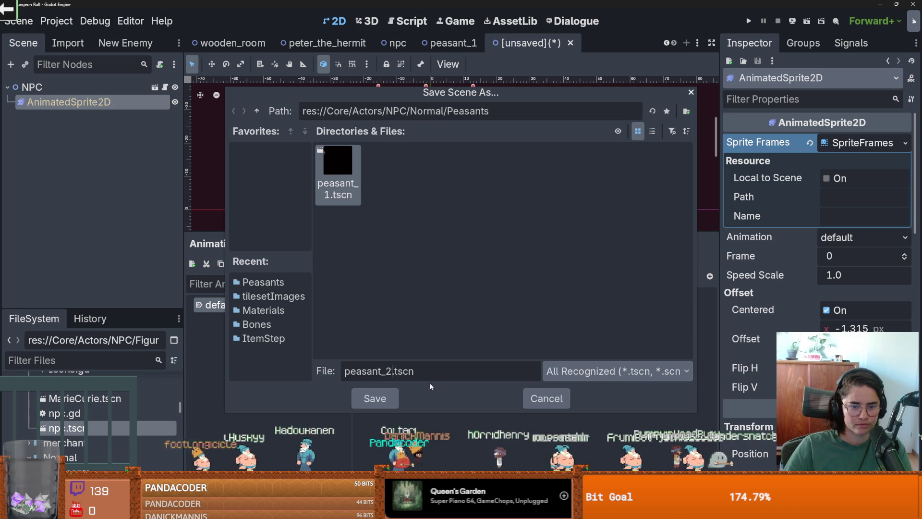
pyautogui.press('Return')
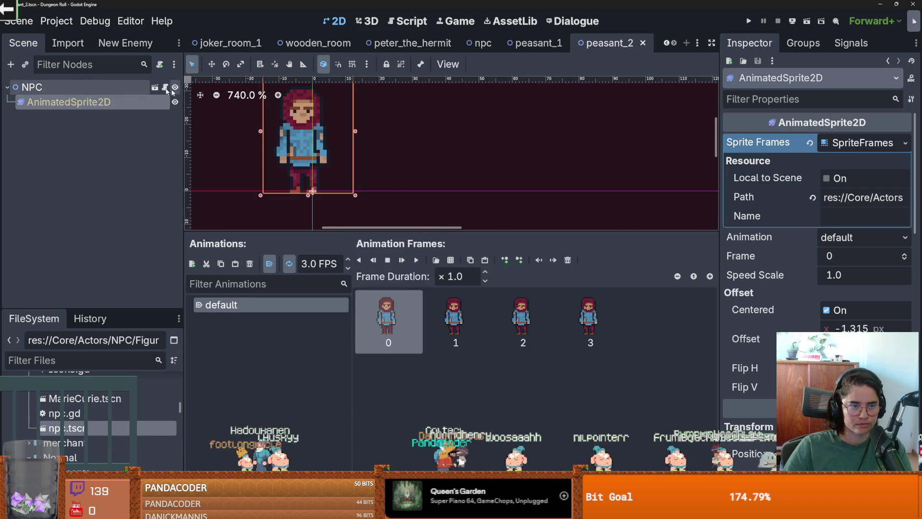
# Step: Rename the root node to Peasant_2, save, and bring up the joker_room_1 scene
pyautogui.click(82, 85)
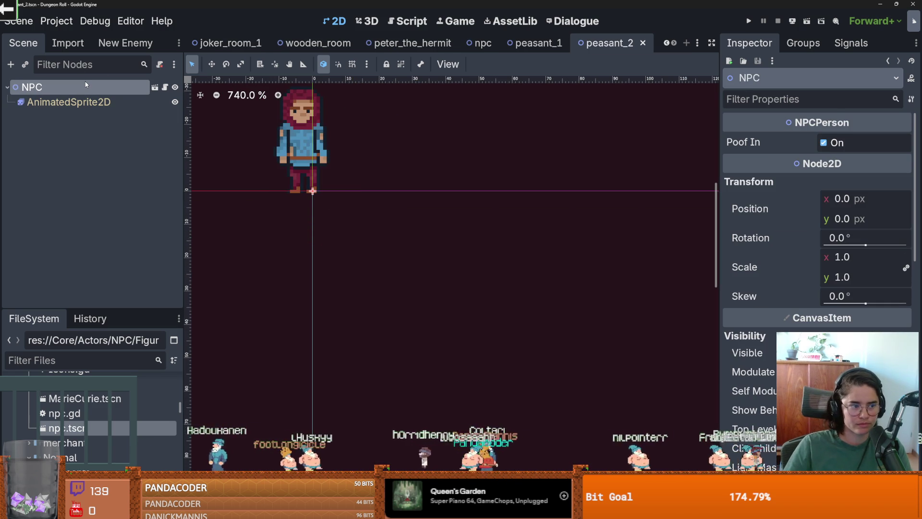
pyautogui.doubleClick(84, 87)
pyautogui.write('Peasant_2')
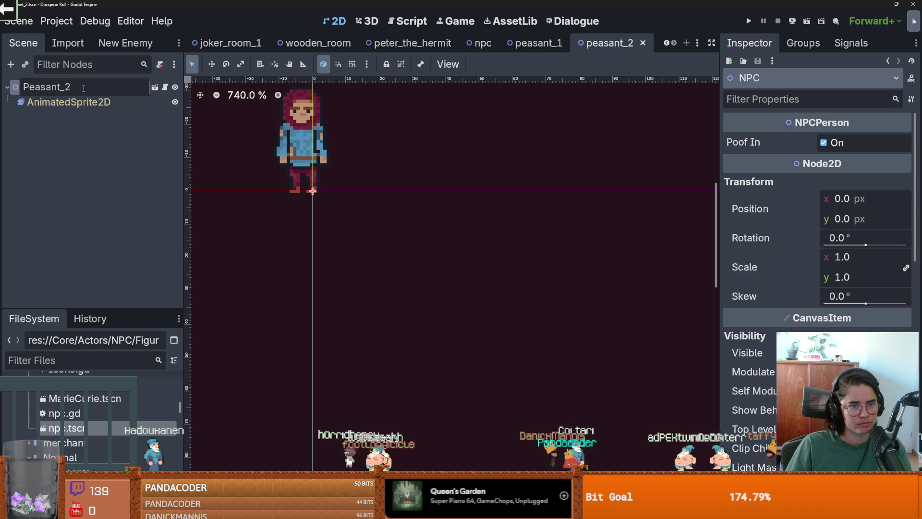
pyautogui.press('Return')
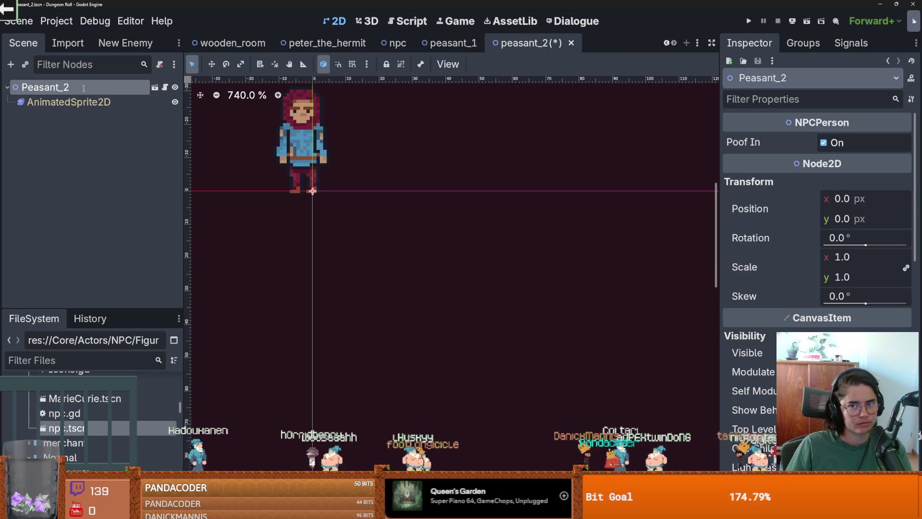
pyautogui.hotkey('ctrl', 's')
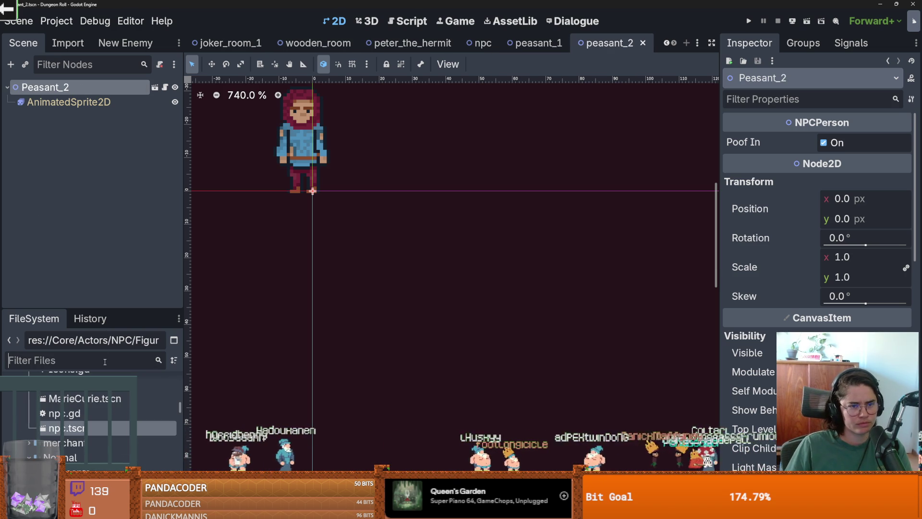
pyautogui.write('root')
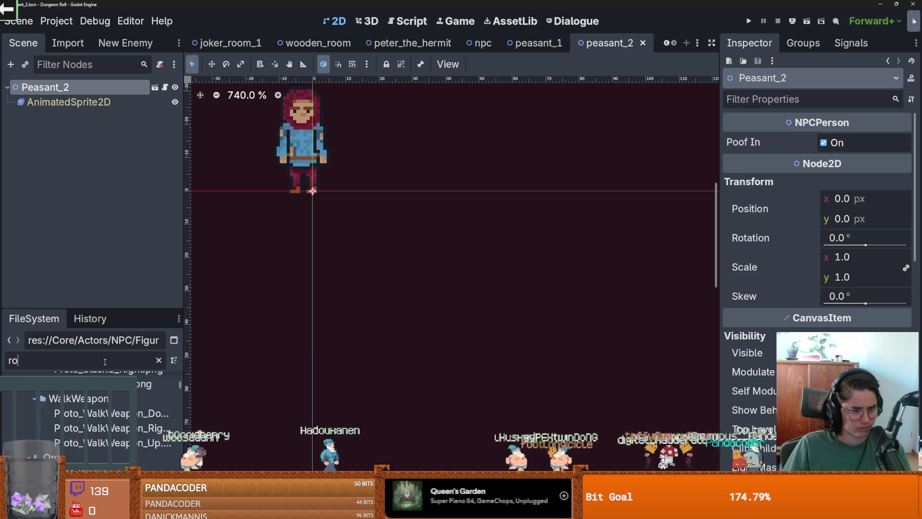
pyautogui.press('BackSpace')
pyautogui.press('BackSpace')
pyautogui.press('BackSpace')
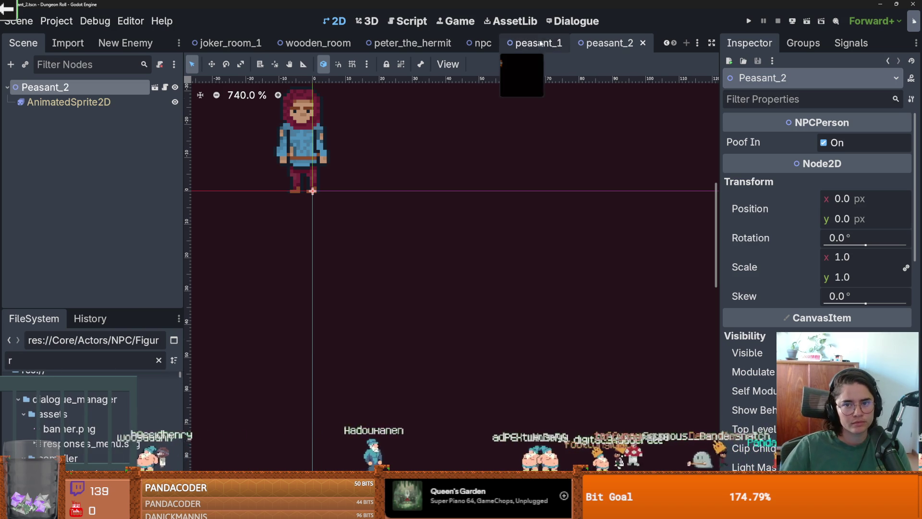
pyautogui.click(538, 43)
pyautogui.click(263, 43)
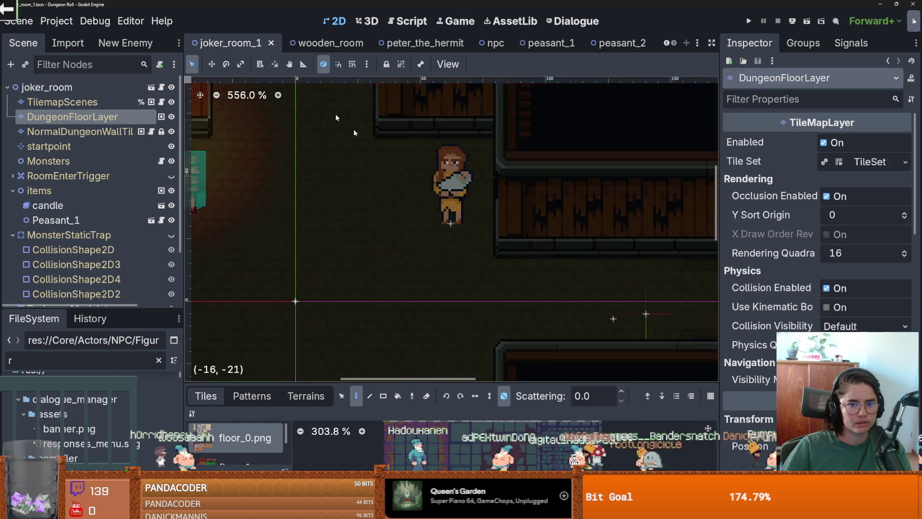
# Step: Instance peasant_2.tscn under items and drag it next to Peasant_1 at 49, -37
pyautogui.scroll(-1, 300, 85)
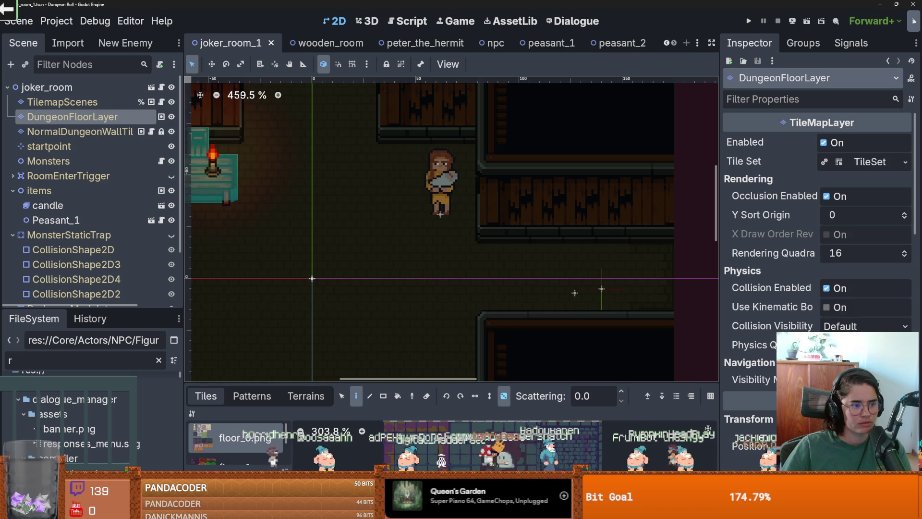
pyautogui.click(51, 187)
pyautogui.click(26, 65)
pyautogui.write('peas')
pyautogui.press('Down')
pyautogui.press('Return')
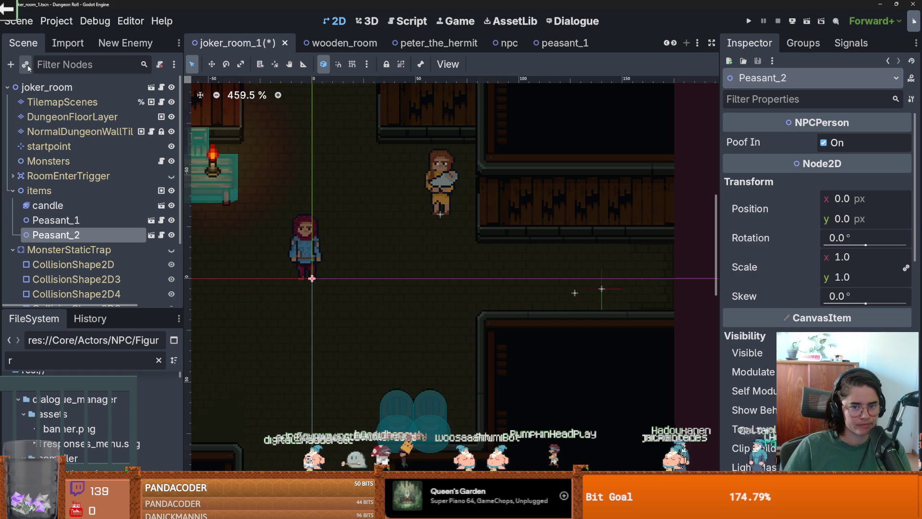
pyautogui.moveTo(313, 229)
pyautogui.mouseDown()
pyautogui.moveTo(414, 138)
pyautogui.moveTo(400, 157)
pyautogui.moveTo(415, 153)
pyautogui.mouseUp()
pyautogui.scroll(1, 408, 197)
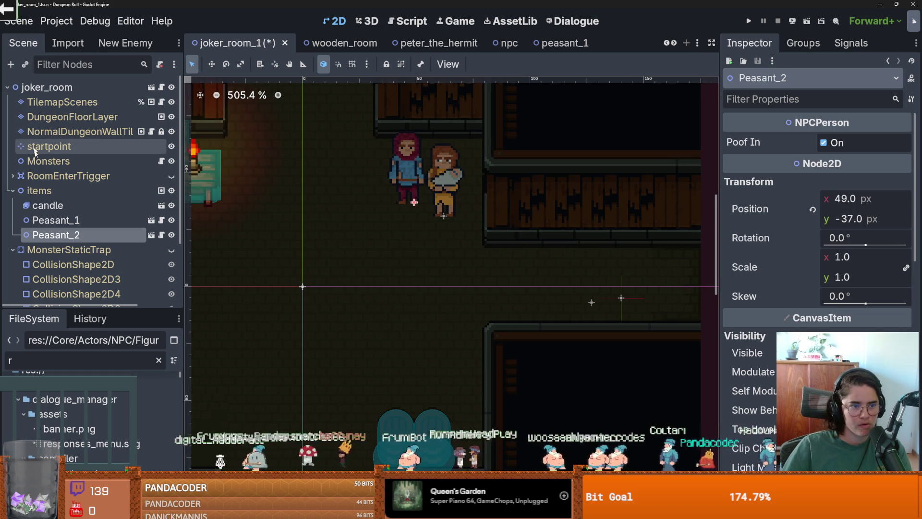
pyautogui.rightClick(70, 191)
pyautogui.click(101, 198)
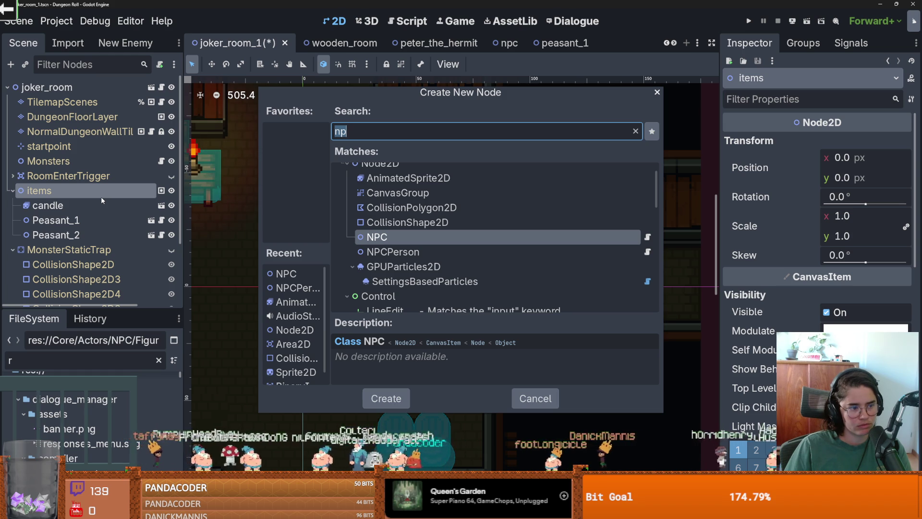
# Step: Instance dialogic_trigger.tscn under items and move it beside Peasant_1
pyautogui.write('dialo')
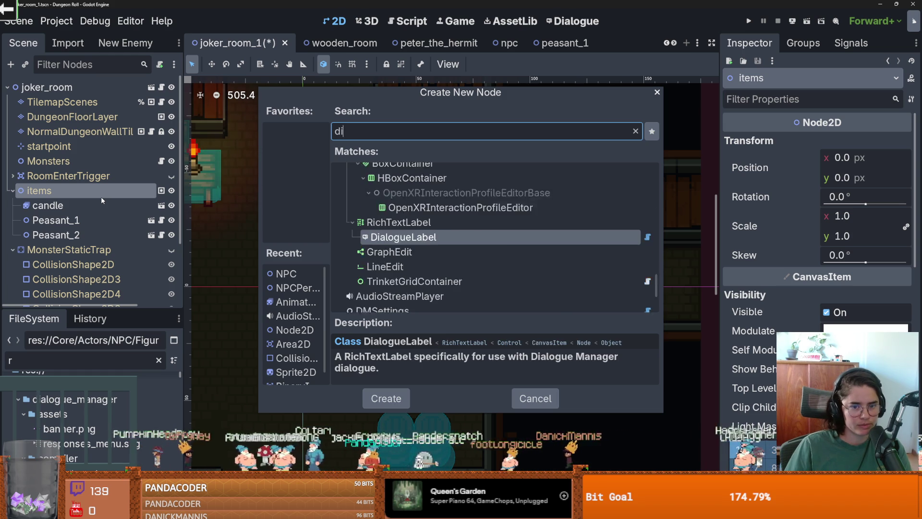
pyautogui.press('Escape')
pyautogui.hotkey('ctrl', 'shift', 'a')
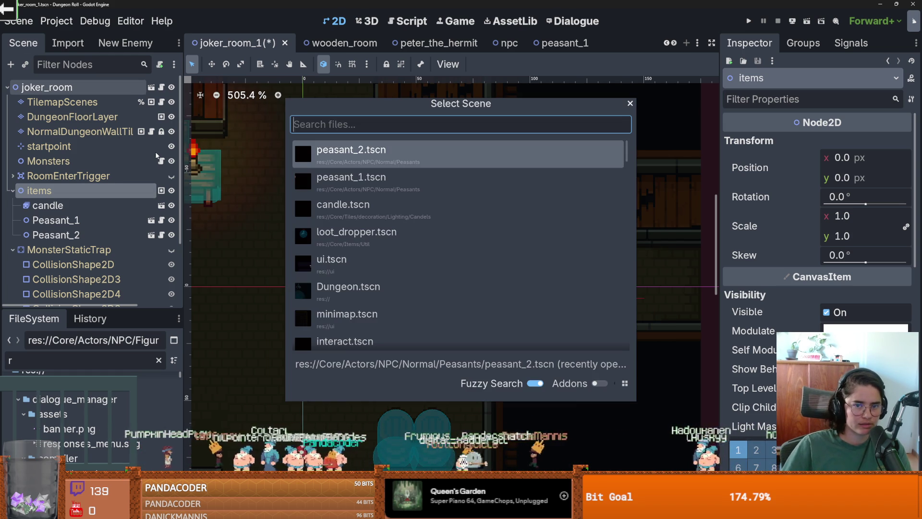
pyautogui.write('dialo')
pyautogui.write('gic')
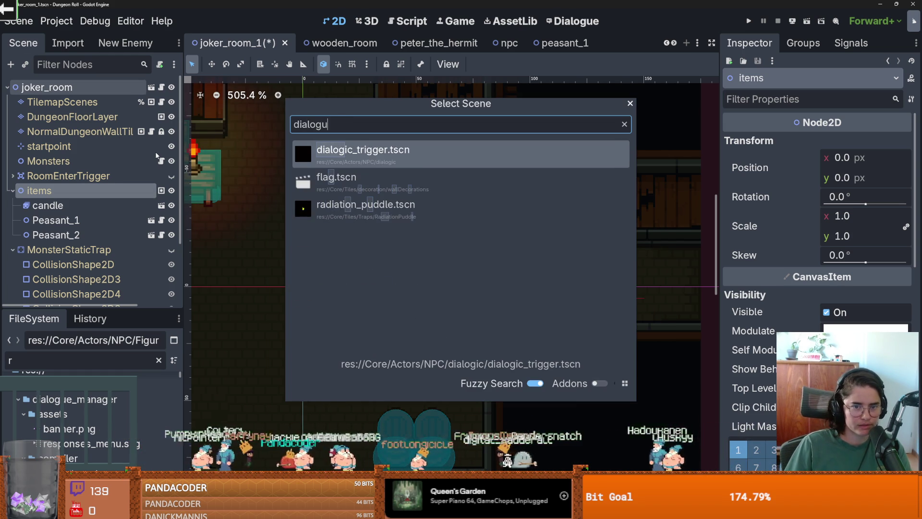
pyautogui.press('Return')
pyautogui.moveTo(353, 254)
pyautogui.mouseDown()
pyautogui.moveTo(431, 194)
pyautogui.moveTo(449, 190)
pyautogui.moveTo(443, 173)
pyautogui.moveTo(468, 204)
pyautogui.moveTo(452, 209)
pyautogui.moveTo(464, 217)
pyautogui.mouseUp()
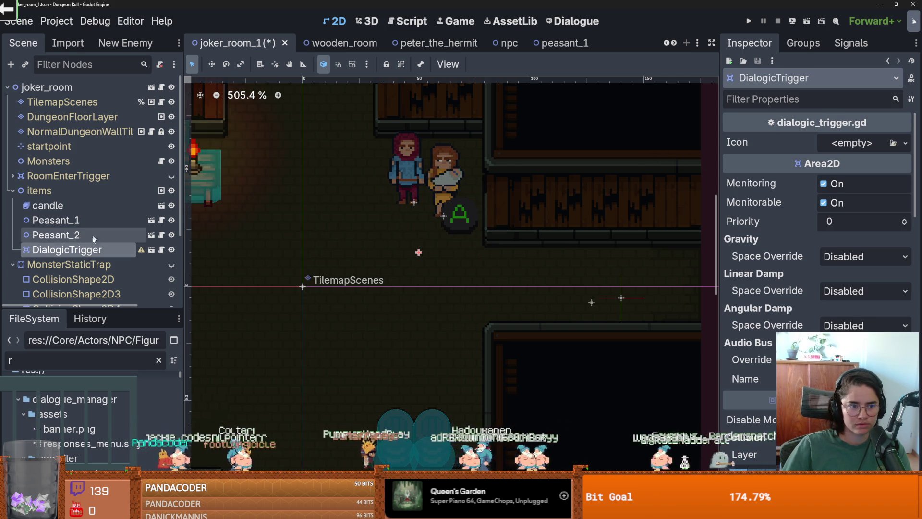
# Step: Give DialogicTrigger a CollisionShape2D with a CircleShape2D enlarged around the peasants, then save
pyautogui.rightClick(88, 250)
pyautogui.click(151, 108)
pyautogui.write('collis')
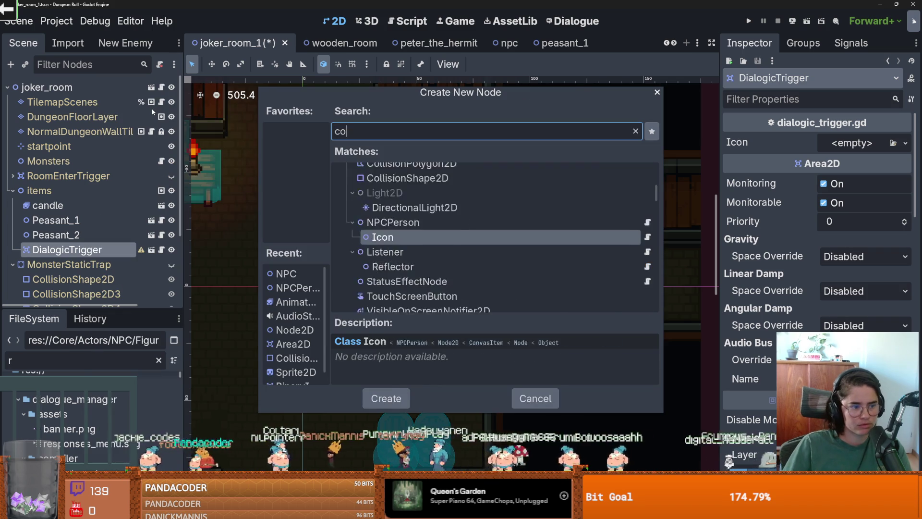
pyautogui.press('Return')
pyautogui.click(866, 144)
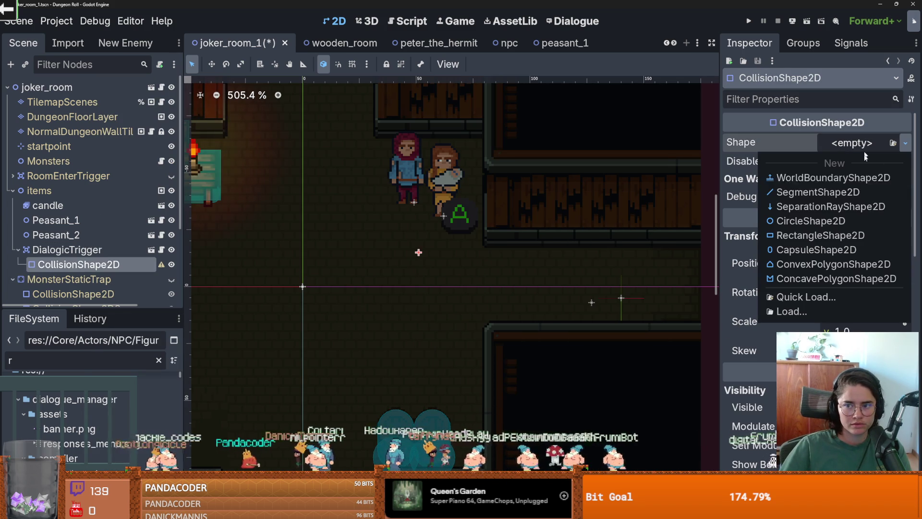
pyautogui.click(812, 219)
pyautogui.moveTo(418, 252)
pyautogui.mouseDown()
pyautogui.moveTo(357, 221)
pyautogui.moveTo(400, 220)
pyautogui.mouseUp()
pyautogui.moveTo(369, 212)
pyautogui.mouseDown()
pyautogui.moveTo(416, 237)
pyautogui.moveTo(380, 221)
pyautogui.moveTo(421, 230)
pyautogui.moveTo(421, 238)
pyautogui.mouseUp()
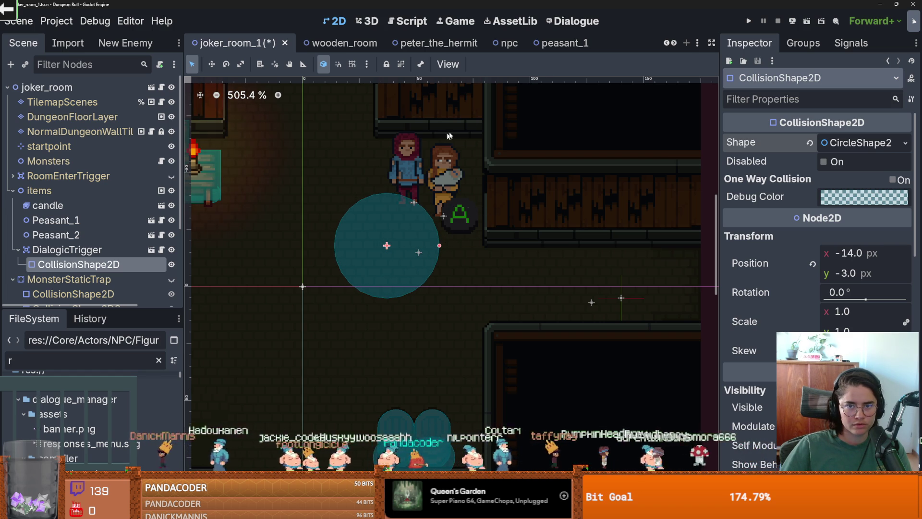
pyautogui.hotkey('ctrl', 's')
pyautogui.scroll(-4, 433, 222)
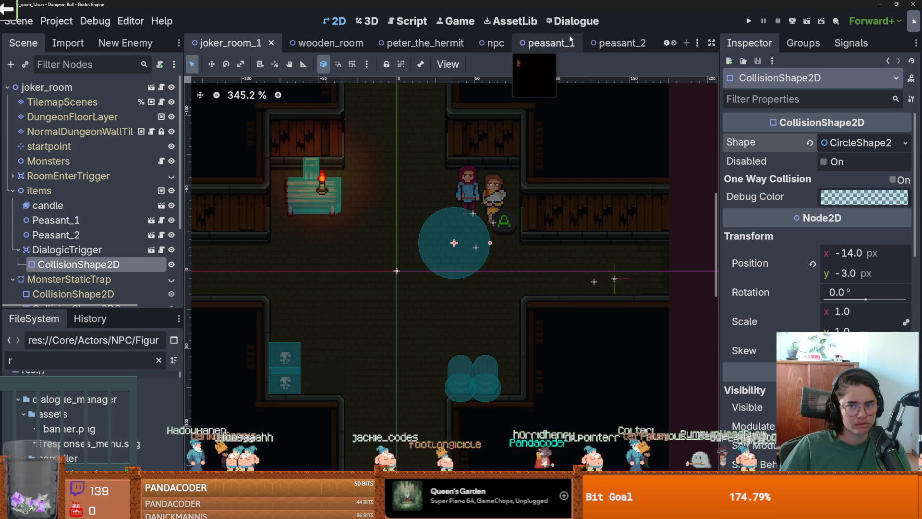
# Step: Start a new dialogue file and browse to res://Core/Actors/NPC/Normal/Peasants
pyautogui.click(572, 21)
pyautogui.click(193, 65)
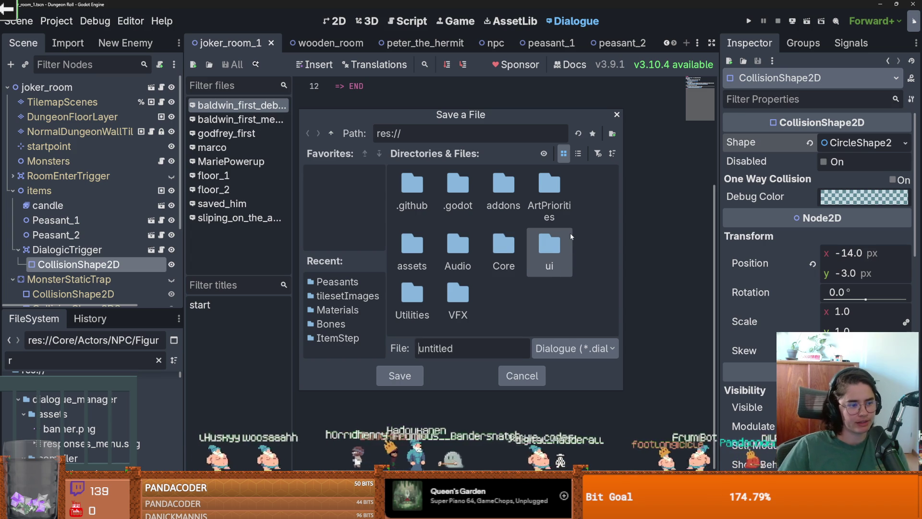
pyautogui.moveTo(304, 239); pyautogui.dragTo(195, 239)
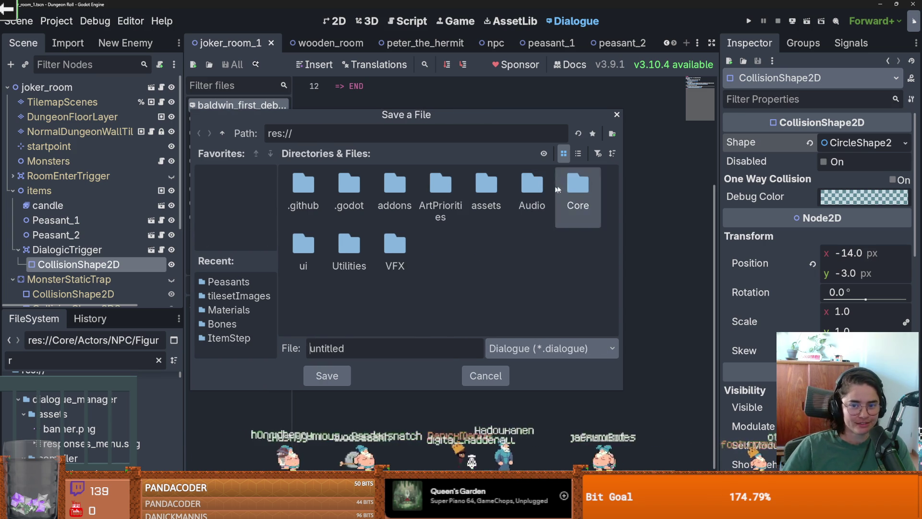
pyautogui.doubleClick(576, 190)
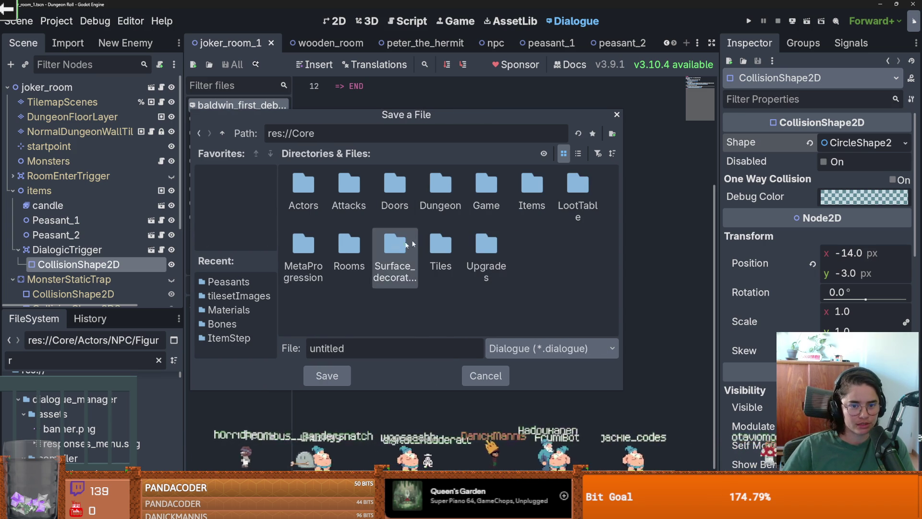
pyautogui.doubleClick(313, 190)
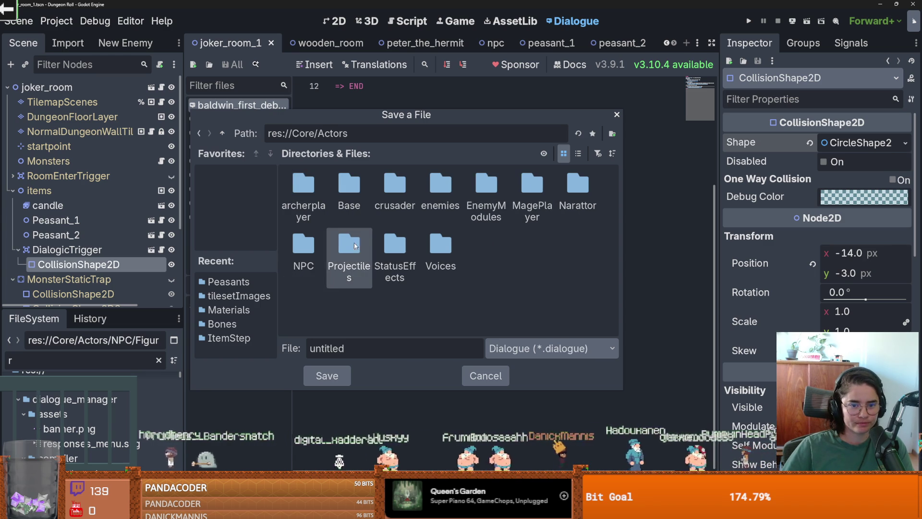
pyautogui.doubleClick(303, 248)
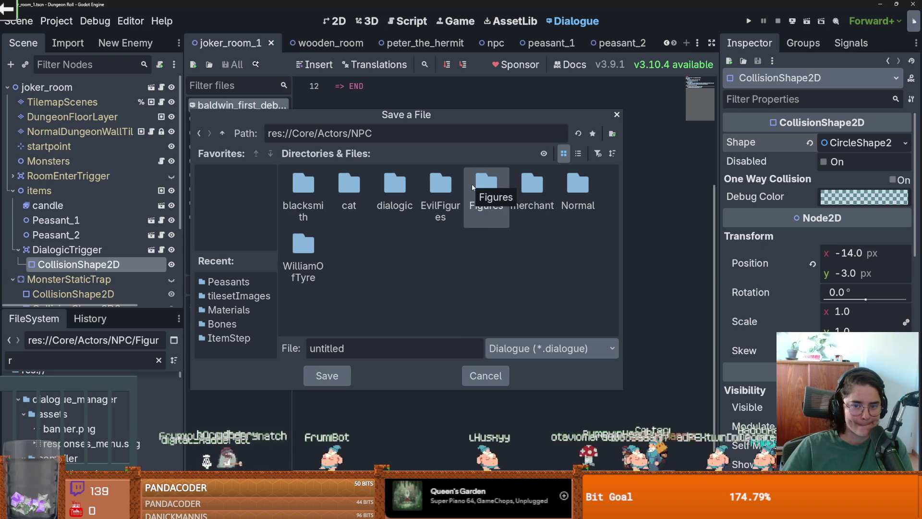
pyautogui.doubleClick(578, 186)
pyautogui.doubleClick(310, 184)
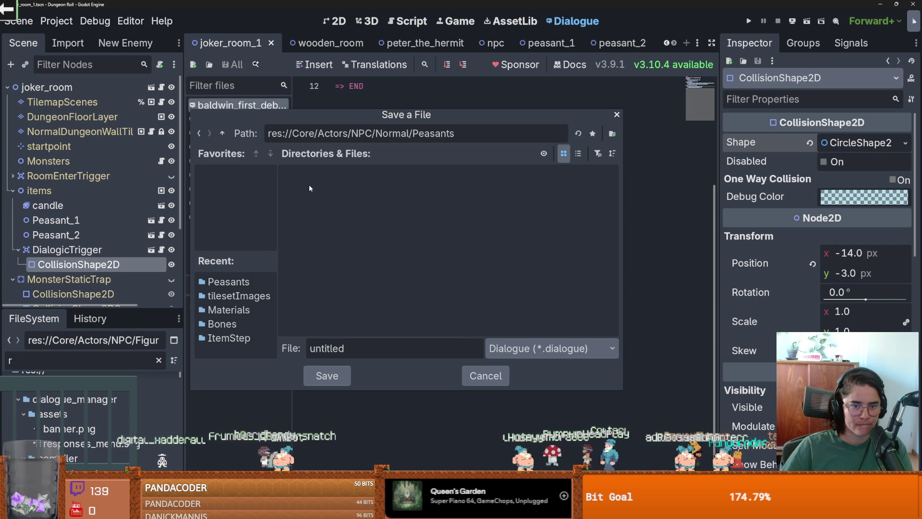
# Step: Save it as peasants_1_dialogue and run the game to test
pyautogui.doubleClick(326, 348)
pyautogui.write('peasants_1_dialogue')
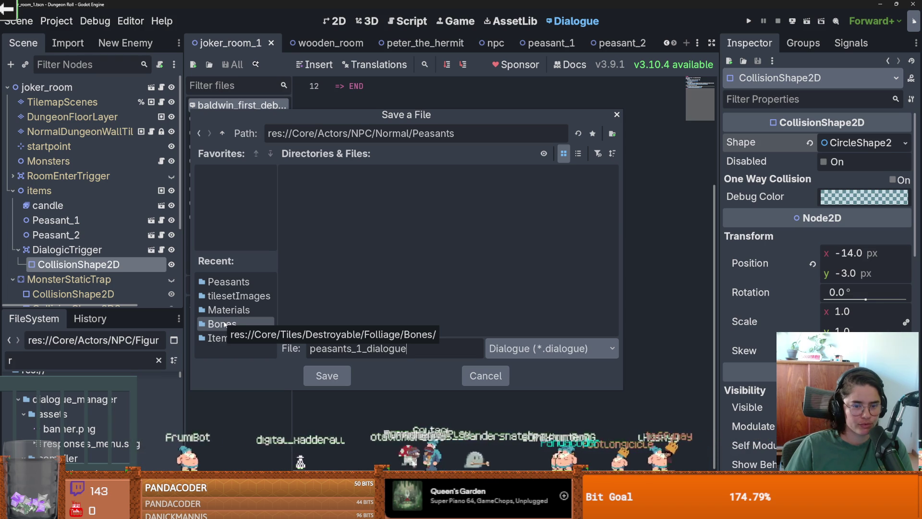
pyautogui.click(328, 376)
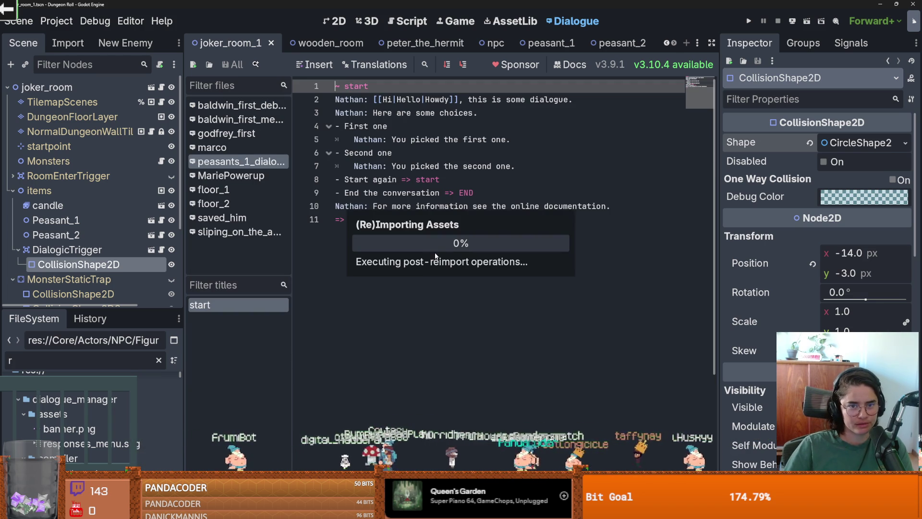
pyautogui.click(440, 179)
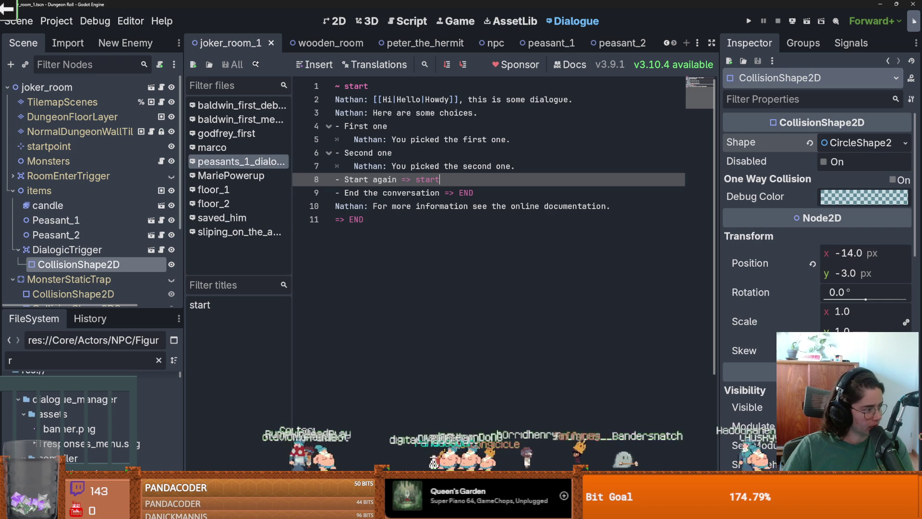
pyautogui.hotkey('ctrl', 'F5')
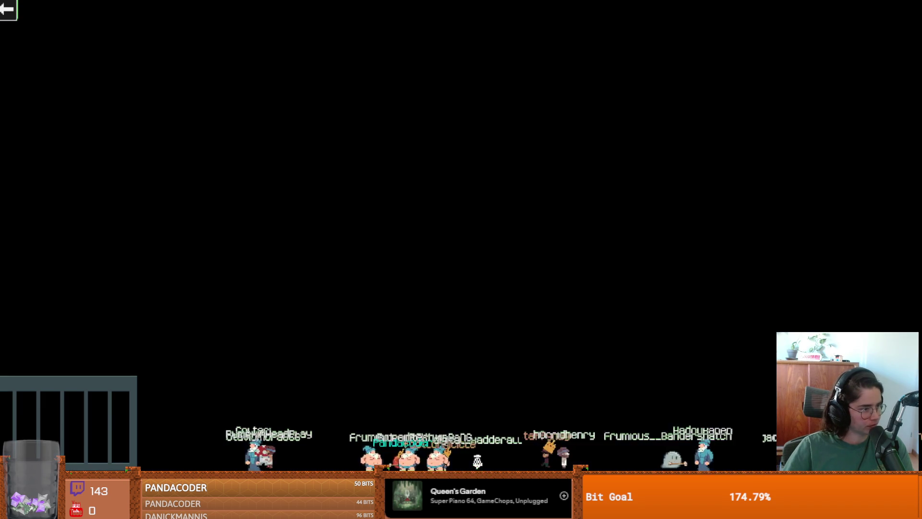
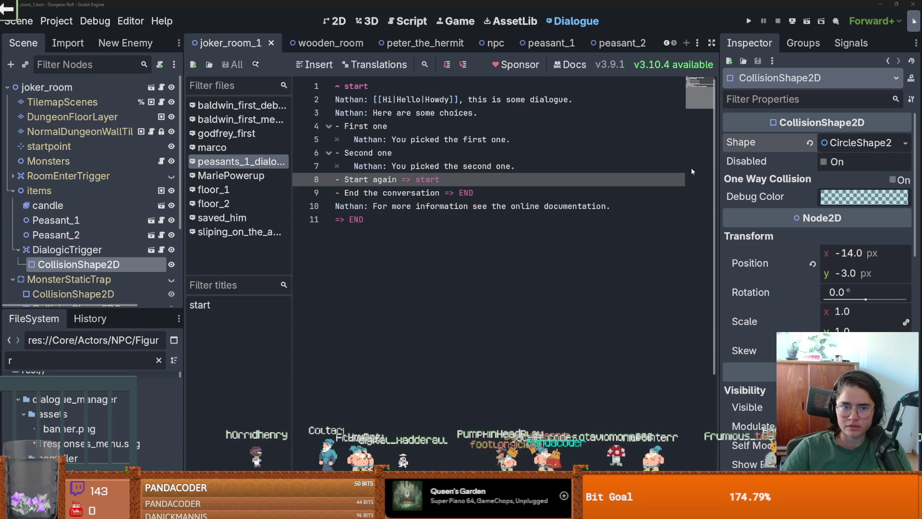
# Step: Replace line 2's sample text with the pasted plea and make its speaker Peasant Woman
pyautogui.click(576, 126)
pyautogui.moveTo(578, 100); pyautogui.dragTo(376, 101)
pyautogui.hotkey('ctrl', 'v')
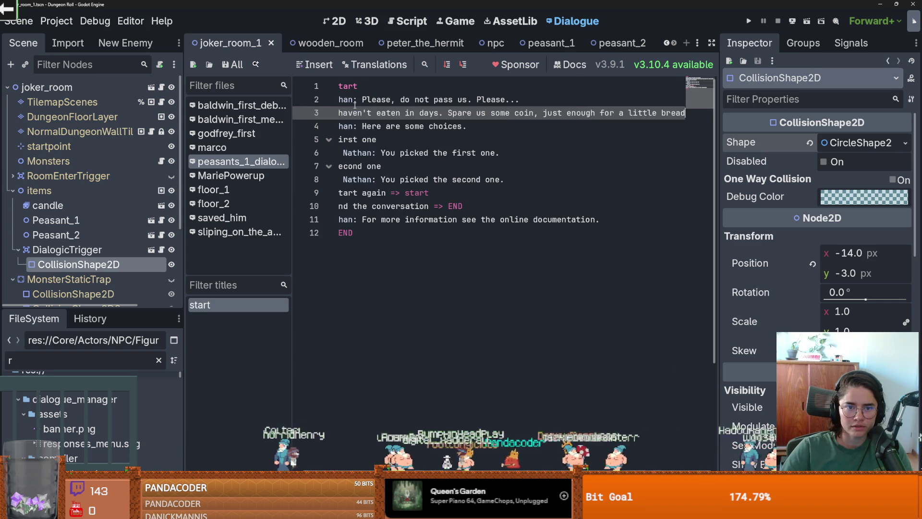
pyautogui.doubleClick(348, 100)
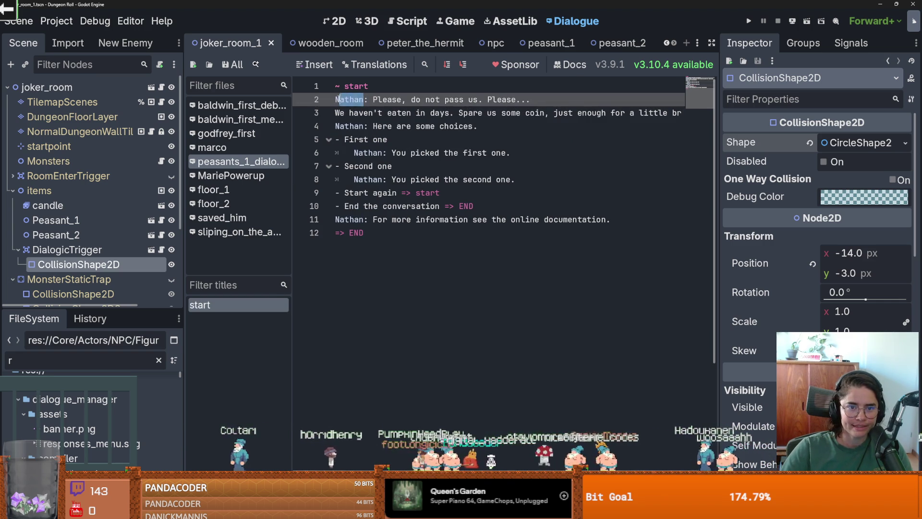
pyautogui.write('Peasant Woman')
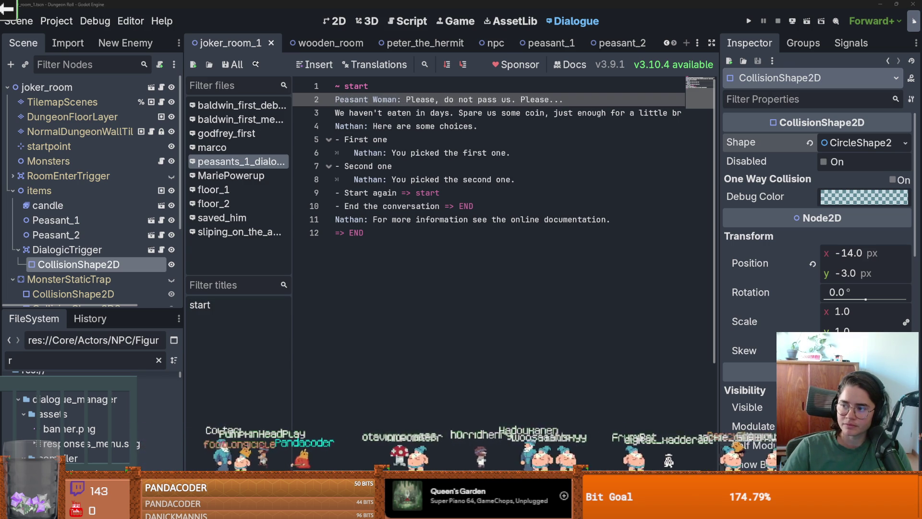
# Step: Change line 4's speaker from Nathan to Peasant Man
pyautogui.click(358, 126)
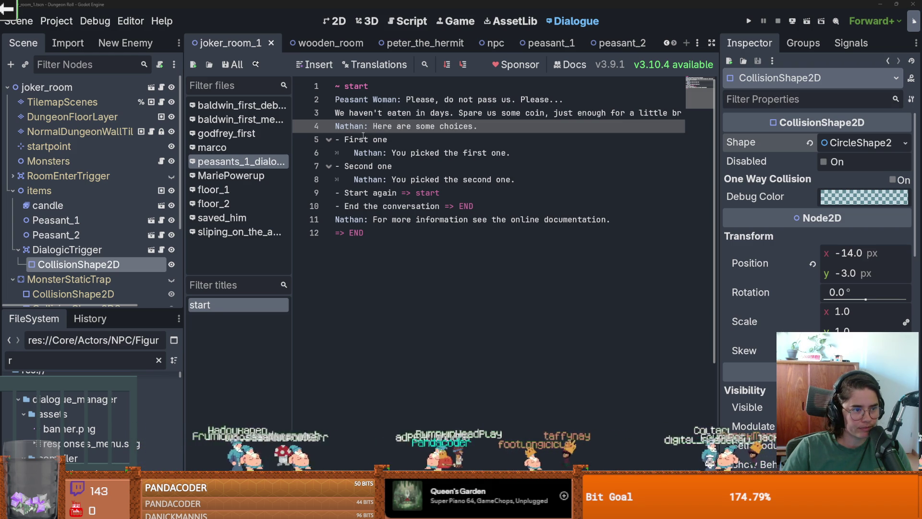
pyautogui.click(362, 137)
pyautogui.doubleClick(334, 131)
pyautogui.write('Peasant ')
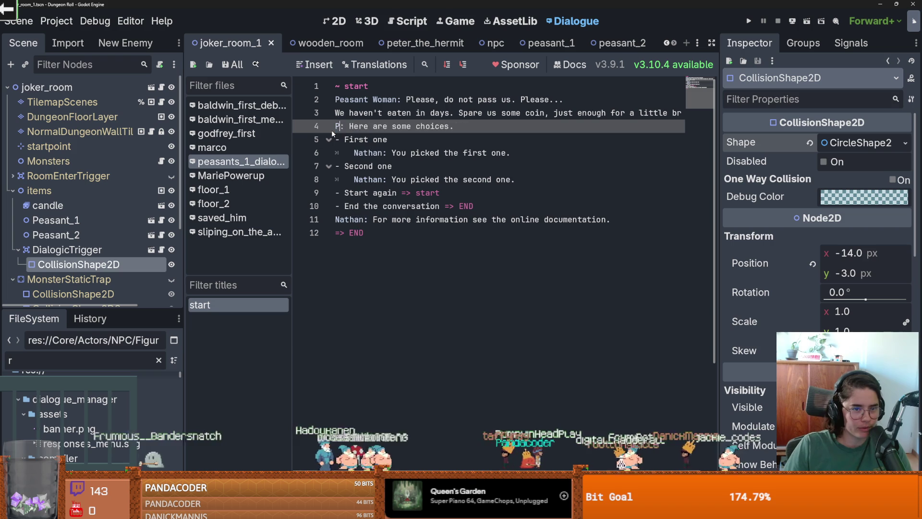
pyautogui.write('Man')
pyautogui.click(493, 138)
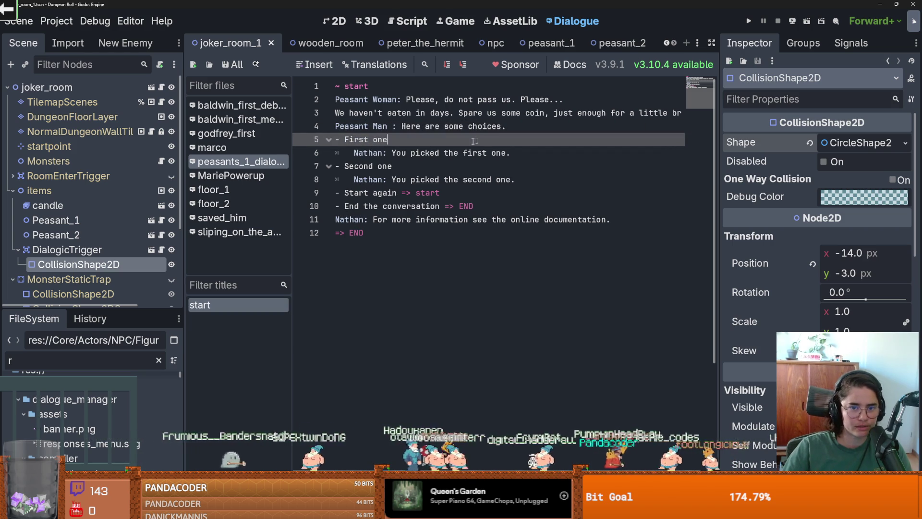
# Step: Paste the bailiff, tithe, knights and barley passage over line 4's sample sentence, then bring up the Steam store
pyautogui.moveTo(507, 126); pyautogui.dragTo(404, 126)
pyautogui.write("The bailiff came again. Said the tithe has been raised. He doesn't let us see the scales. Said the holy knights must be fed. Took everything, even the barley seed. Spare us some coin, but know that we cannot pay you back, for there will be no harvest")
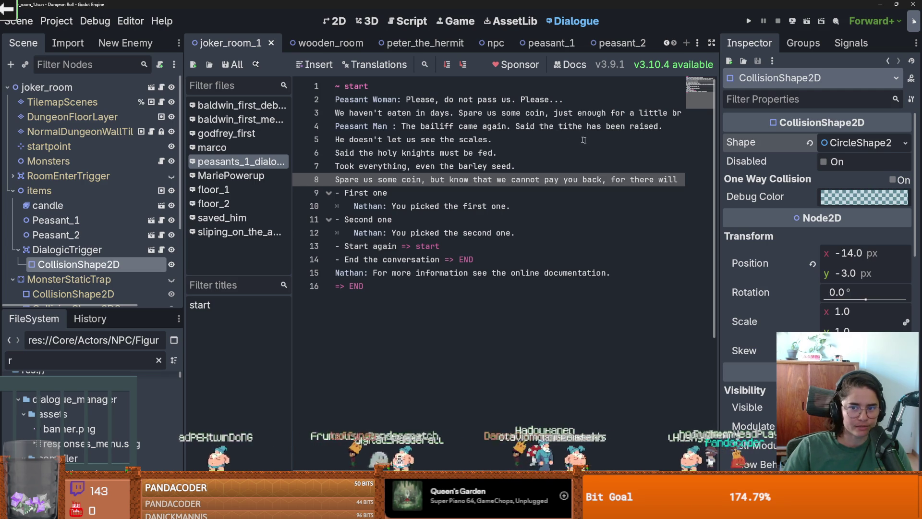
pyautogui.doubleClick(556, 126)
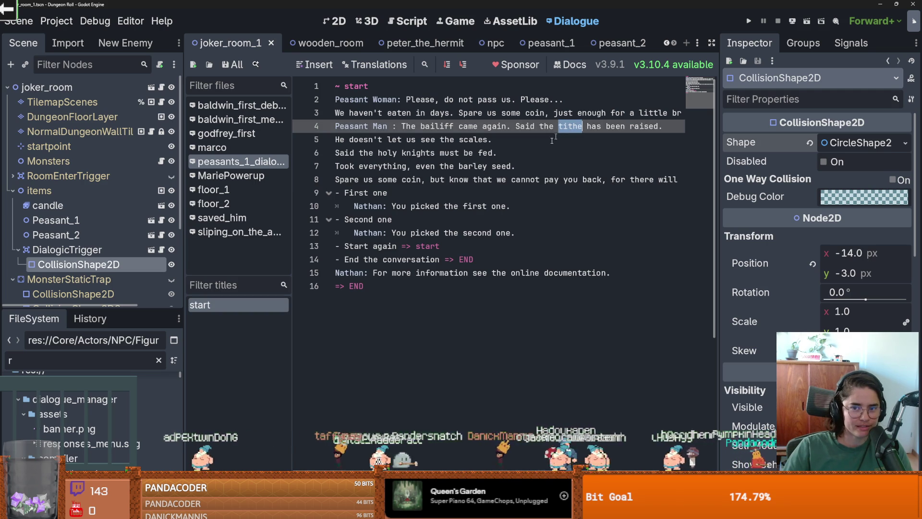
pyautogui.doubleClick(371, 139)
pyautogui.click(549, 131)
pyautogui.doubleClick(361, 139)
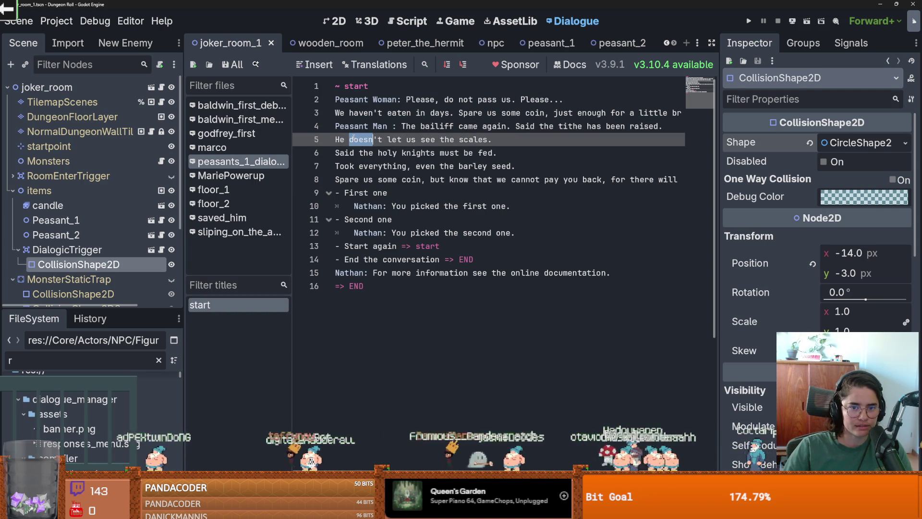
pyautogui.click(359, 153)
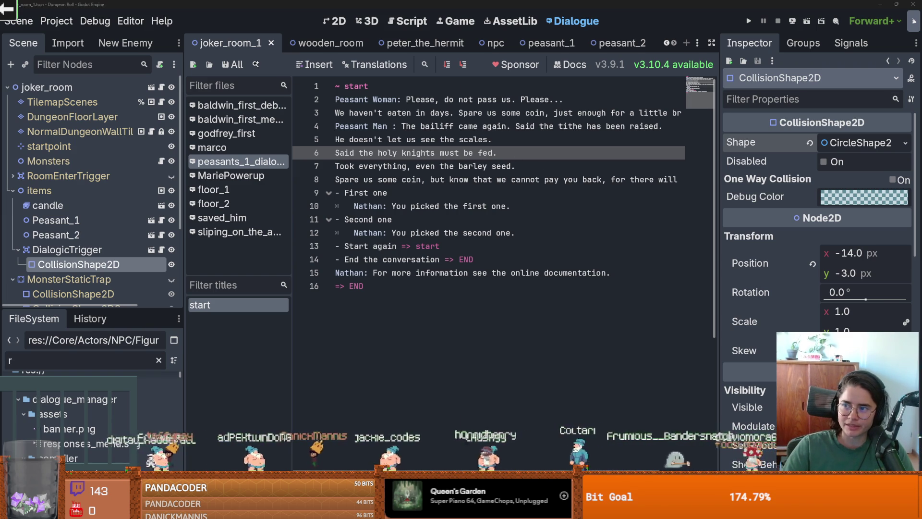
pyautogui.hotkey('alt', 'Tab')
pyautogui.click(280, 181)
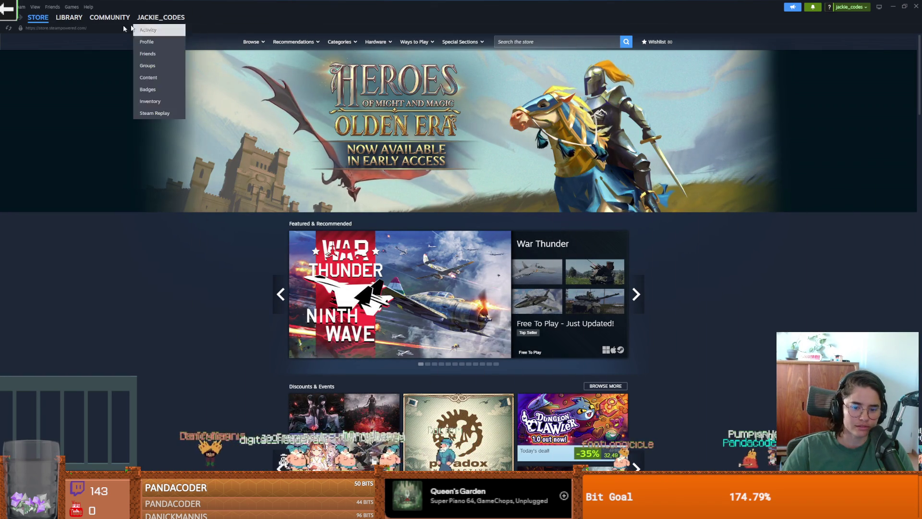
# Step: Search the Steam library for 'witcher', open The Witcher 3 page, and return to Godot
pyautogui.hotkey('alt', 'Tab')
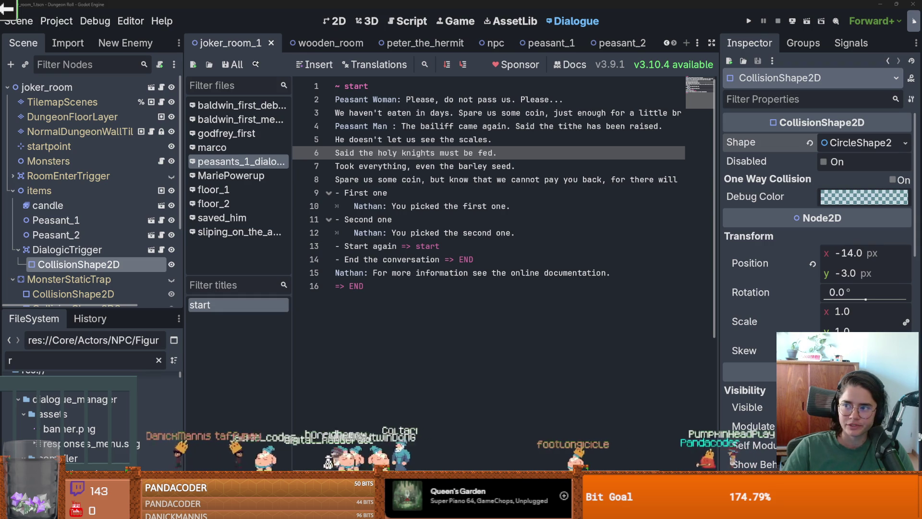
pyautogui.hotkey('alt', 'Tab')
pyautogui.click(68, 69)
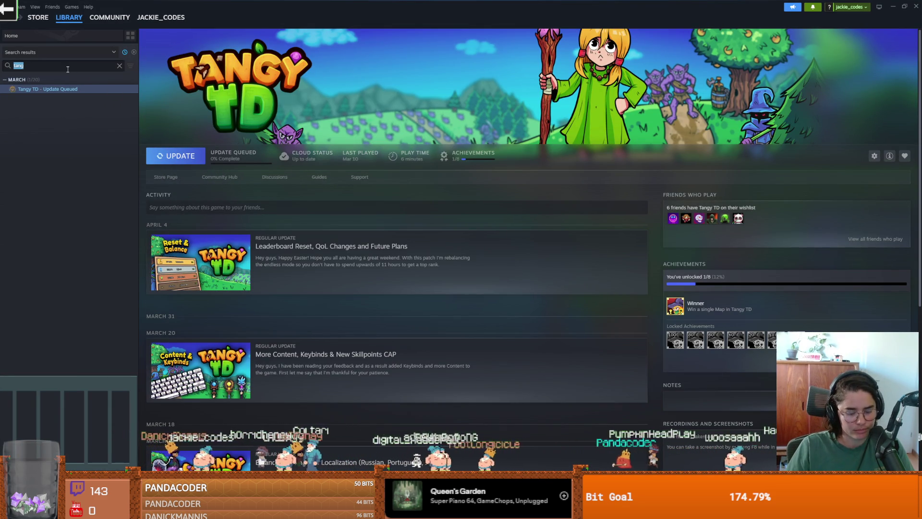
pyautogui.write('witcher')
pyautogui.click(82, 89)
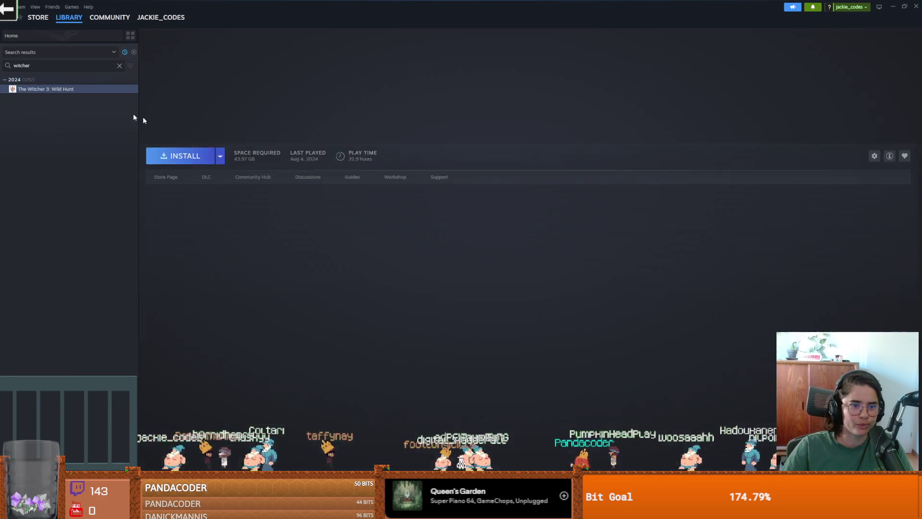
pyautogui.hotkey('alt', 'Tab')
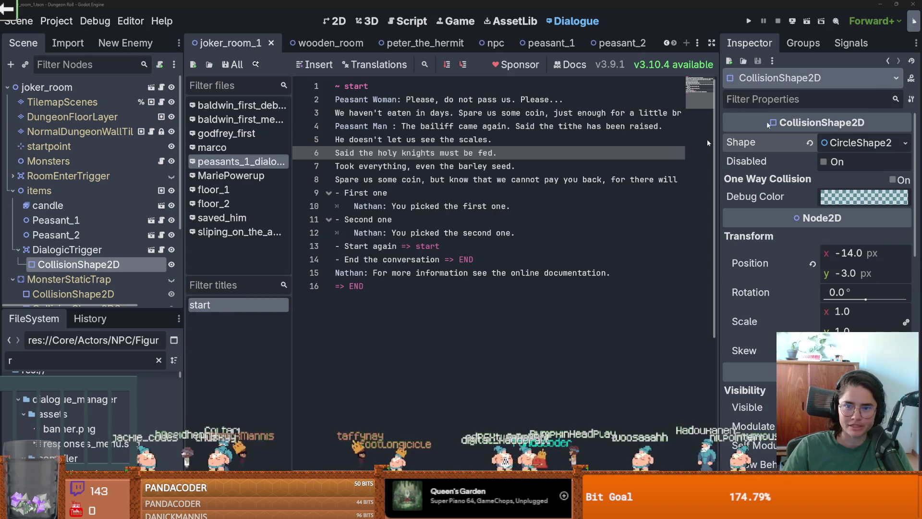
# Step: Replace the first choice's 'First one' text with 'Give them a coin'
pyautogui.click(398, 179)
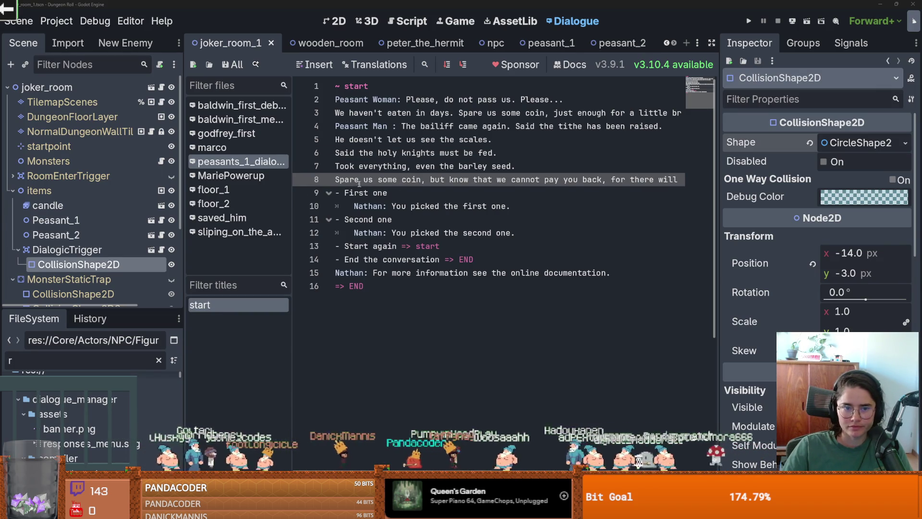
pyautogui.press('Down')
pyautogui.hotkey('ctrl', 'shift', 'Left')
pyautogui.hotkey('ctrl', 'shift', 'Left')
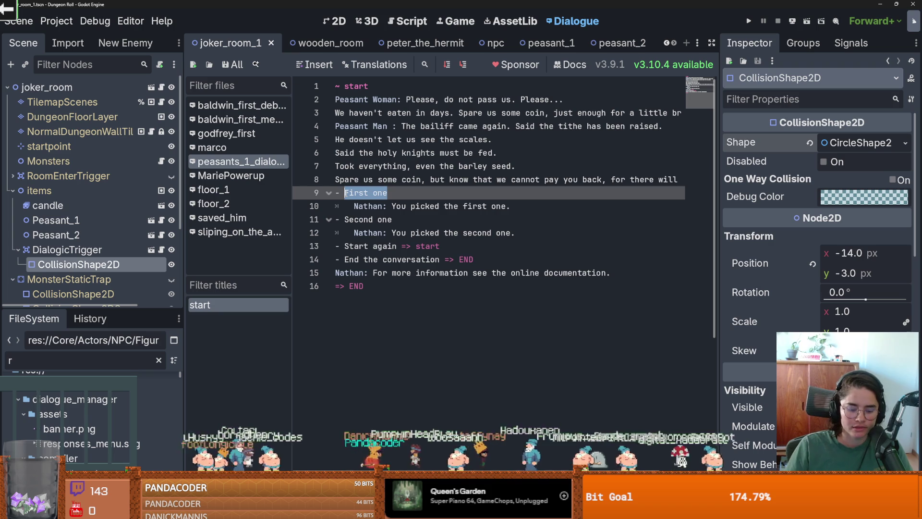
pyautogui.write('Give ')
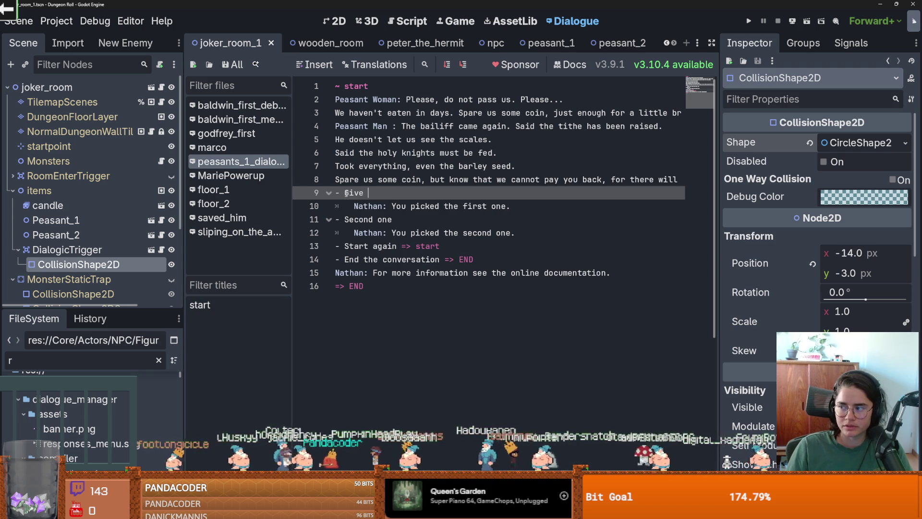
pyautogui.write('them 10 coin')
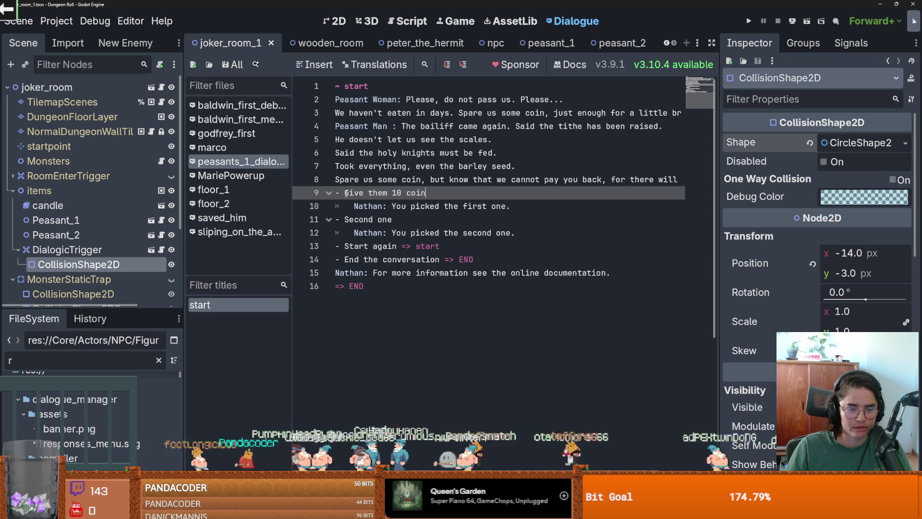
pyautogui.press('BackSpace')
pyautogui.press('BackSpace')
pyautogui.press('BackSpace')
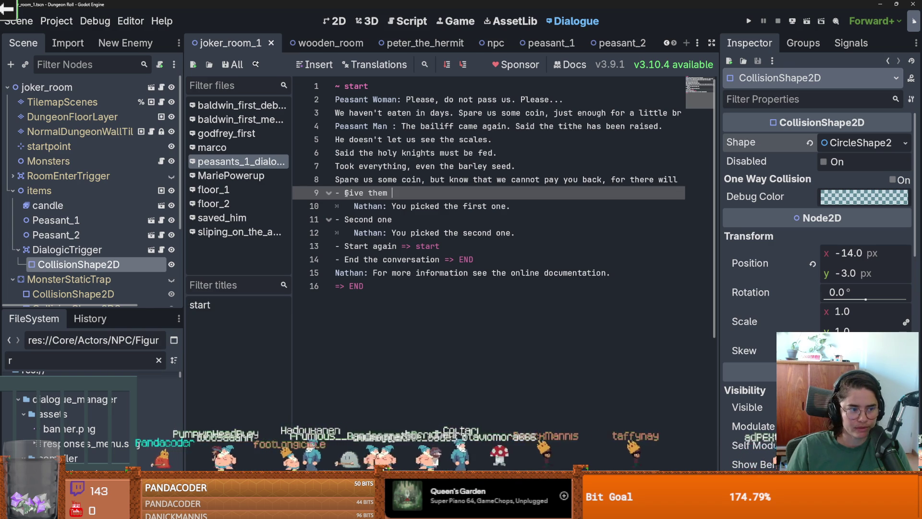
pyautogui.write('2')
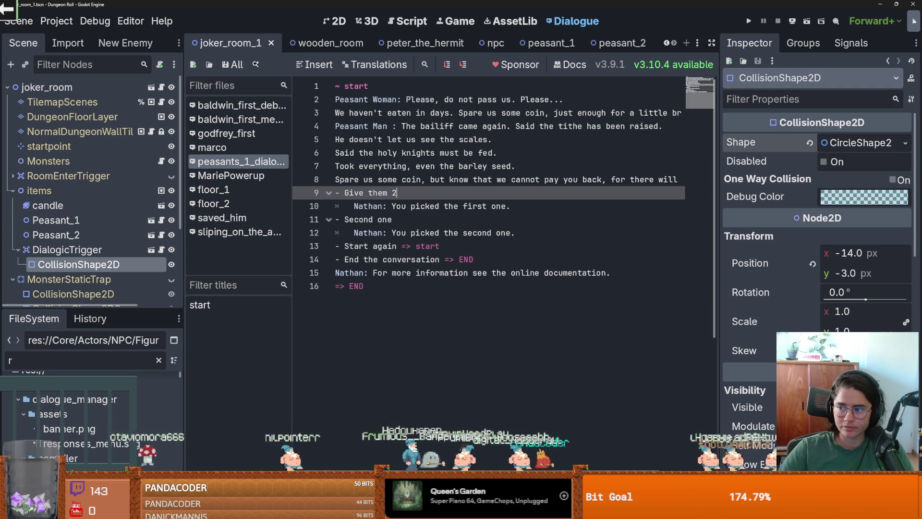
pyautogui.doubleClick(394, 192)
pyautogui.write('a coin')
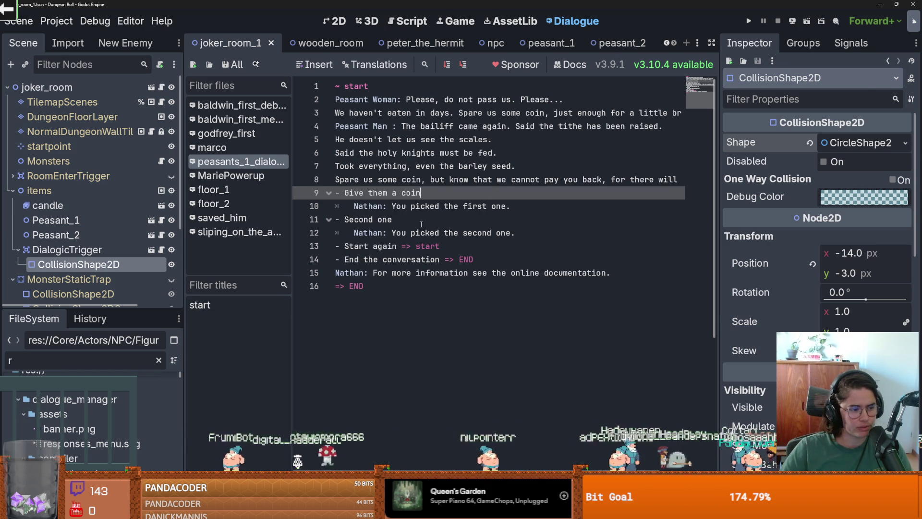
pyautogui.click(500, 214)
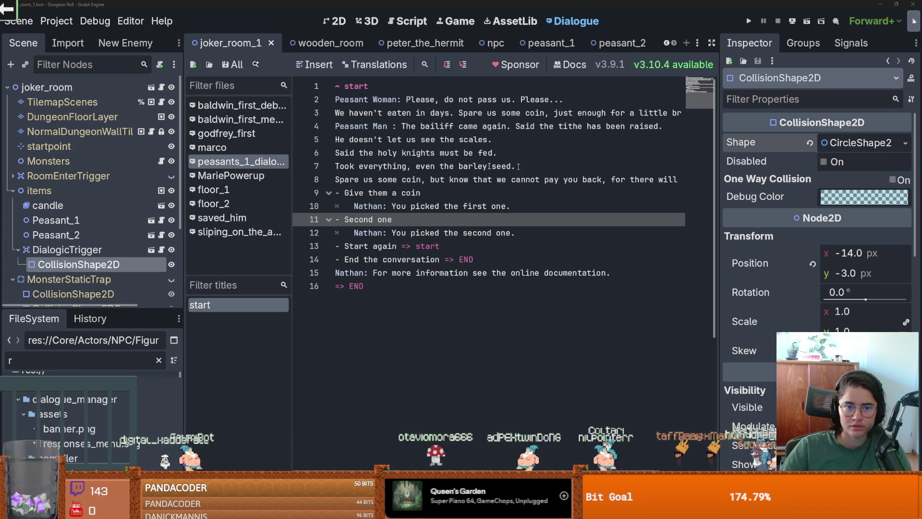
# Step: Give the coin choice the Peasant Woman's 'Bless you' response, indenting the thank-you lines under it
pyautogui.click(307, 165)
pyautogui.click(307, 101)
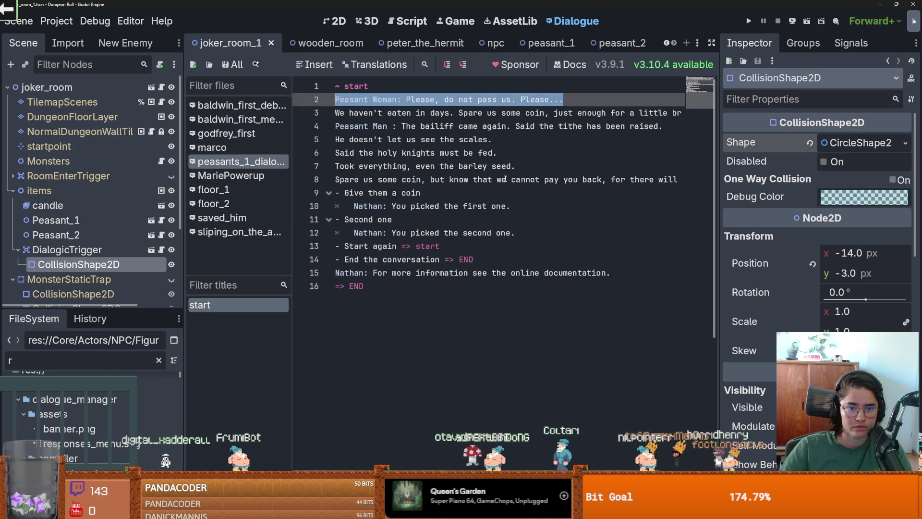
pyautogui.moveTo(510, 205); pyautogui.dragTo(354, 205)
pyautogui.write('Peasant Woman: Please, do not pass us. Please...')
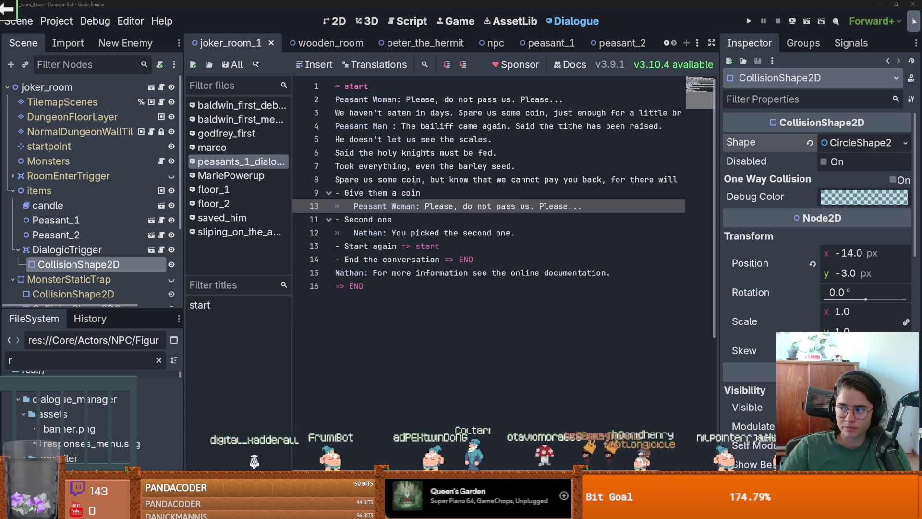
pyautogui.click(497, 231)
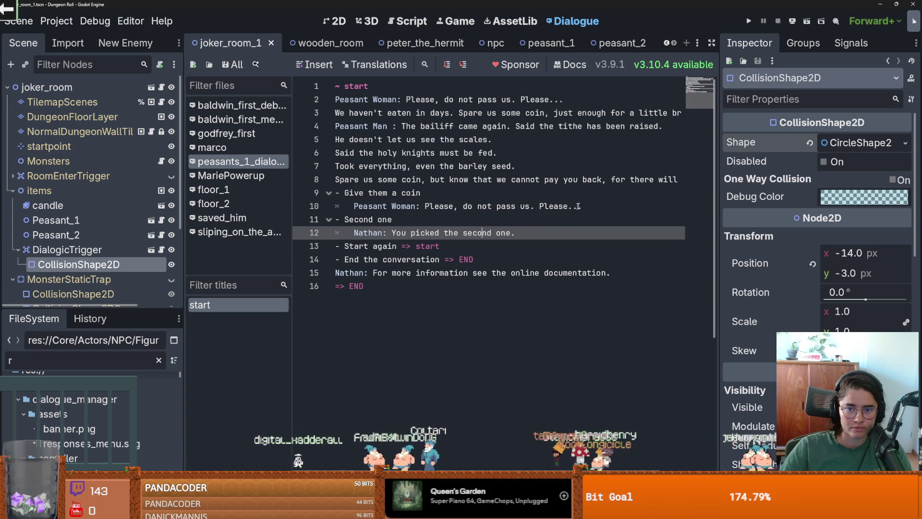
pyautogui.moveTo(582, 205); pyautogui.dragTo(424, 206)
pyautogui.write("Bless you! Bless you for this gift! You have done more for us than all of those who carry God's banners. You have given us another day.")
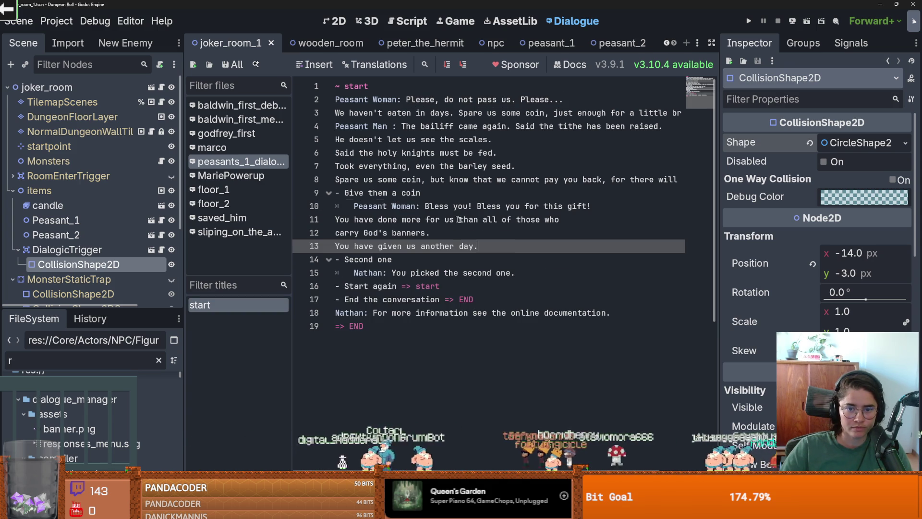
pyautogui.moveTo(335, 219); pyautogui.dragTo(394, 246)
pyautogui.press('Tab')
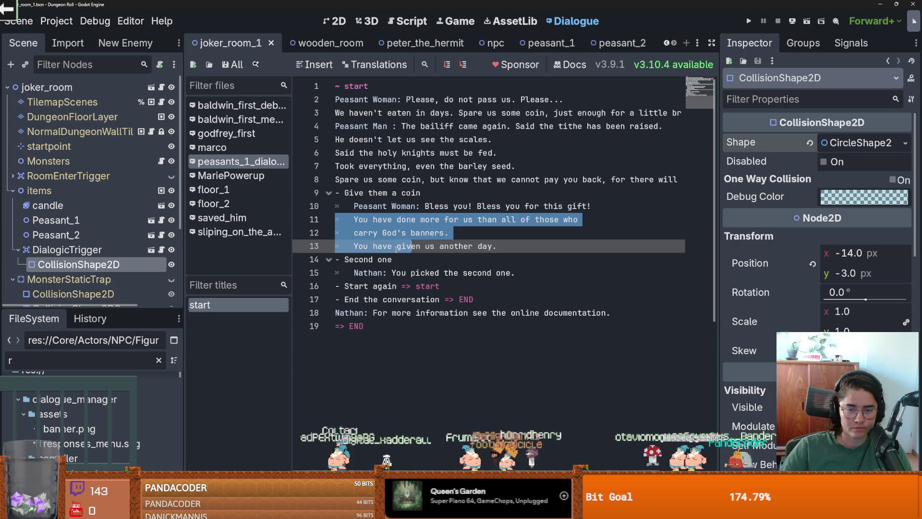
pyautogui.click(458, 229)
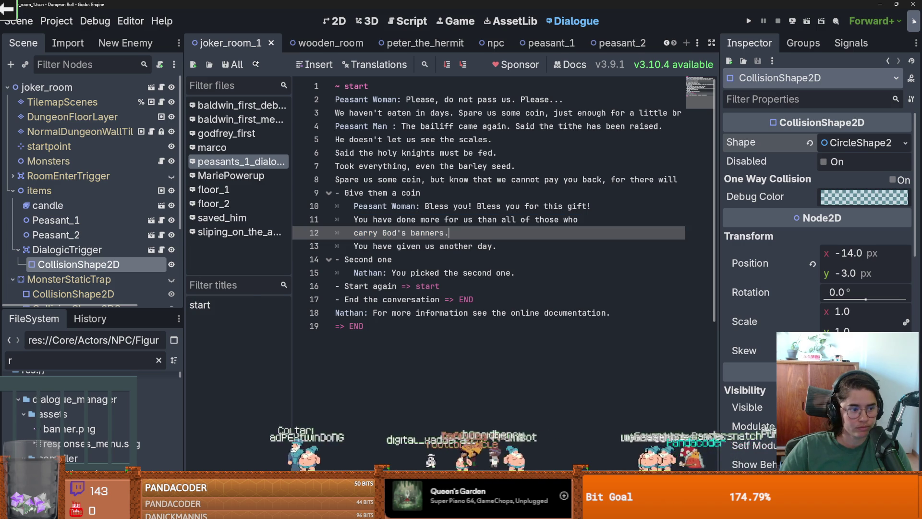
# Step: Add a '=> END' line after the last coin-branch line
pyautogui.click(462, 272)
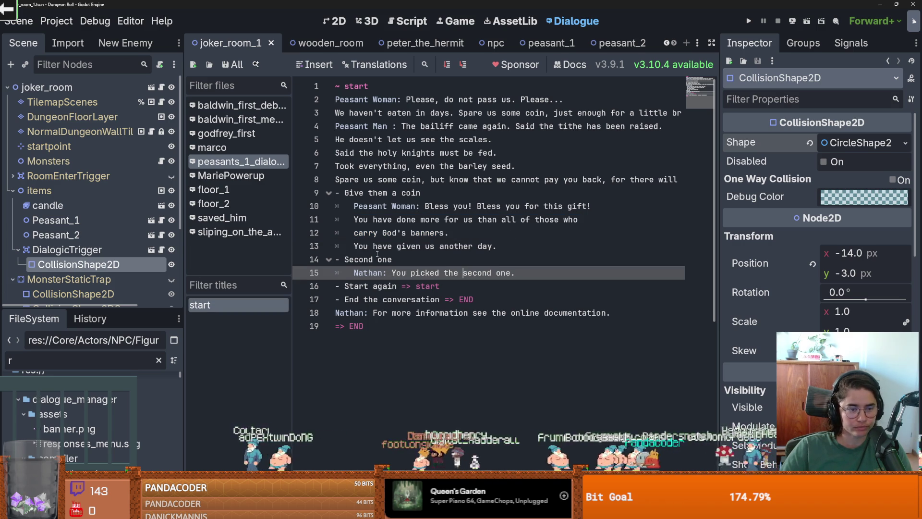
pyautogui.click(425, 233)
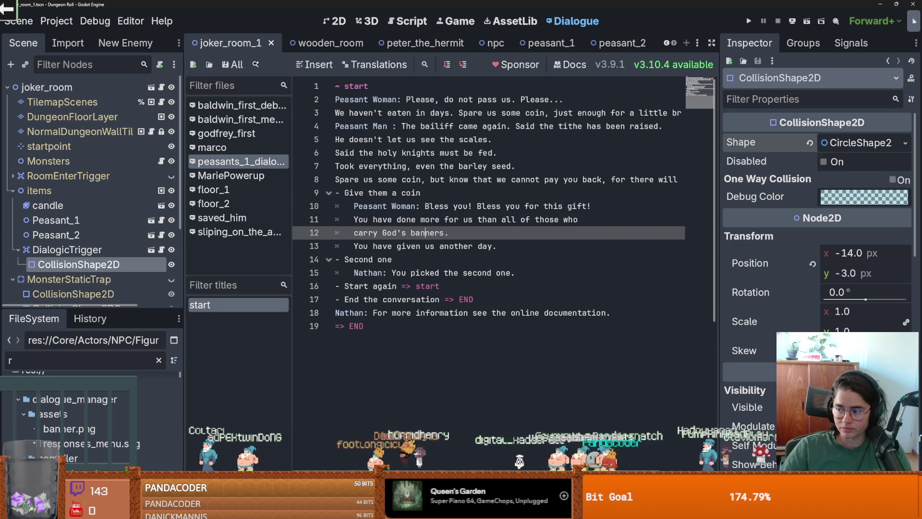
pyautogui.press('Up')
pyautogui.press('Up')
pyautogui.press('Home')
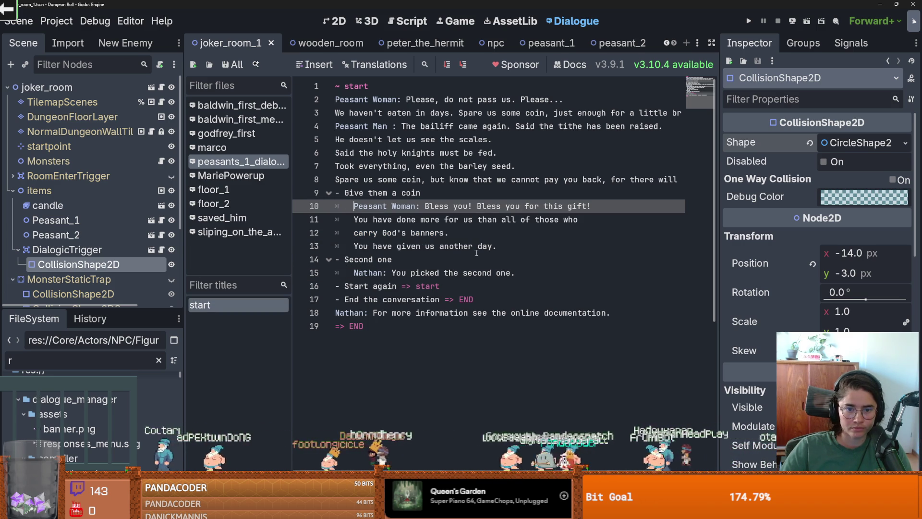
pyautogui.click(547, 238)
pyautogui.press('Return')
pyautogui.write('=> END')
pyautogui.click(397, 246)
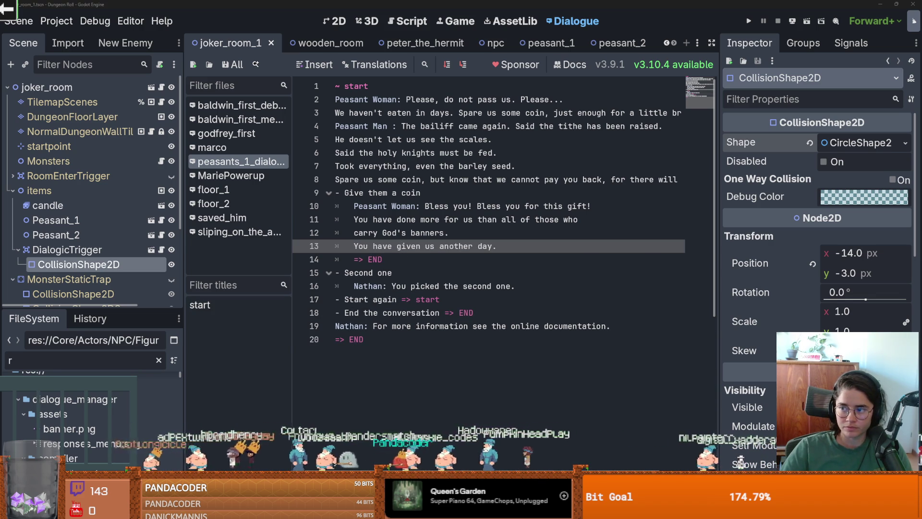
# Step: Rename the 'Second one' choice to 'Refuse to pay'
pyautogui.press('Down')
pyautogui.moveTo(406, 275); pyautogui.dragTo(345, 273)
pyautogui.write('Refuse')
pyautogui.press('Return')
pyautogui.write('to pay')
pyautogui.press('Home')
pyautogui.press('BackSpace')
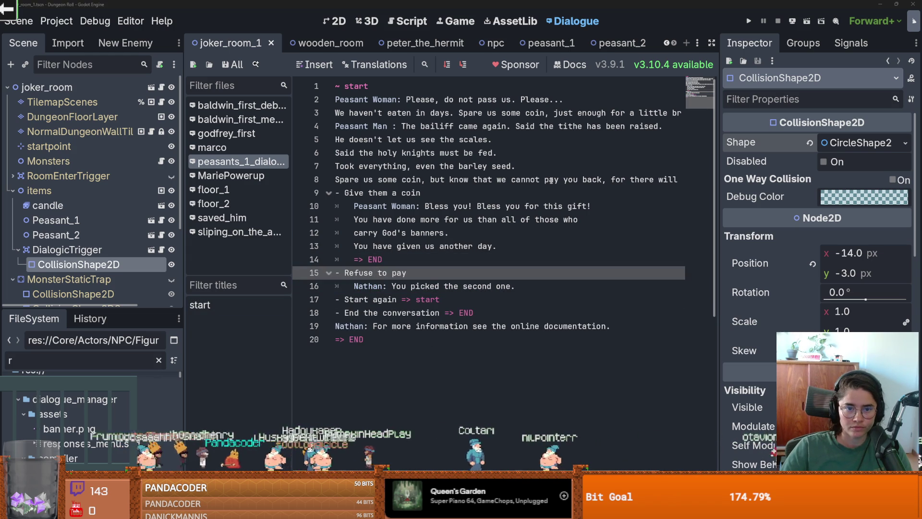
# Step: Paste the Peasant Man's lines 4–8 over the Nathan placeholder under Refuse to pay
pyautogui.moveTo(343, 126); pyautogui.dragTo(737, 178)
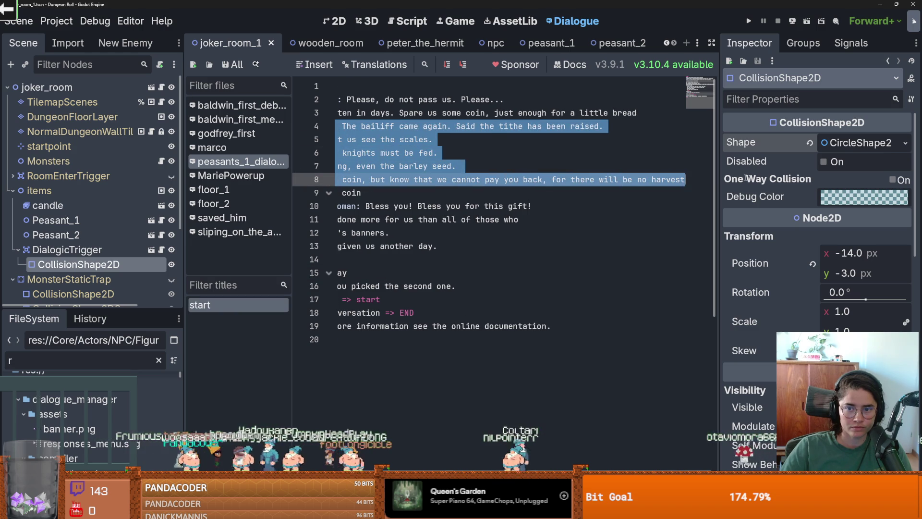
pyautogui.hscroll(-5, 480, 206)
pyautogui.scroll(-1, 433, 209)
pyautogui.click(391, 207)
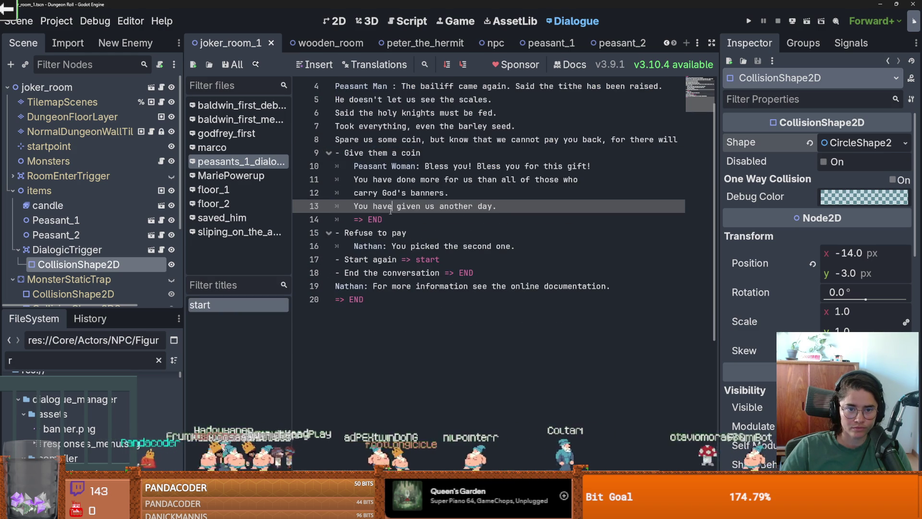
pyautogui.moveTo(515, 246); pyautogui.dragTo(354, 246)
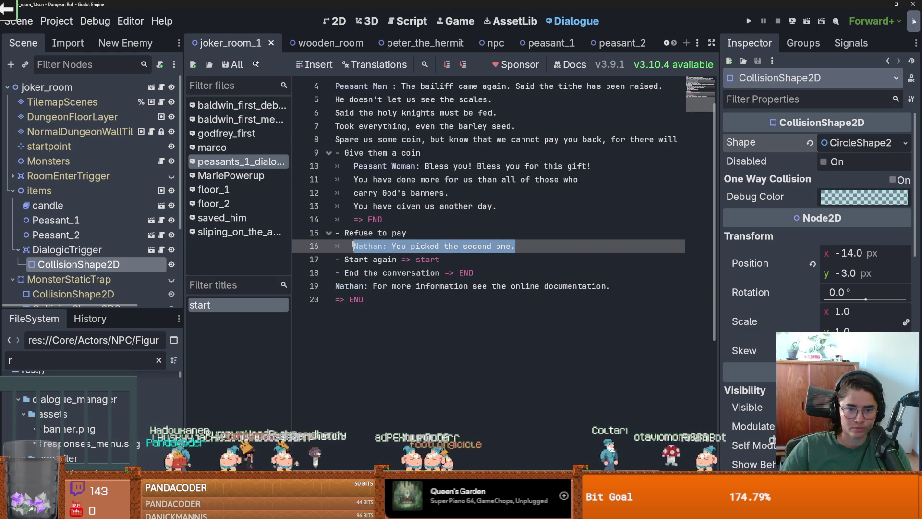
pyautogui.hotkey('ctrl', 'v')
# Step: Restore the cut-off 'P' of the first pasted line and indent the rest into the branch
pyautogui.hscroll(-3, 430, 337)
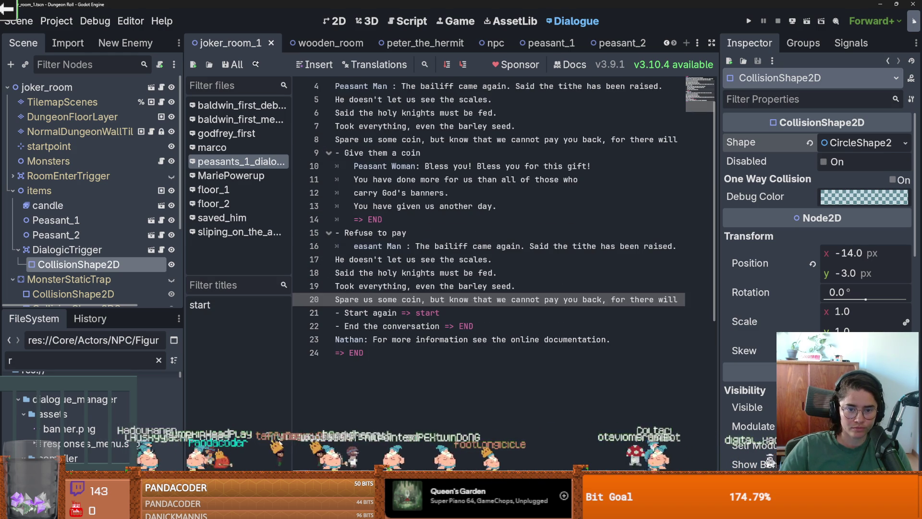
pyautogui.click(394, 312)
pyautogui.click(353, 246)
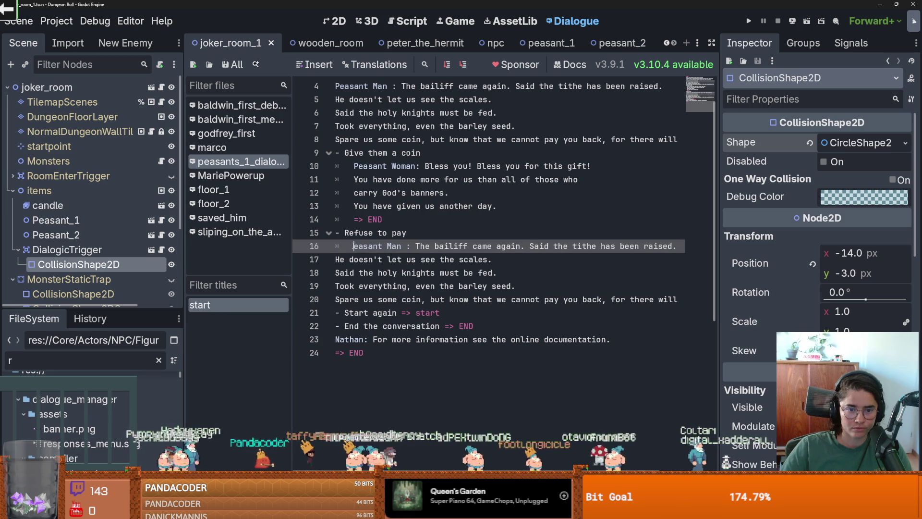
pyautogui.write('P')
pyautogui.moveTo(335, 259)
pyautogui.mouseDown()
pyautogui.moveTo(336, 299)
pyautogui.moveTo(377, 299)
pyautogui.mouseUp()
pyautogui.press('Tab')
pyautogui.click(420, 272)
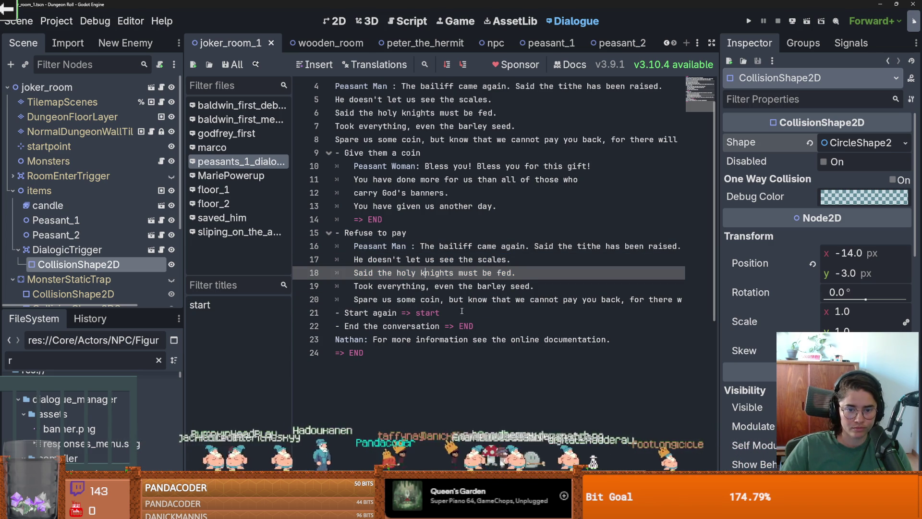
# Step: Delete the Start again and End the conversation choices and the Nathan documentation line, indenting the final END
pyautogui.moveTo(439, 313); pyautogui.dragTo(335, 312)
pyautogui.press('BackSpace')
pyautogui.moveTo(474, 326); pyautogui.dragTo(334, 326)
pyautogui.press('BackSpace')
pyautogui.moveTo(609, 339); pyautogui.dragTo(335, 340)
pyautogui.press('BackSpace')
pyautogui.press('BackSpace')
pyautogui.click(330, 336)
pyautogui.press('Tab')
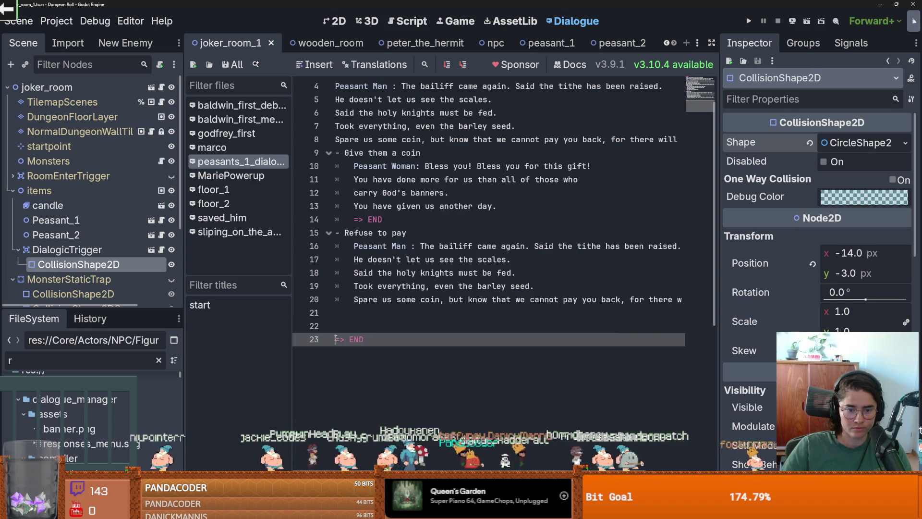
pyautogui.click(365, 324)
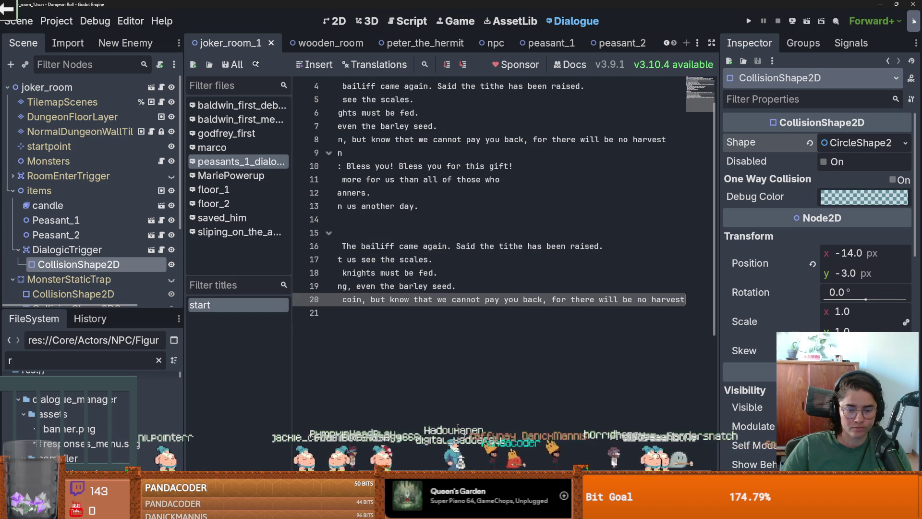
pyautogui.hotkey('ctrl', 's')
pyautogui.click(380, 308)
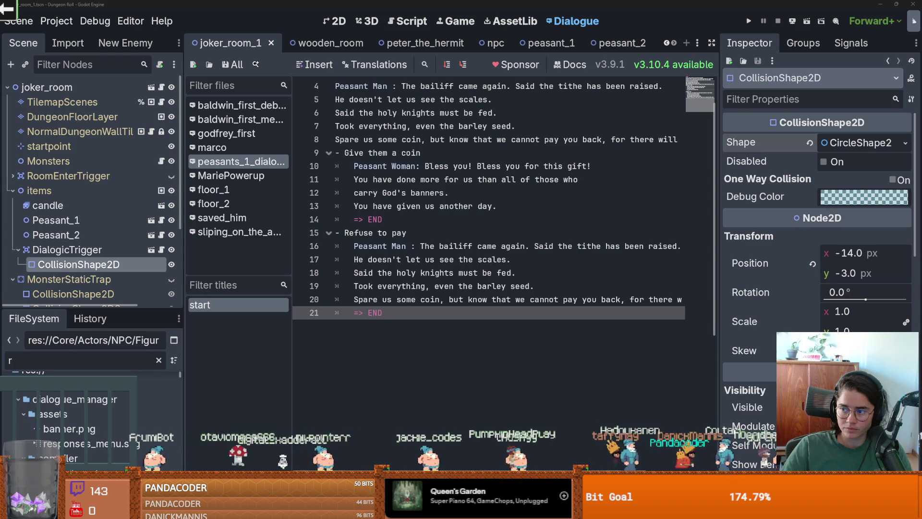
# Step: Swap the bailiff lines for the hard-times reply, indent it, and remove the Crusader condition line
pyautogui.click(524, 286)
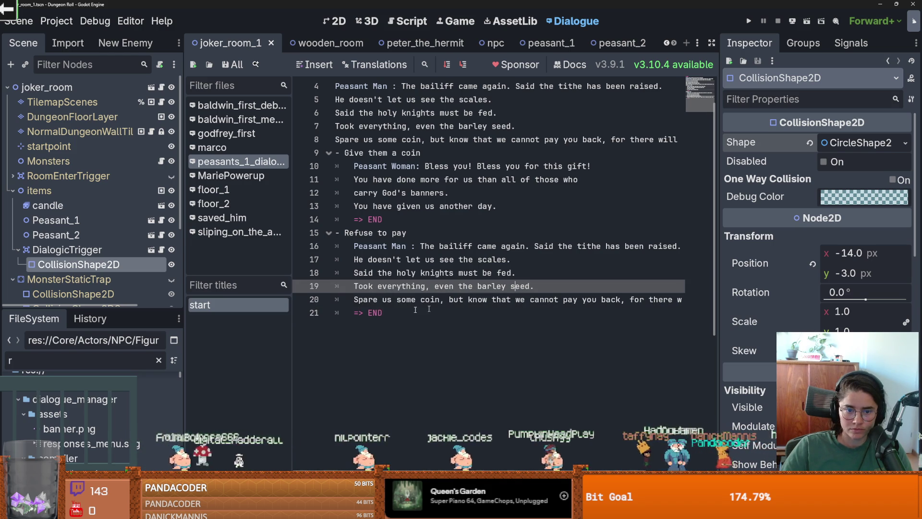
pyautogui.moveTo(354, 259); pyautogui.dragTo(511, 272)
pyautogui.moveTo(420, 246); pyautogui.dragTo(800, 321)
pyautogui.moveTo(411, 246)
pyautogui.mouseDown()
pyautogui.moveTo(529, 286)
pyautogui.moveTo(717, 294)
pyautogui.mouseUp()
pyautogui.hotkey('ctrl', 'z')
pyautogui.hotkey('ctrl', 'z')
pyautogui.hotkey('ctrl', 'z')
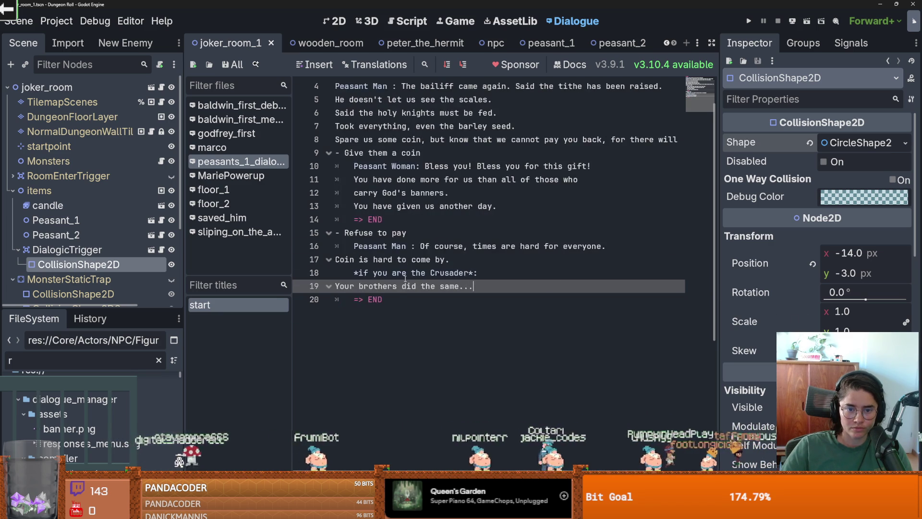
pyautogui.press('Tab')
pyautogui.press('Down')
pyautogui.press('End')
pyautogui.hotkey('shift', 'Home')
pyautogui.press('BackSpace')
pyautogui.press('Delete')
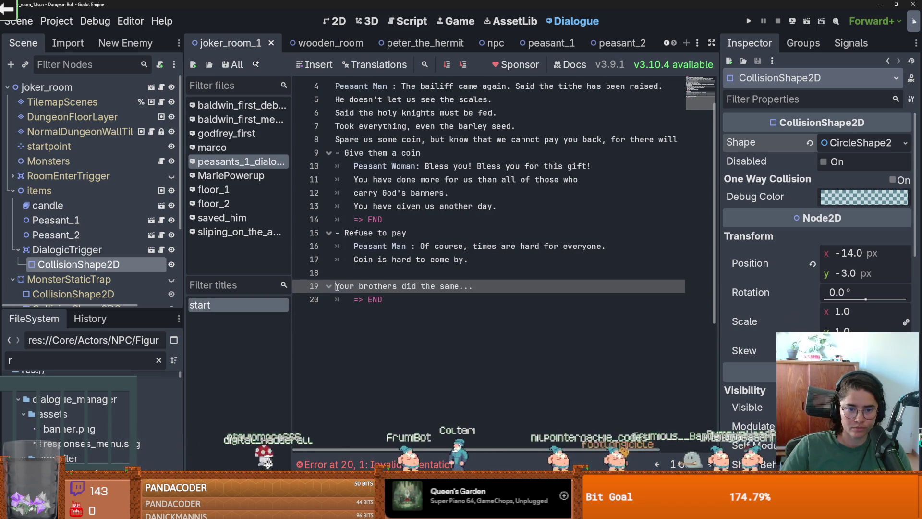
pyautogui.press('Tab')
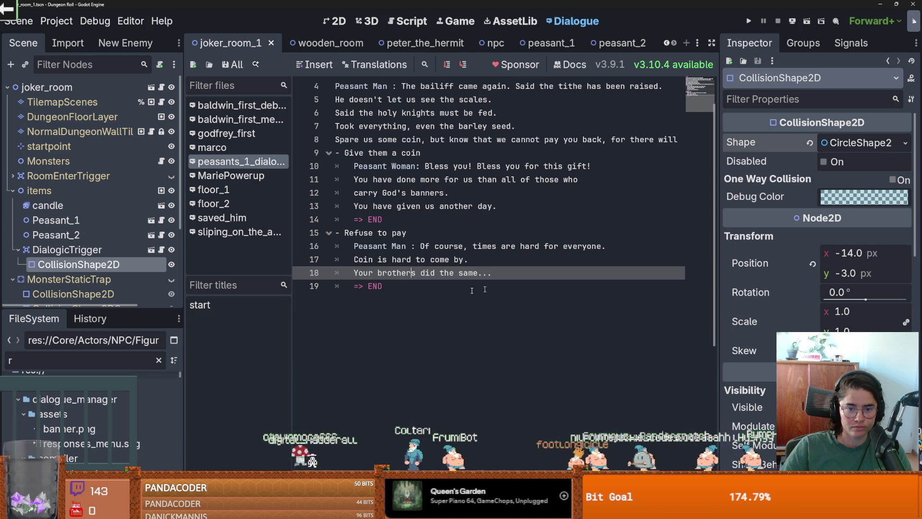
# Step: Remove the coin branch's END, unindent the final END, delete empty line 14, and save
pyautogui.scroll(1, 483, 289)
pyautogui.click(402, 278)
pyautogui.hotkey('ctrl', 's')
pyautogui.click(402, 283)
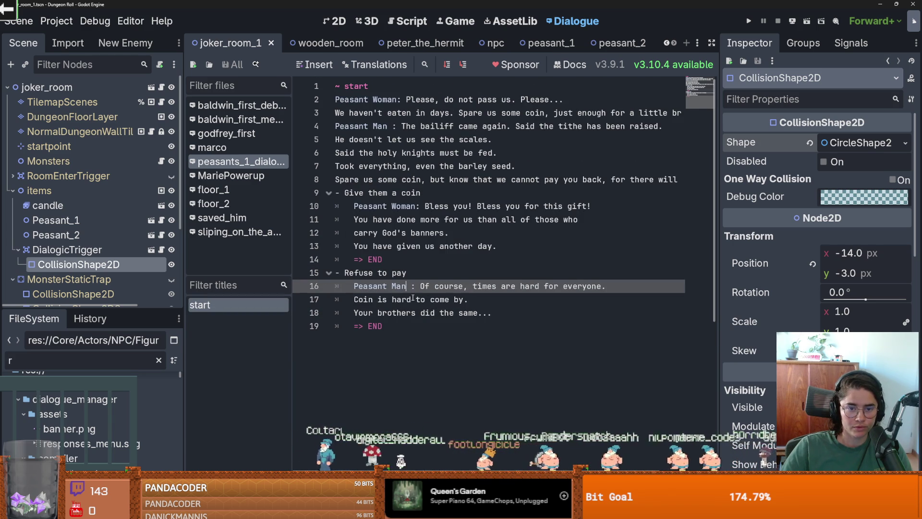
pyautogui.press('Up')
pyautogui.press('Up')
pyautogui.press('BackSpace')
pyautogui.press('BackSpace')
pyautogui.press('BackSpace')
pyautogui.click(354, 326)
pyautogui.press('BackSpace')
pyautogui.click(420, 259)
pyautogui.press('BackSpace')
pyautogui.hotkey('ctrl', 's')
# Step: Open and dismiss the dialogue file's context menu
pyautogui.click(351, 144)
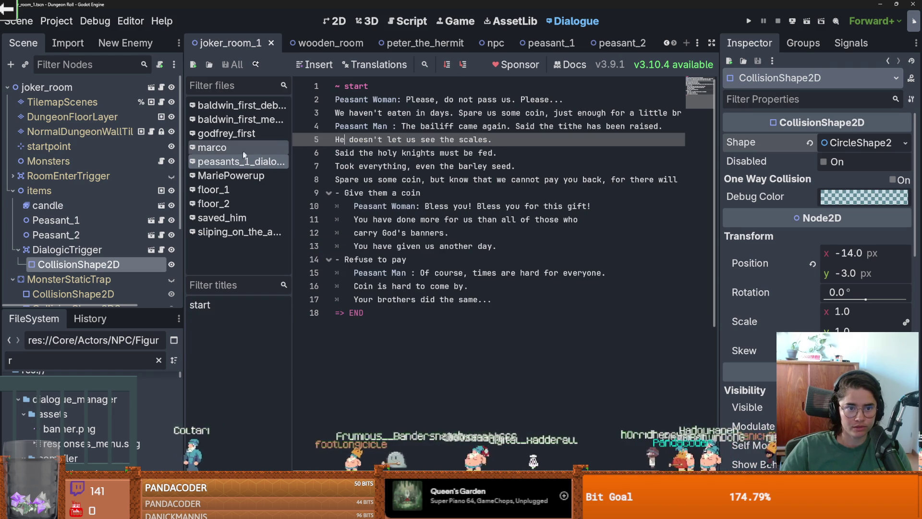
pyautogui.rightClick(240, 161)
pyautogui.click(527, 179)
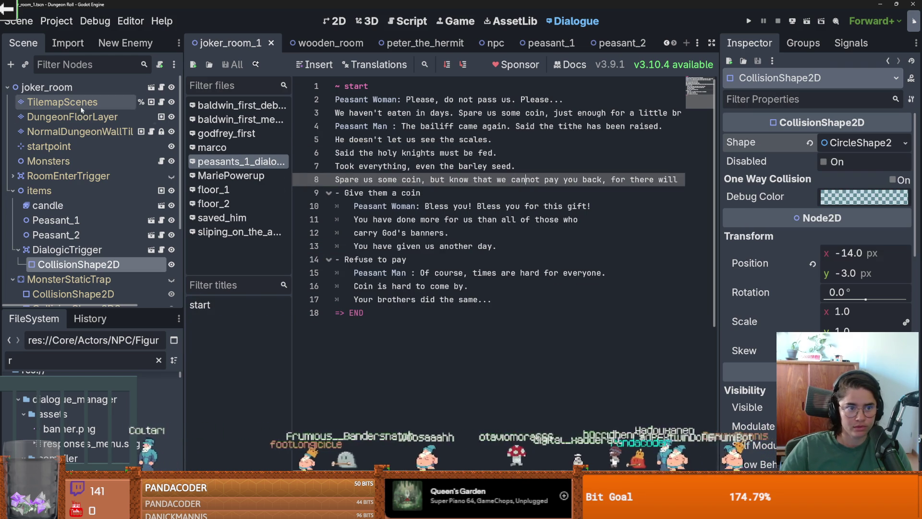
# Step: Give DialogicTrigger's Icon a new Icons resource with Baldwin, then open dialogic_trigger.gd
pyautogui.click(81, 251)
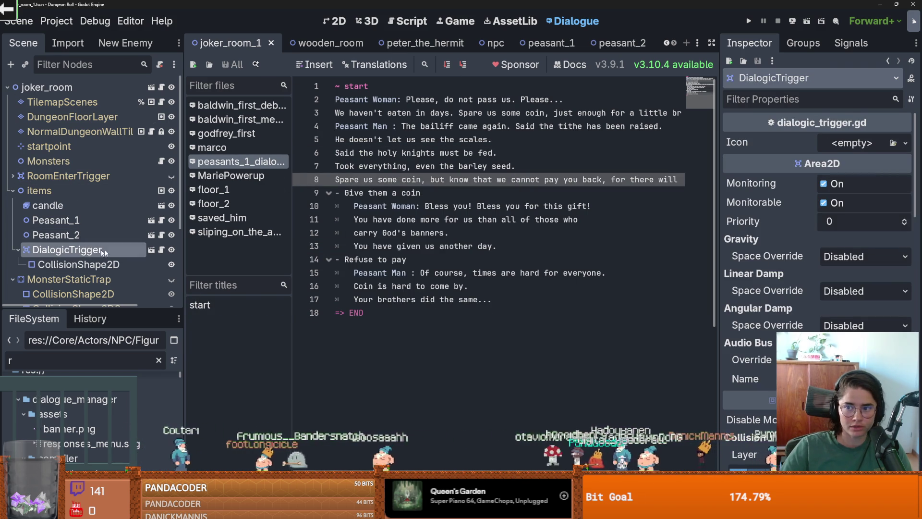
pyautogui.click(864, 144)
pyautogui.click(862, 145)
pyautogui.click(858, 146)
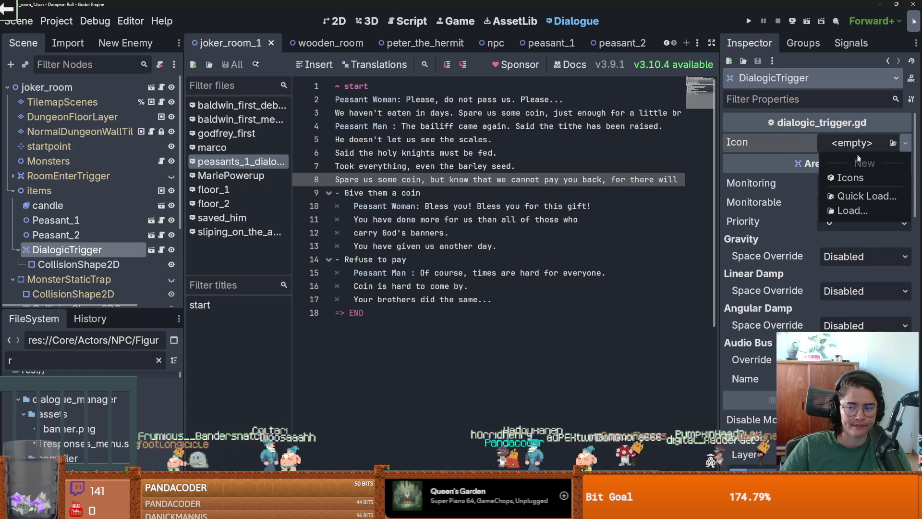
pyautogui.click(857, 178)
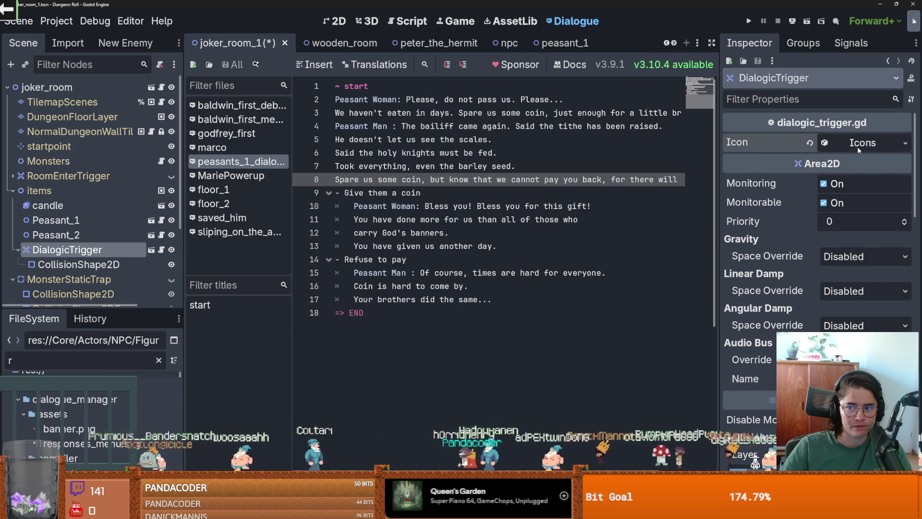
pyautogui.click(855, 143)
pyautogui.click(830, 166)
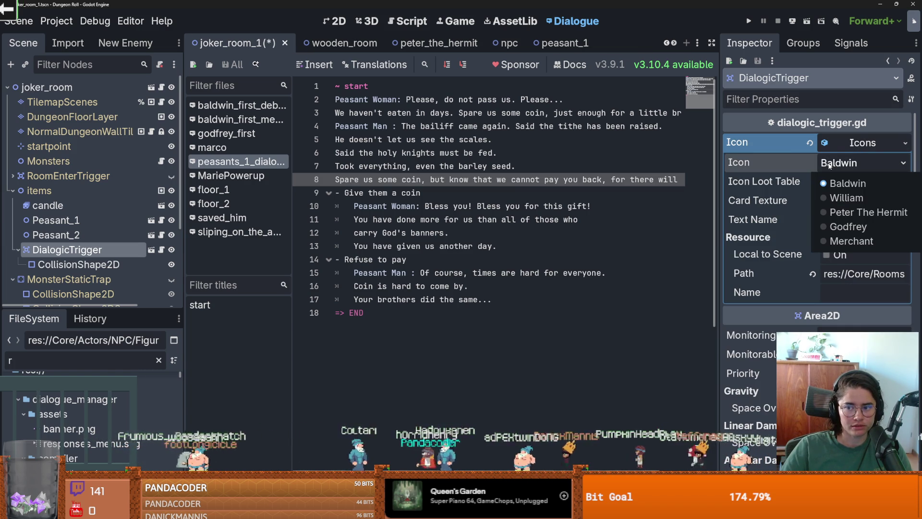
pyautogui.click(830, 165)
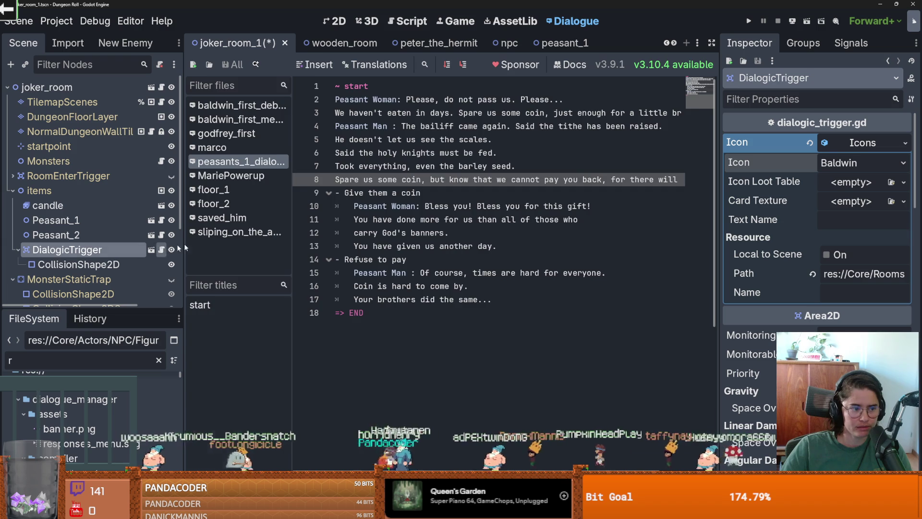
pyautogui.click(162, 249)
pyautogui.doubleClick(392, 112)
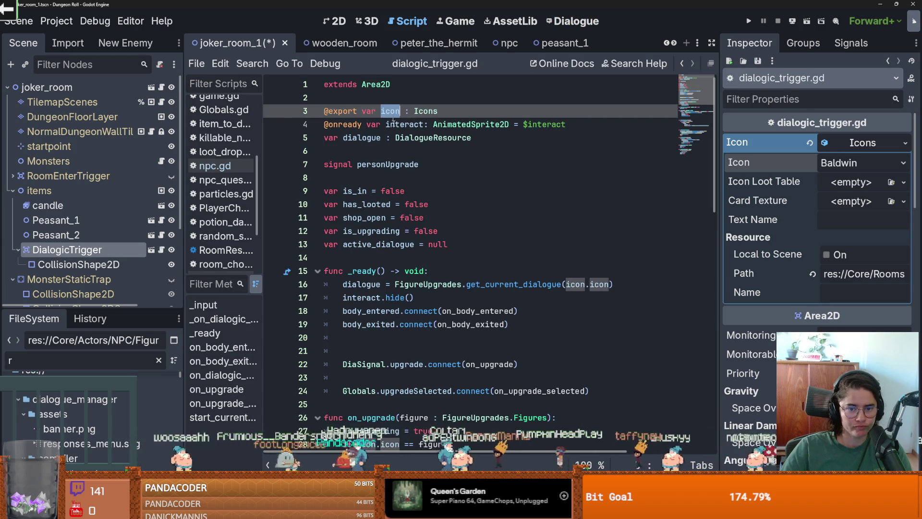
pyautogui.scroll(-2, 392, 112)
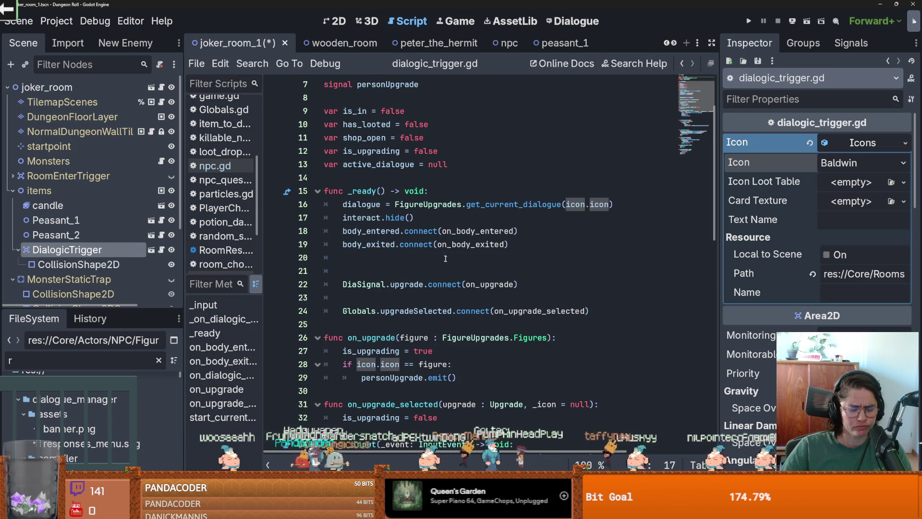
pyautogui.scroll(-4, 445, 257)
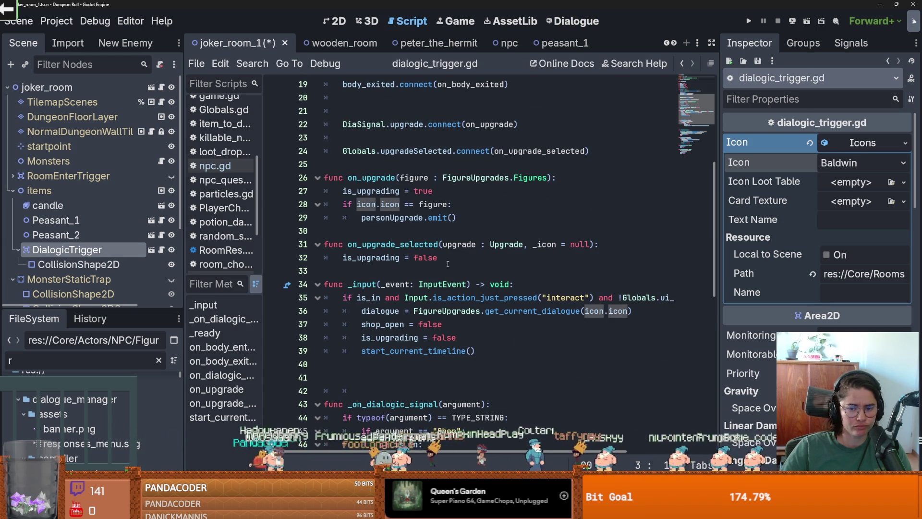
pyautogui.scroll(1, 447, 263)
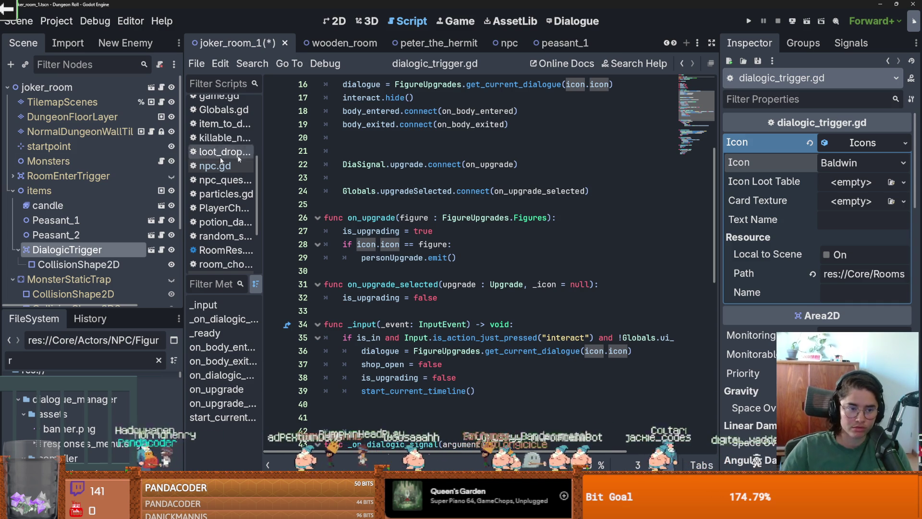
pyautogui.rightClick(111, 249)
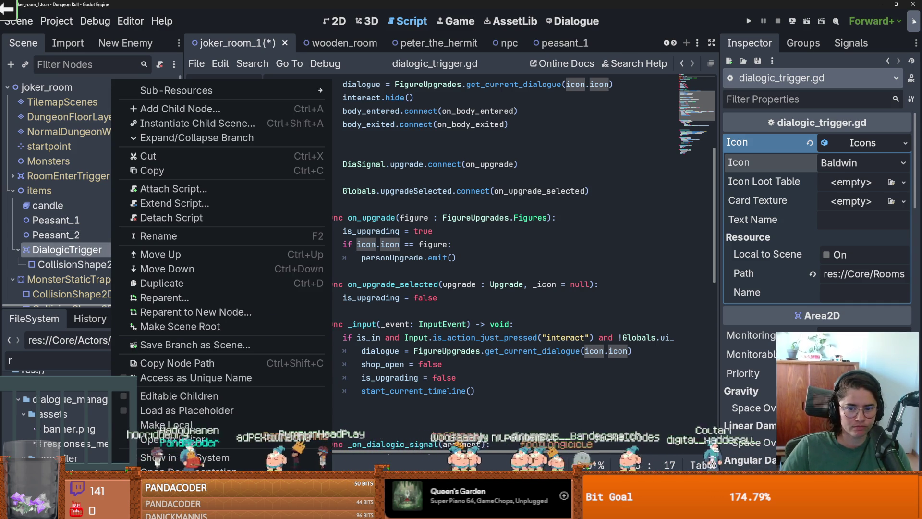
pyautogui.click(436, 359)
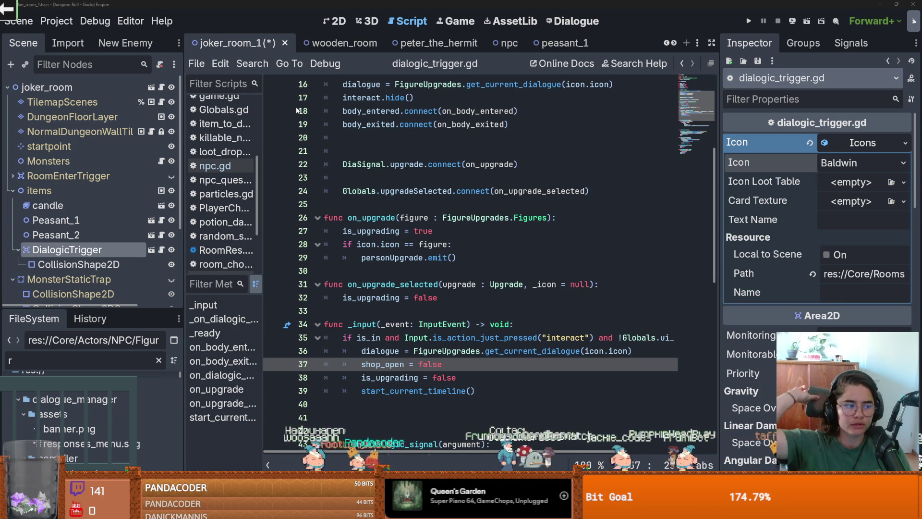
# Step: Delete the stray blank lines in dialogic_trigger.gd's ready function, then bring up the Twitch clip
pyautogui.click(398, 180)
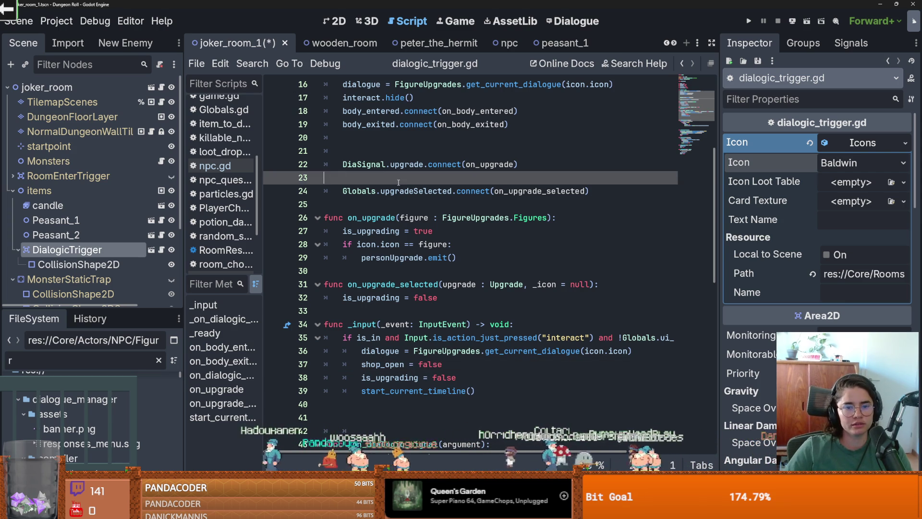
pyautogui.press('BackSpace')
pyautogui.scroll(1, 398, 182)
pyautogui.press('Up')
pyautogui.press('BackSpace')
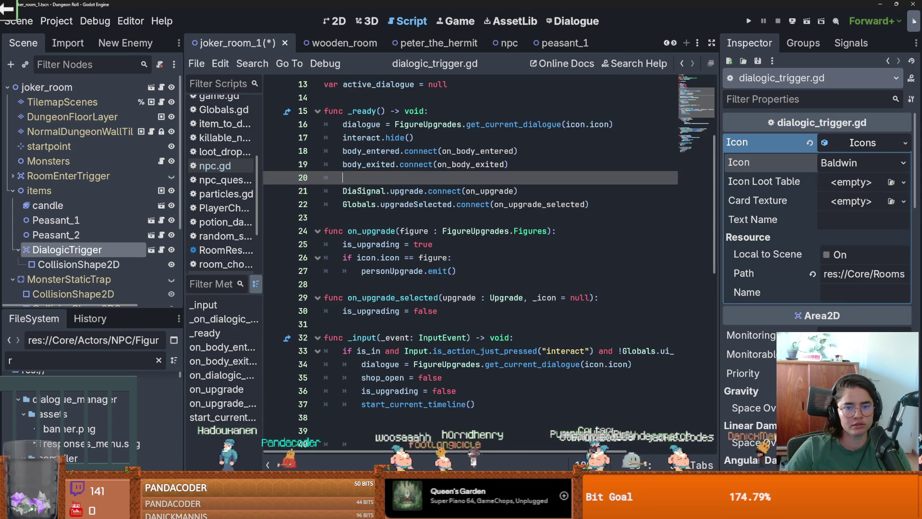
pyautogui.press('Up')
pyautogui.press('Up')
pyautogui.press('Up')
pyautogui.press('Down')
pyautogui.press('Down')
pyautogui.press('Down')
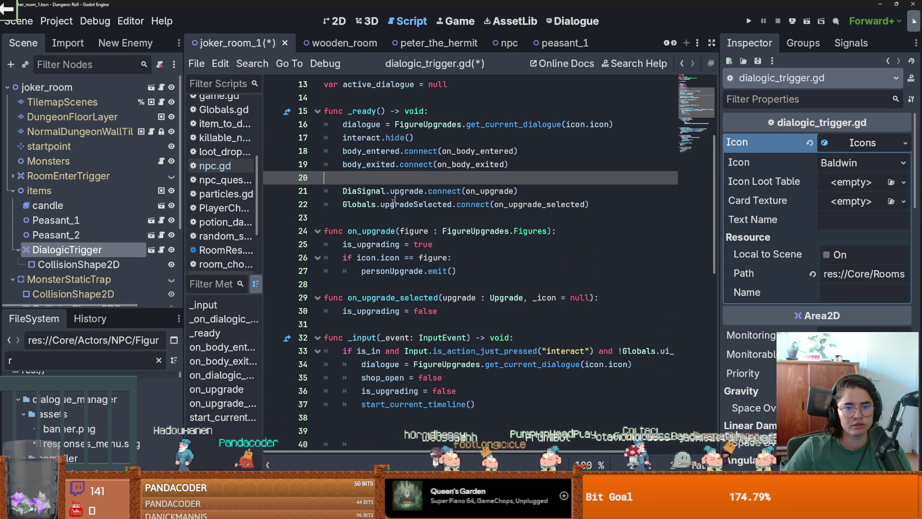
pyautogui.press('Up')
pyautogui.press('Up')
pyautogui.press('Up')
pyautogui.scroll(-3, 393, 211)
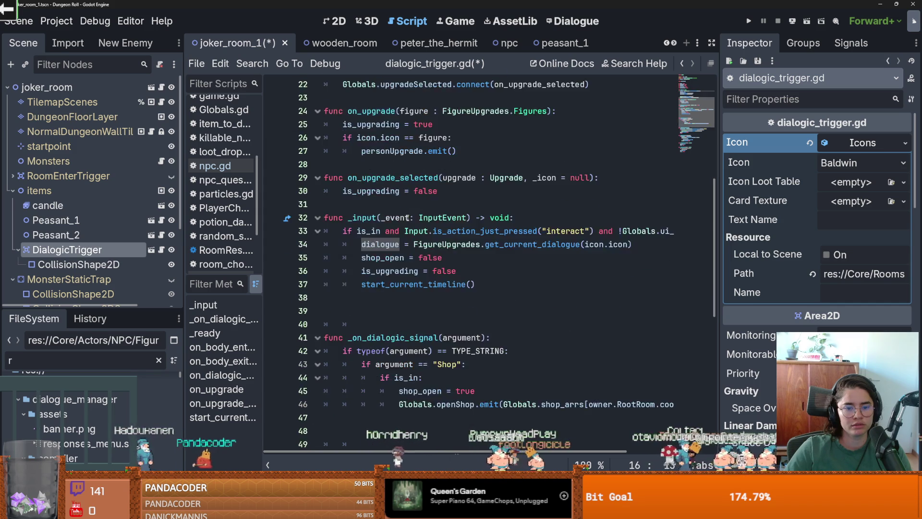
pyautogui.scroll(-3, 407, 217)
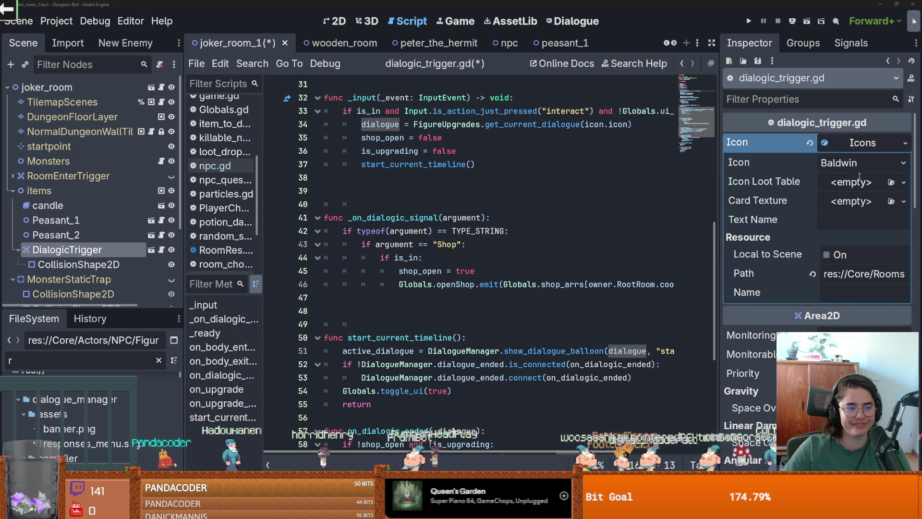
pyautogui.hotkey('alt', 'Tab')
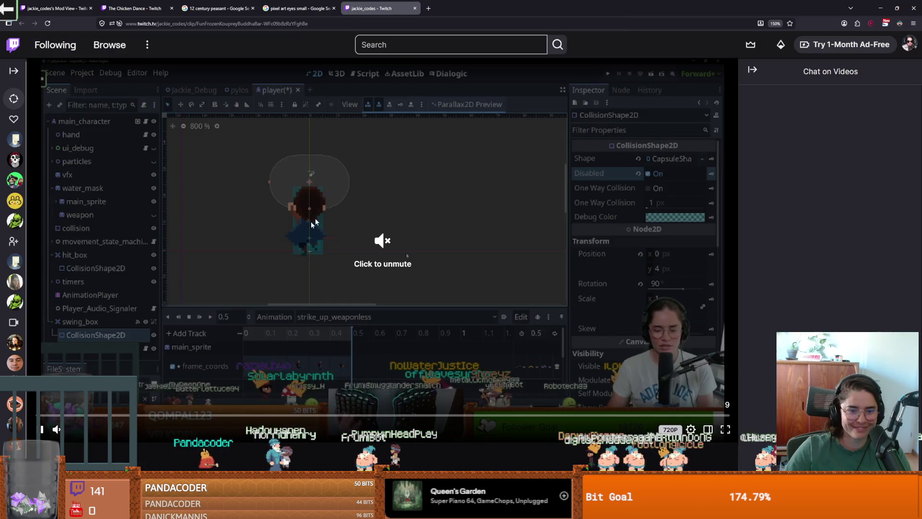
# Step: Unmute and watch the Twitch clip, then save the scene and dialogic_trigger.gd back in Godot
pyautogui.click(341, 201)
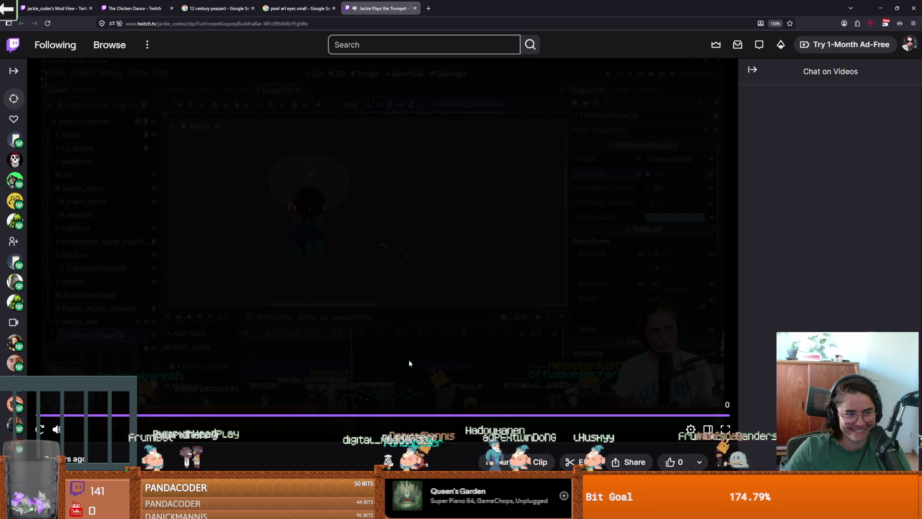
pyautogui.hotkey('alt', 'Tab')
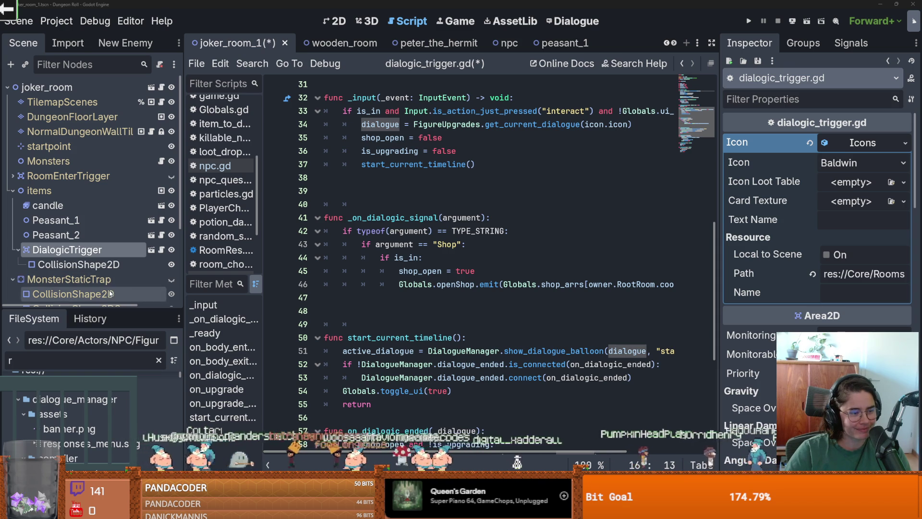
pyautogui.click(368, 324)
pyautogui.hotkey('ctrl', 's')
# Step: Delete the blank lines before start_current_timeline and after _input in dialogic_trigger.gd, then save
pyautogui.press('BackSpace')
pyautogui.press('BackSpace')
pyautogui.press('BackSpace')
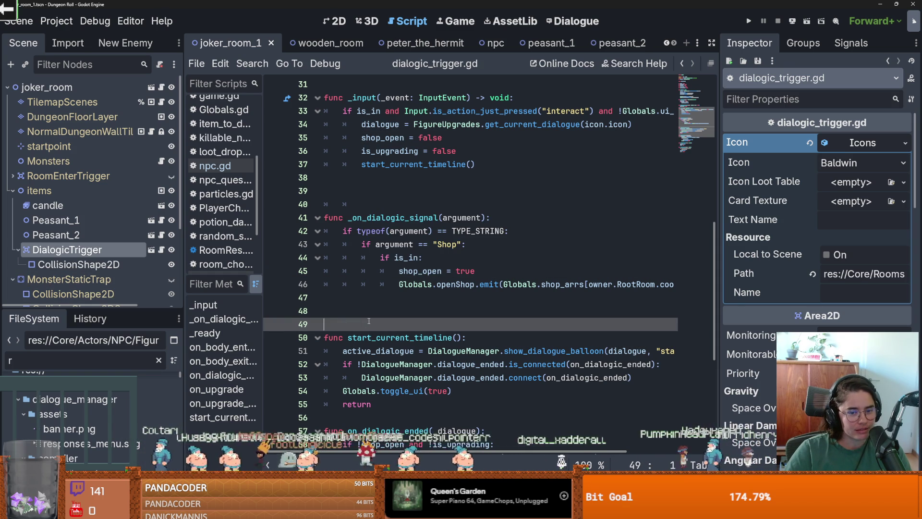
pyautogui.click(379, 207)
pyautogui.press('BackSpace')
pyautogui.press('BackSpace')
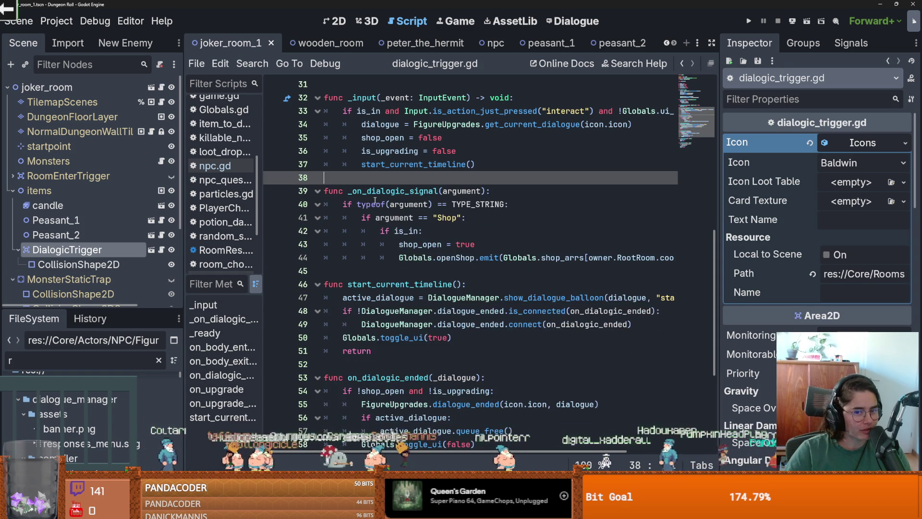
pyautogui.hotkey('ctrl', 's')
pyautogui.scroll(1, 432, 260)
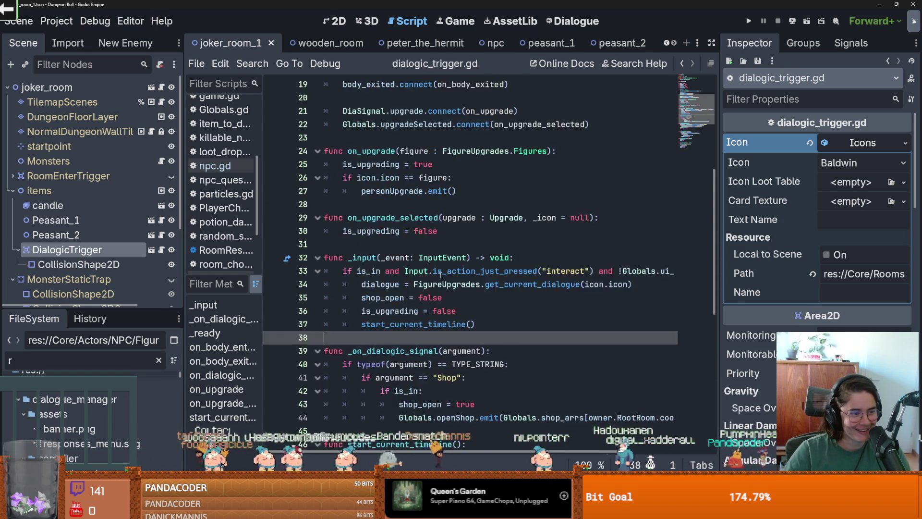
pyautogui.scroll(6, 440, 275)
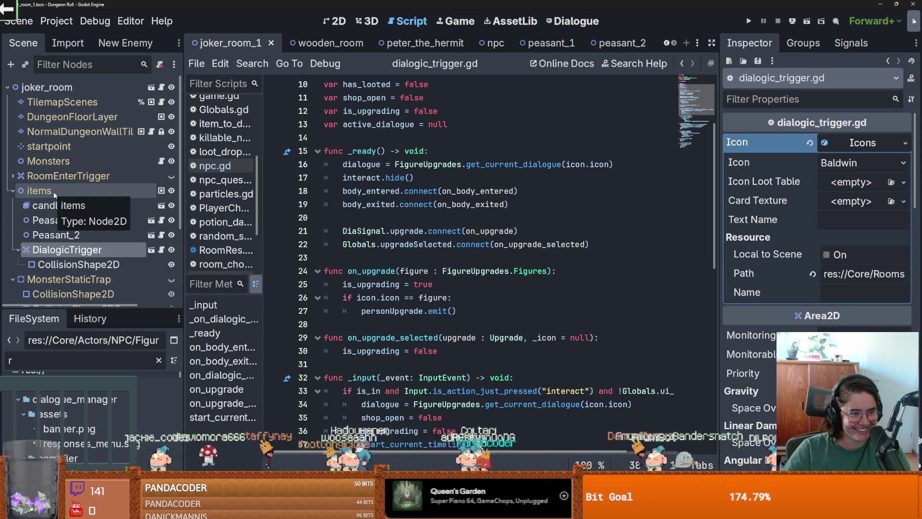
pyautogui.rightClick(116, 192)
# Step: Add an Area2D under the items node and give it a CollisionShape2D child
pyautogui.click(134, 202)
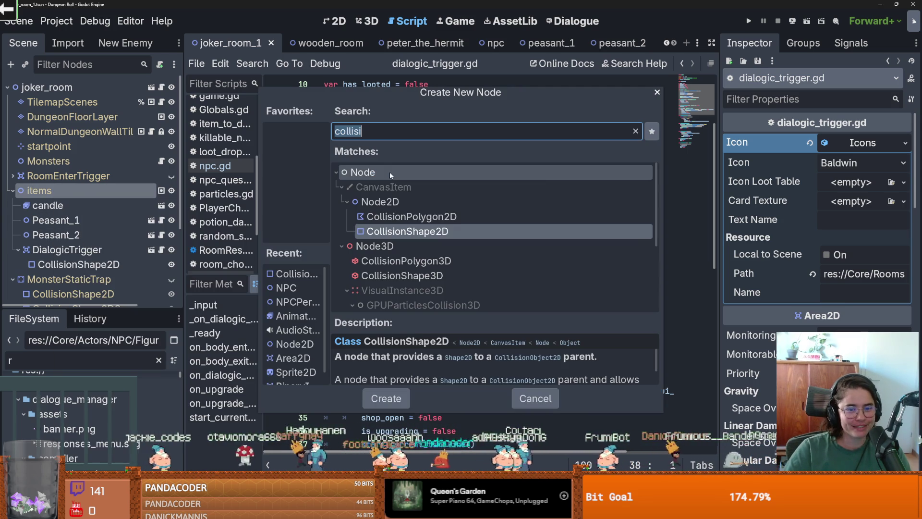
pyautogui.write('a')
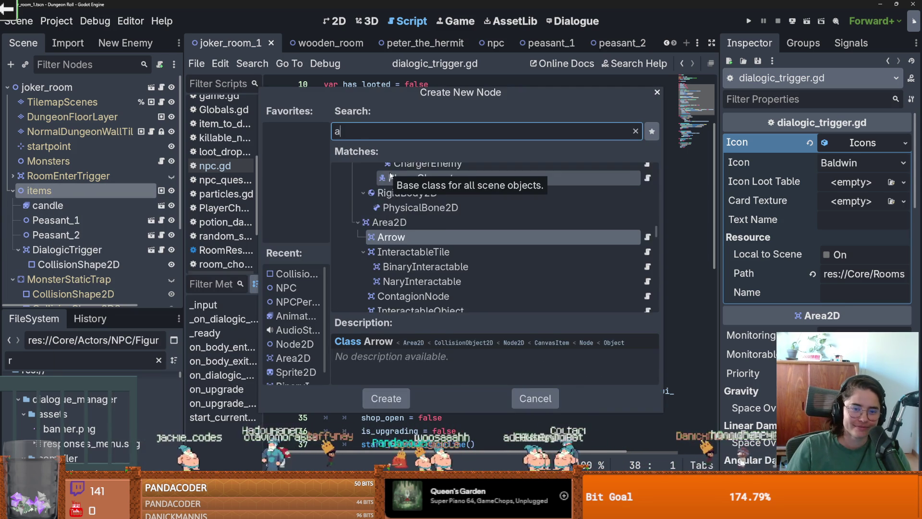
pyautogui.write('rea2d')
pyautogui.press('Return')
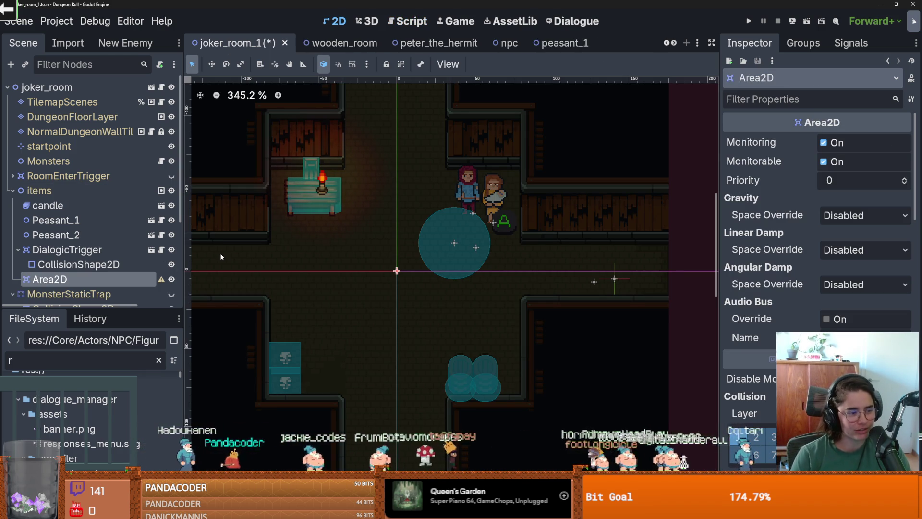
pyautogui.moveTo(431, 279); pyautogui.dragTo(419, 300)
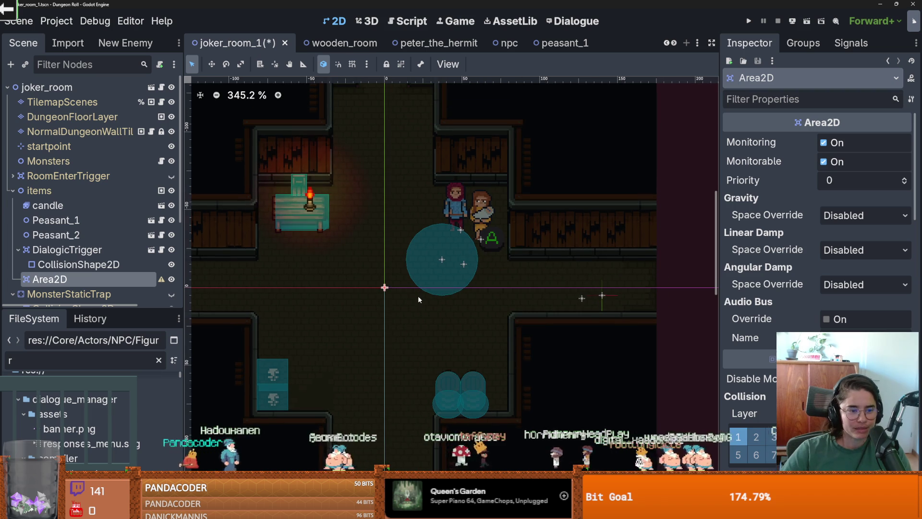
pyautogui.rightClick(87, 276)
pyautogui.click(150, 199)
pyautogui.write('colli')
pyautogui.press('Return')
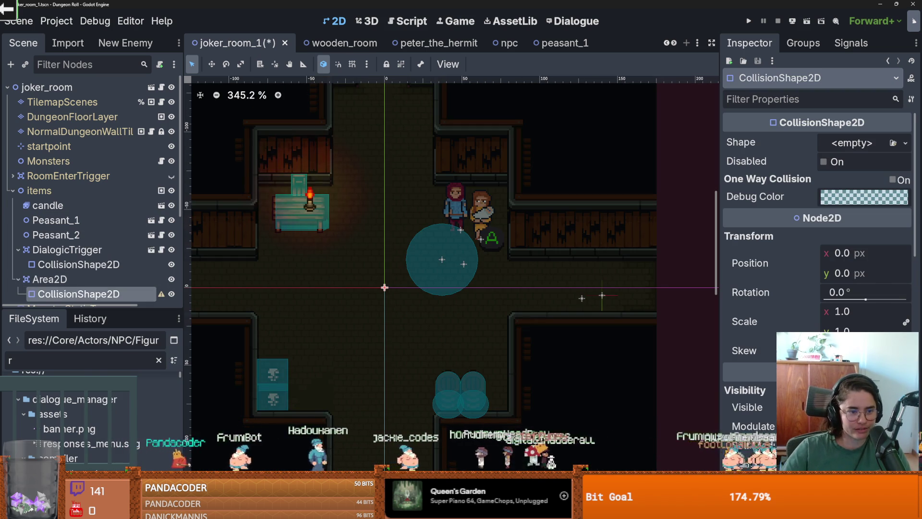
# Step: Rename the new Area2D node to DialogTriggerBasic
pyautogui.doubleClick(60, 284)
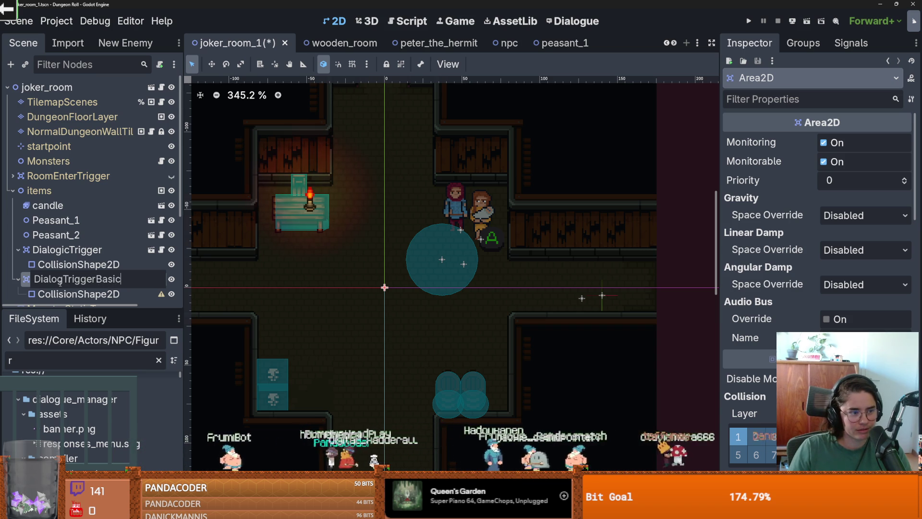
pyautogui.press('Return')
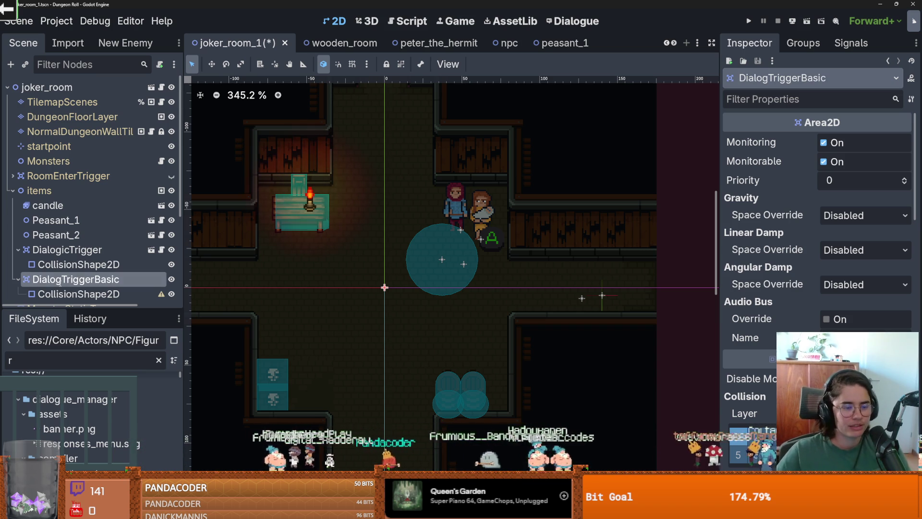
pyautogui.click(70, 292)
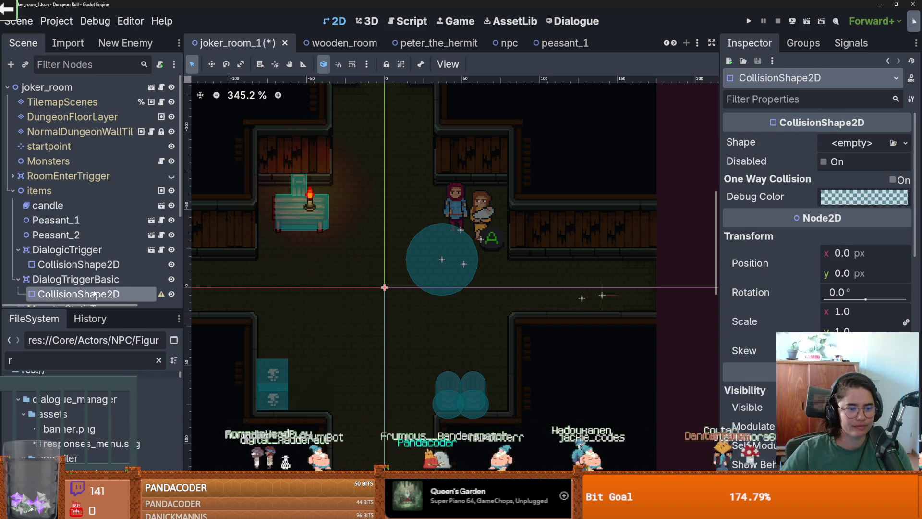
pyautogui.rightClick(70, 293)
pyautogui.click(68, 279)
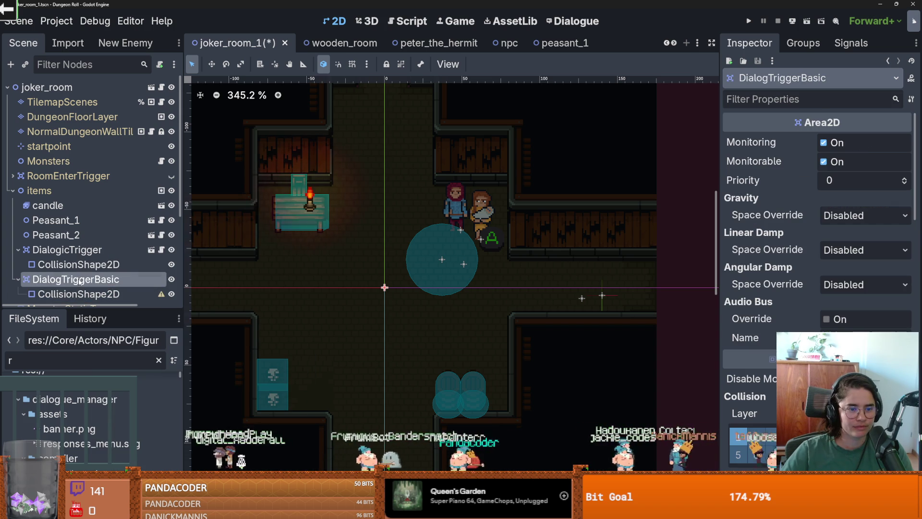
# Step: Open the dialogic_trigger scene in a new tab, then scroll the tab bar back to joker_room_1
pyautogui.click(150, 250)
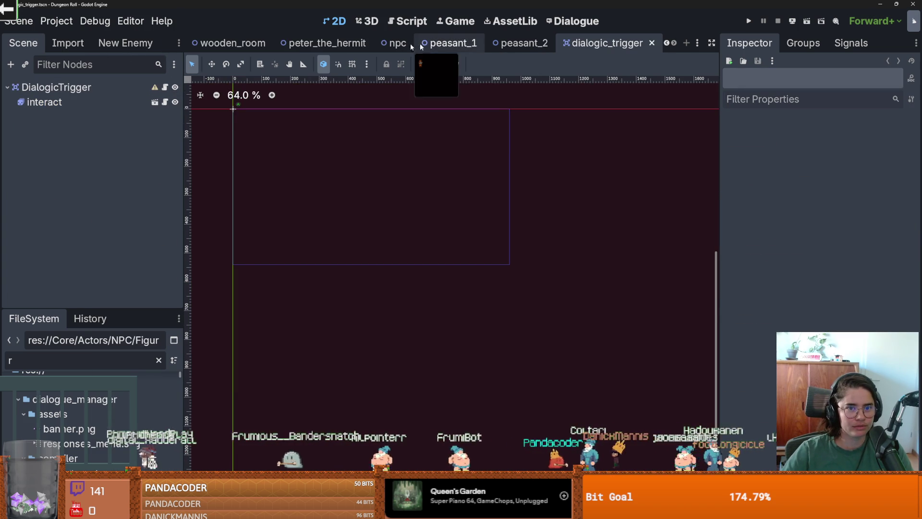
pyautogui.click(666, 43)
pyautogui.click(666, 43)
pyautogui.click(666, 43)
pyautogui.click(667, 43)
pyautogui.click(666, 43)
pyautogui.click(666, 43)
pyautogui.click(666, 44)
pyautogui.click(666, 43)
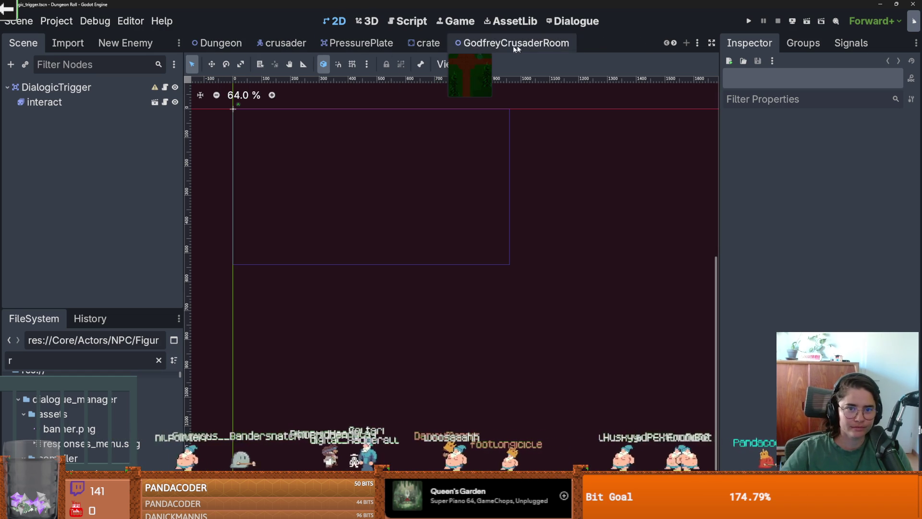
pyautogui.click(674, 44)
pyautogui.click(674, 43)
pyautogui.click(674, 43)
pyautogui.click(674, 43)
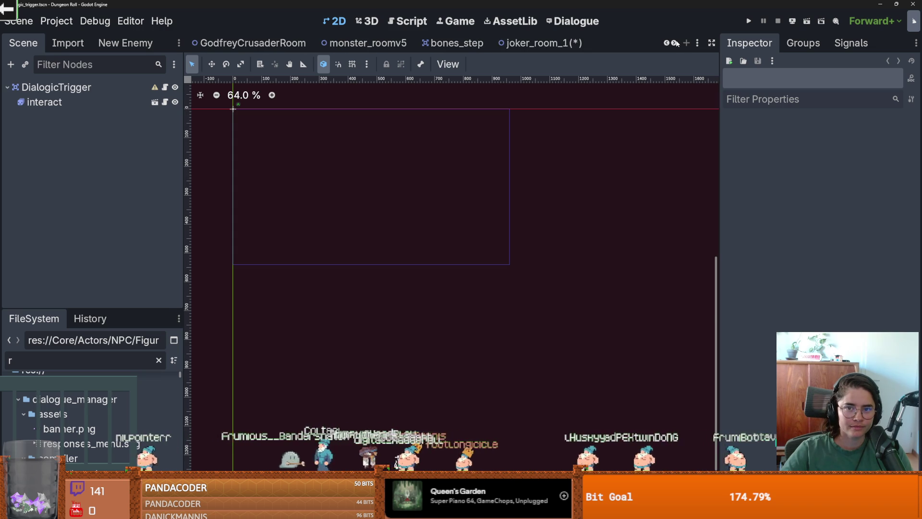
pyautogui.click(533, 44)
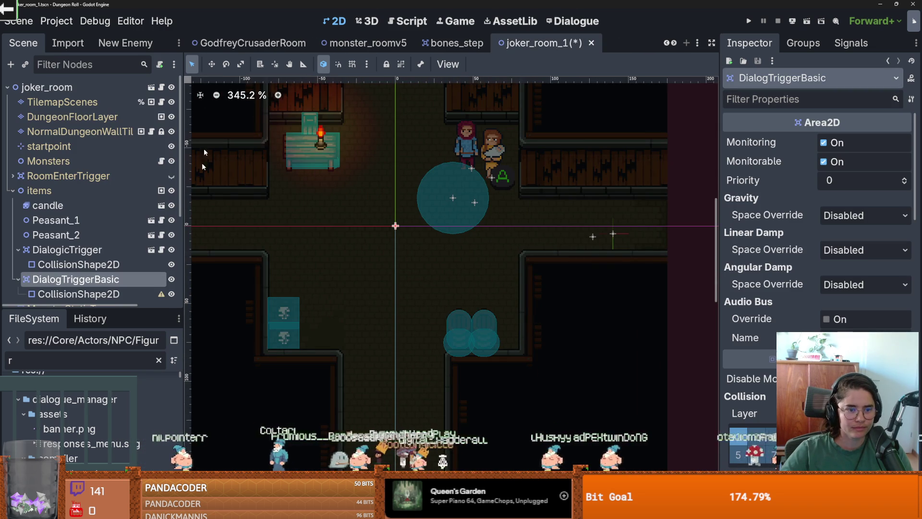
pyautogui.click(161, 65)
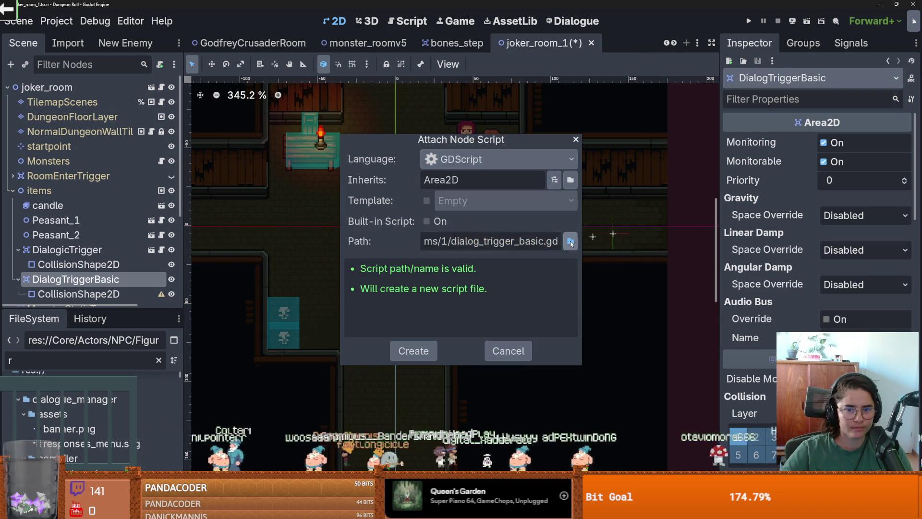
pyautogui.click(571, 242)
pyautogui.click(261, 114)
pyautogui.click(261, 113)
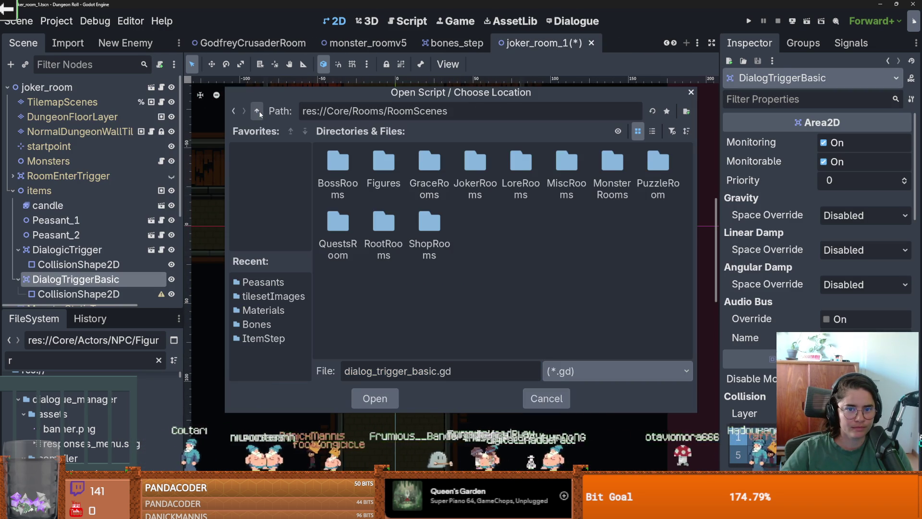
pyautogui.click(260, 113)
pyautogui.click(260, 113)
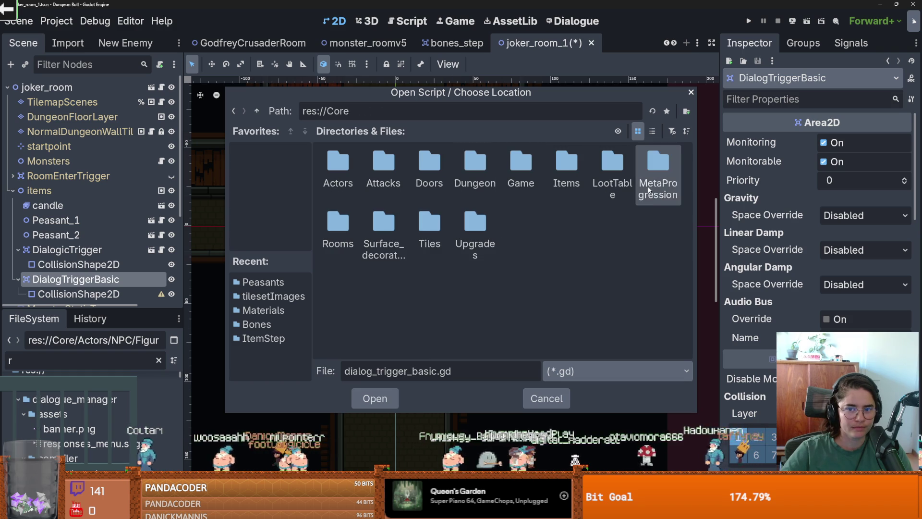
pyautogui.click(690, 92)
pyautogui.click(575, 139)
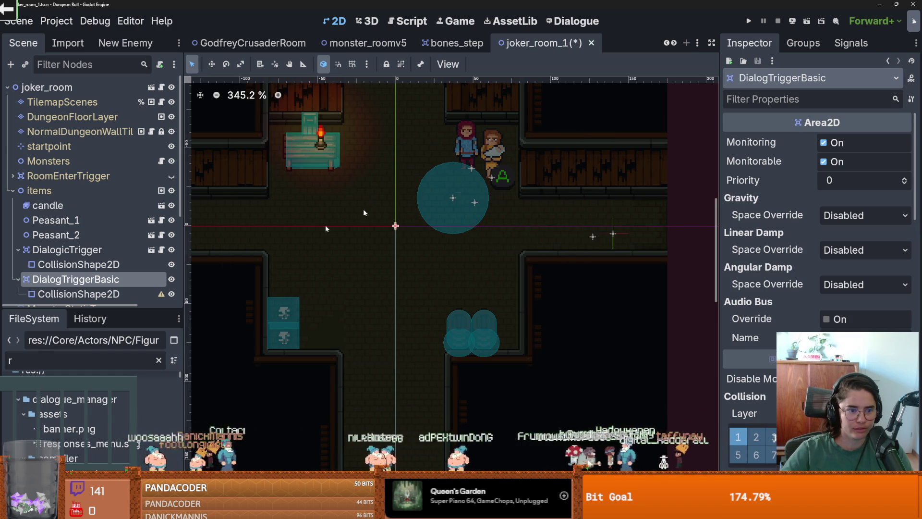
# Step: Enlarge the FileSystem panel and try, then clear, a 'dialogic' file filter
pyautogui.moveTo(130, 312); pyautogui.dragTo(130, 238)
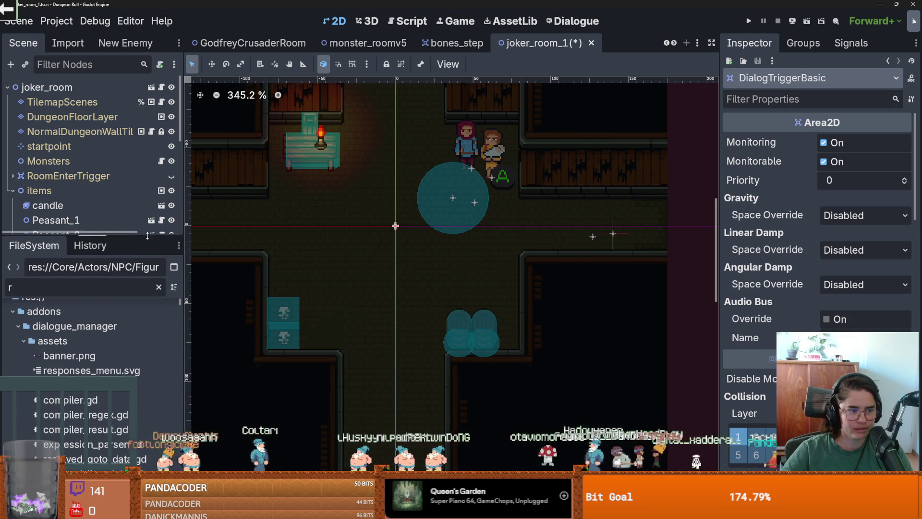
pyautogui.click(94, 284)
pyautogui.press('BackSpace')
pyautogui.write('dialog')
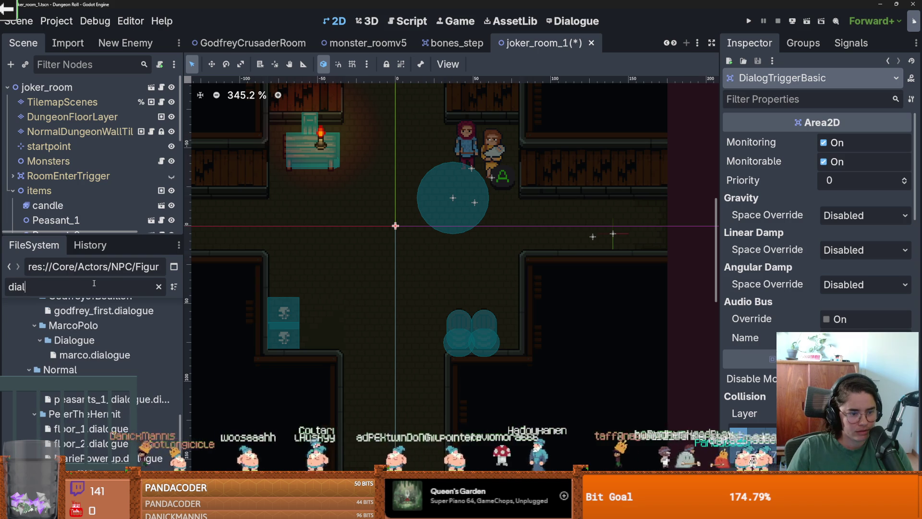
pyautogui.write('ic')
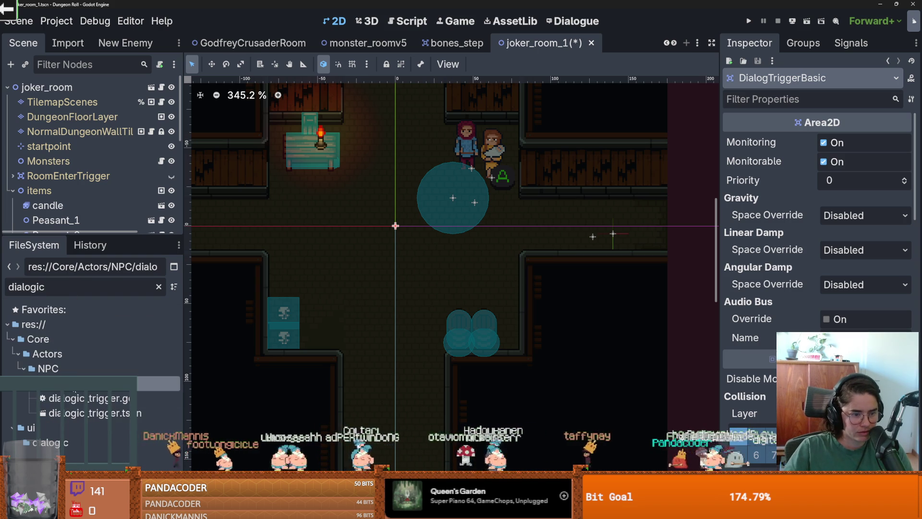
pyautogui.press('Down')
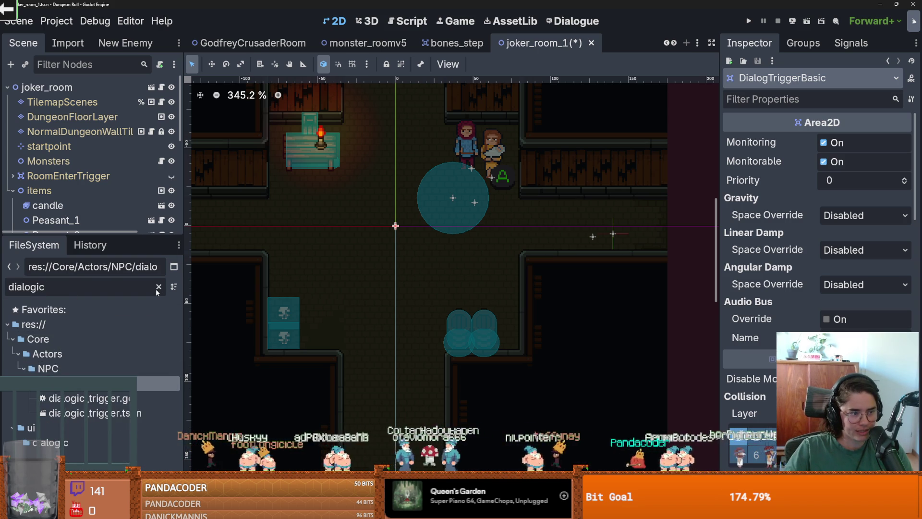
pyautogui.press('Up')
pyautogui.click(158, 287)
# Step: Collapse the Figures folder and expand the dialogic folder under Core/Actors/NPC
pyautogui.scroll(-5, 96, 409)
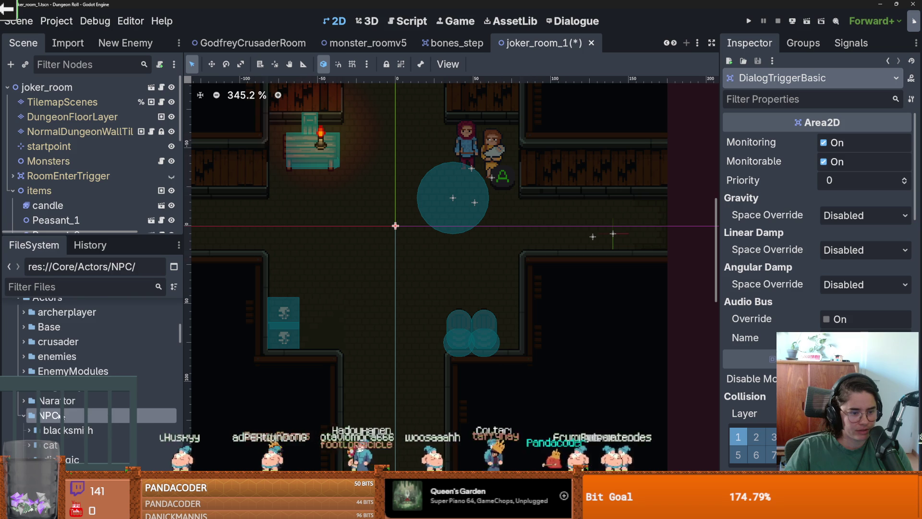
pyautogui.click(29, 418)
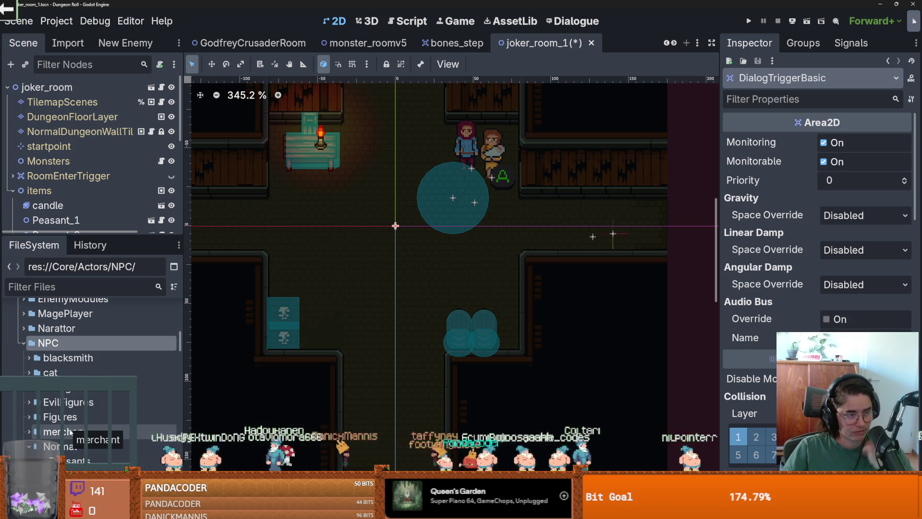
pyautogui.scroll(-3, 72, 406)
pyautogui.scroll(3, 72, 403)
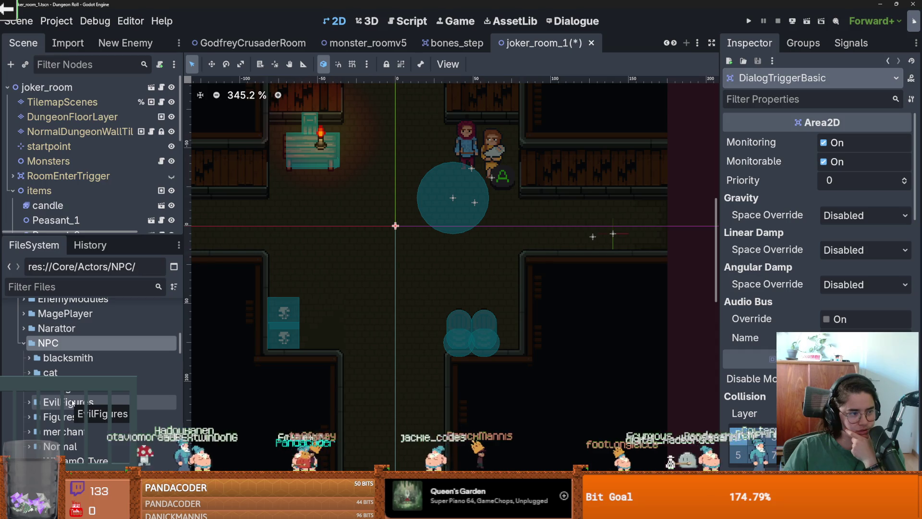
pyautogui.click(29, 387)
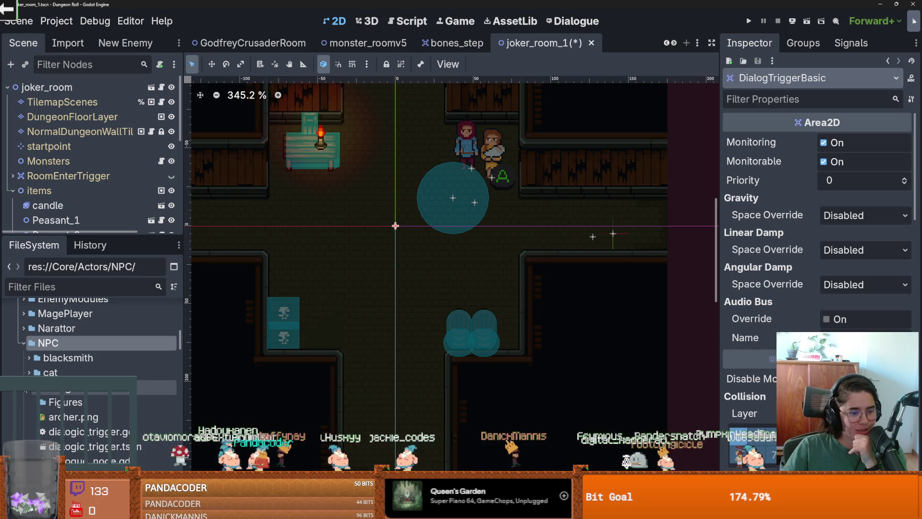
pyautogui.scroll(-3, 26, 391)
pyautogui.scroll(3, 26, 391)
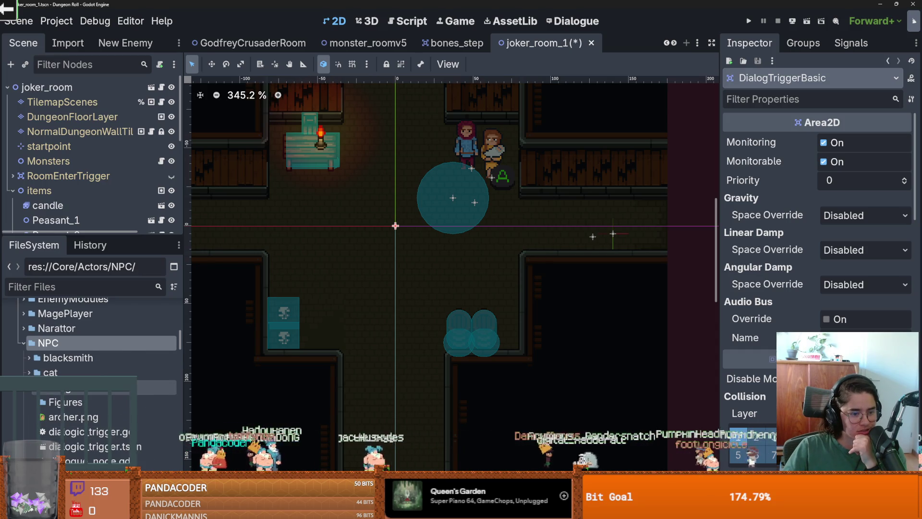
pyautogui.scroll(-1, 88, 399)
pyautogui.scroll(3, 82, 398)
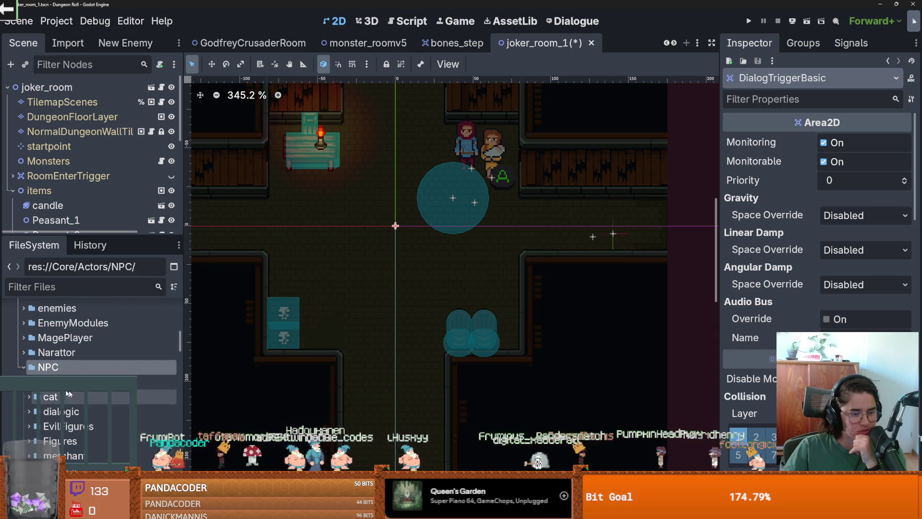
pyautogui.scroll(5, 55, 393)
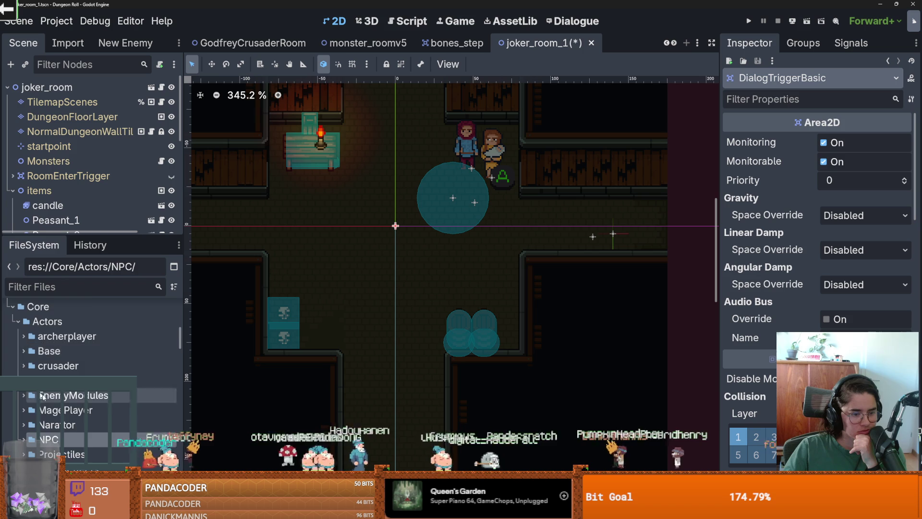
pyautogui.scroll(-4, 53, 393)
pyautogui.scroll(3, 34, 347)
pyautogui.scroll(3, 33, 347)
# Step: Collapse Actors, expand Utilities, and open the Dialogue folder to show DiaSignal.gd
pyautogui.click(17, 345)
pyautogui.scroll(-1, 63, 375)
pyautogui.scroll(-3, 48, 427)
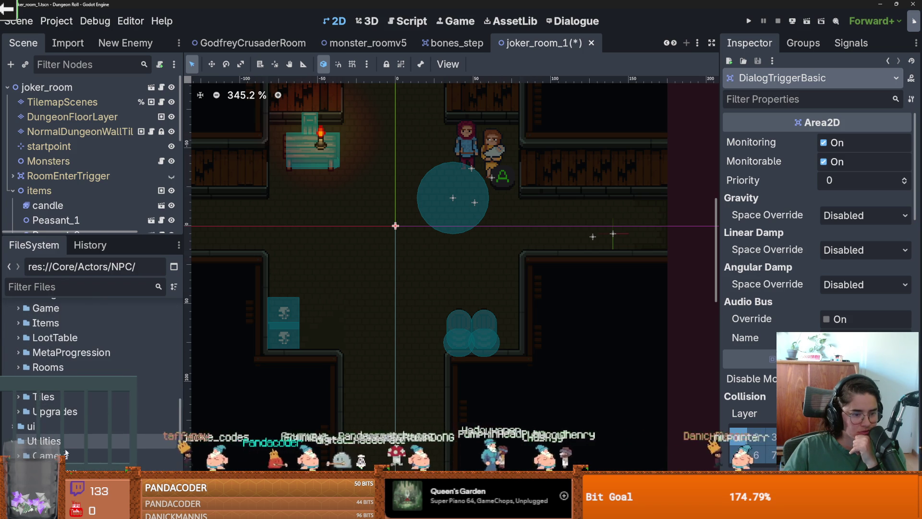
pyautogui.click(13, 440)
pyautogui.scroll(-3, 28, 413)
pyautogui.click(53, 427)
pyautogui.click(17, 427)
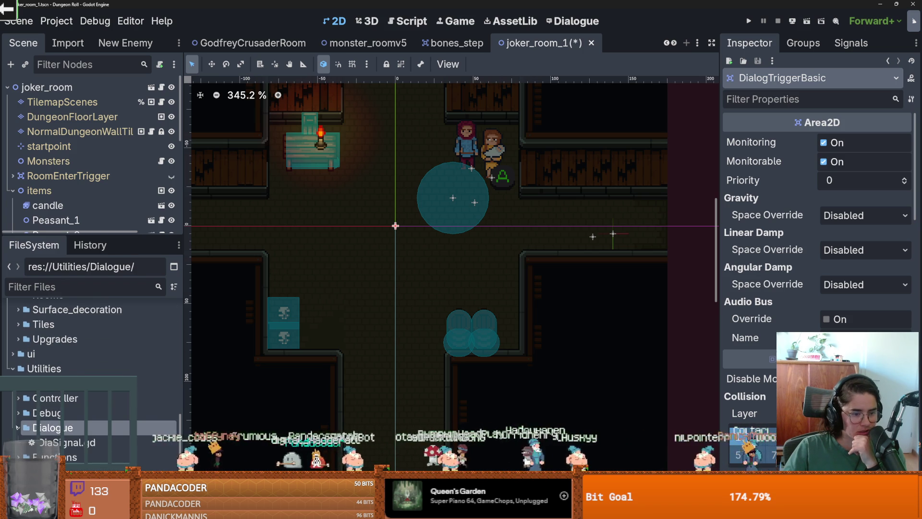
pyautogui.scroll(-1, 71, 413)
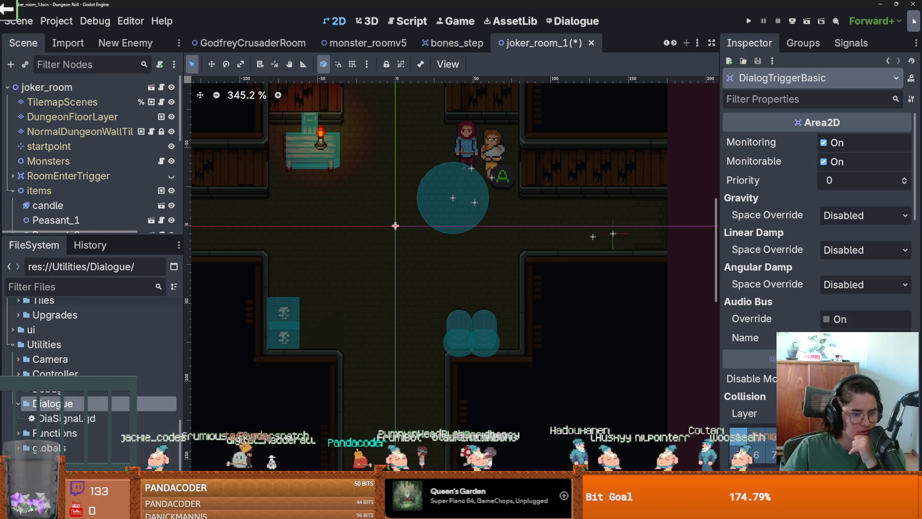
# Step: Create a new script named DialogTriggerBasic in the Utilities/Dialogue folder
pyautogui.rightClick(62, 403)
pyautogui.moveTo(226, 286)
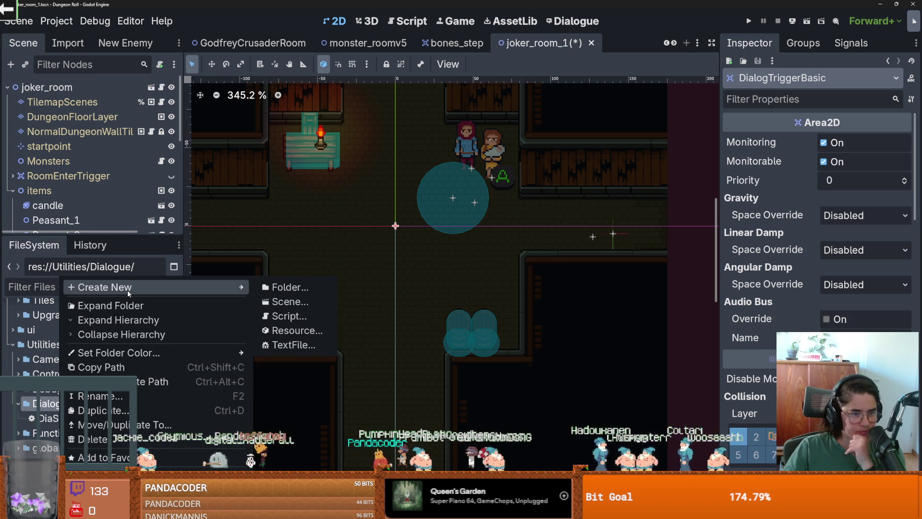
pyautogui.click(290, 320)
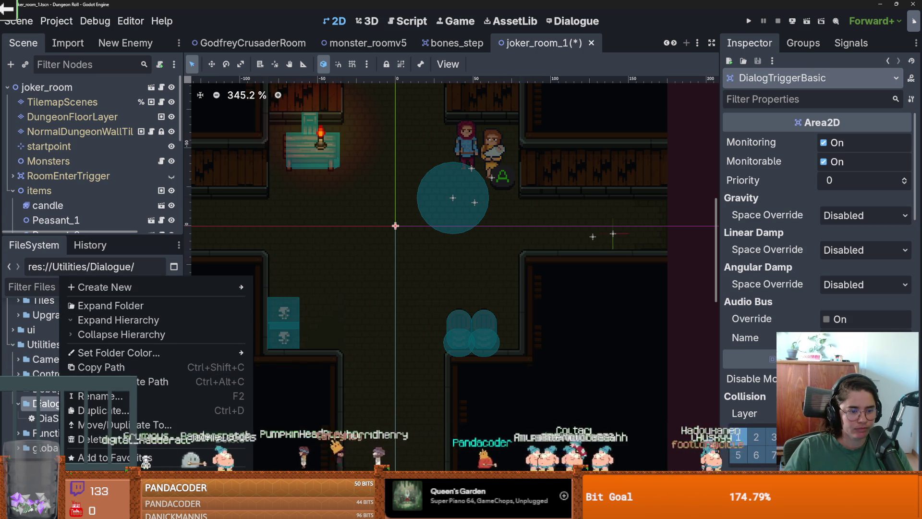
pyautogui.moveTo(225, 286)
pyautogui.click(291, 317)
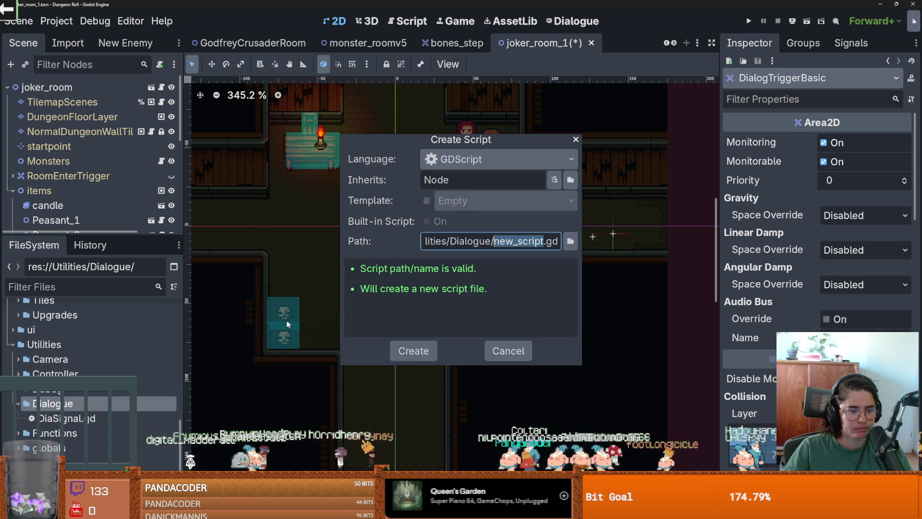
pyautogui.write('Dialog')
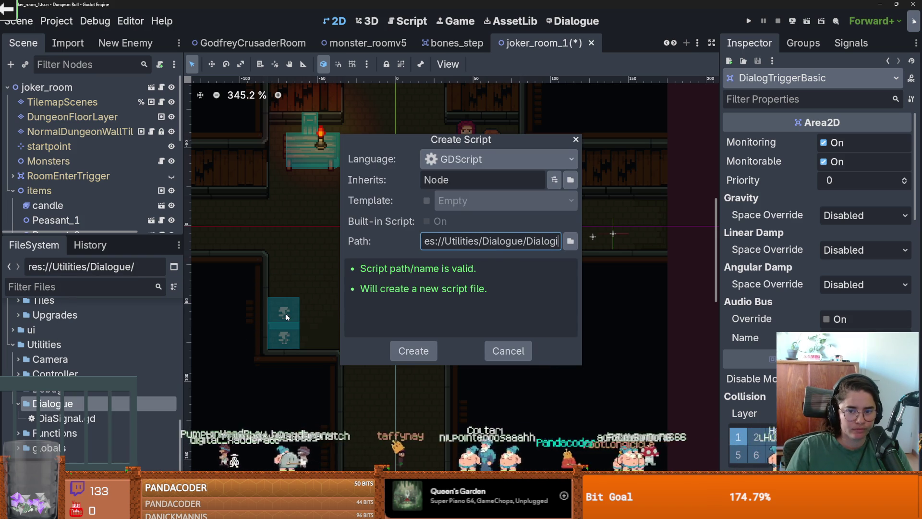
pyautogui.write('TriggerBas')
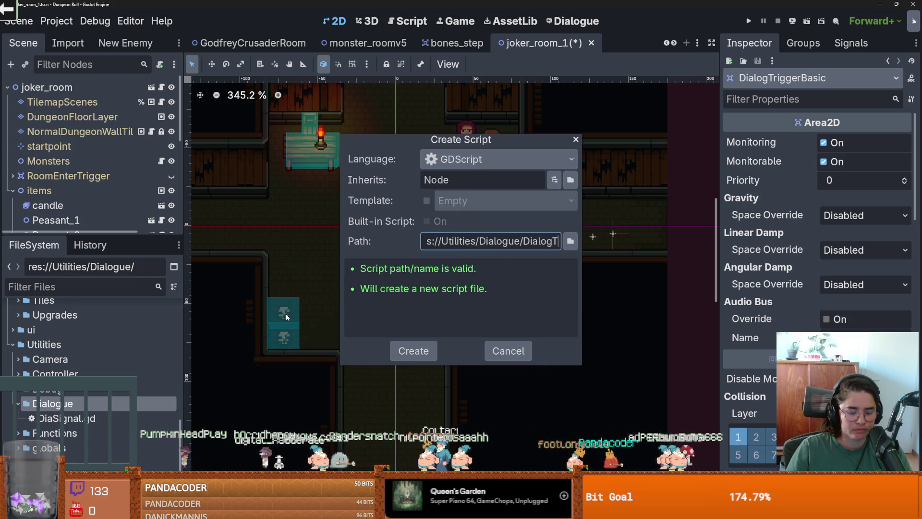
pyautogui.write('ic')
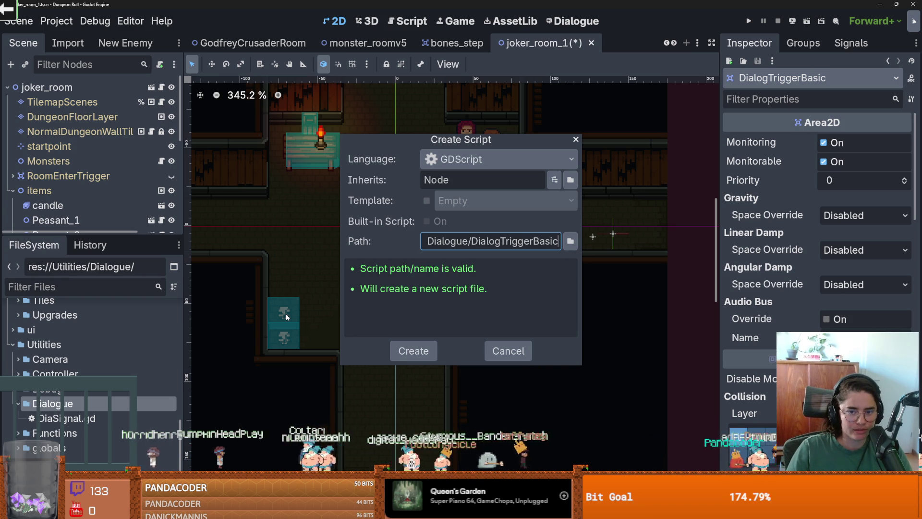
pyautogui.click(400, 343)
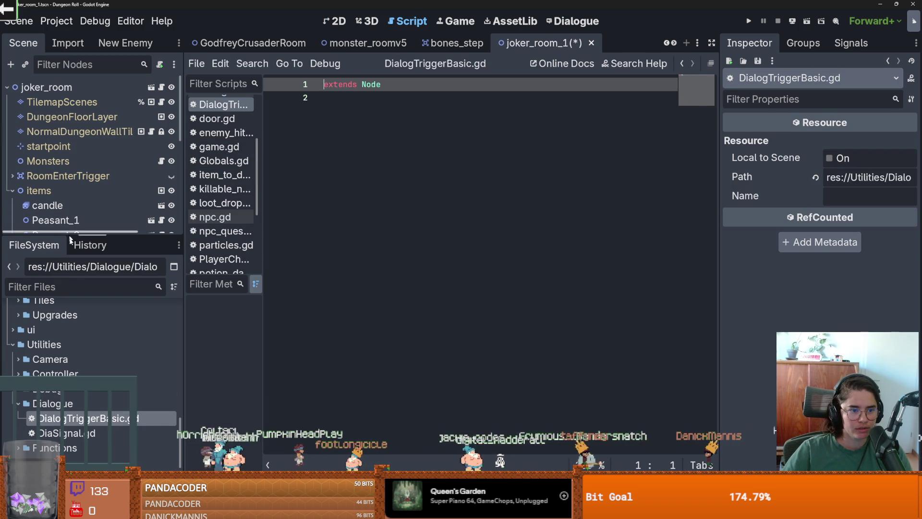
# Step: Change line 1 to 'extends Area2D' and open the DialogicTrigger node's script
pyautogui.doubleClick(372, 89)
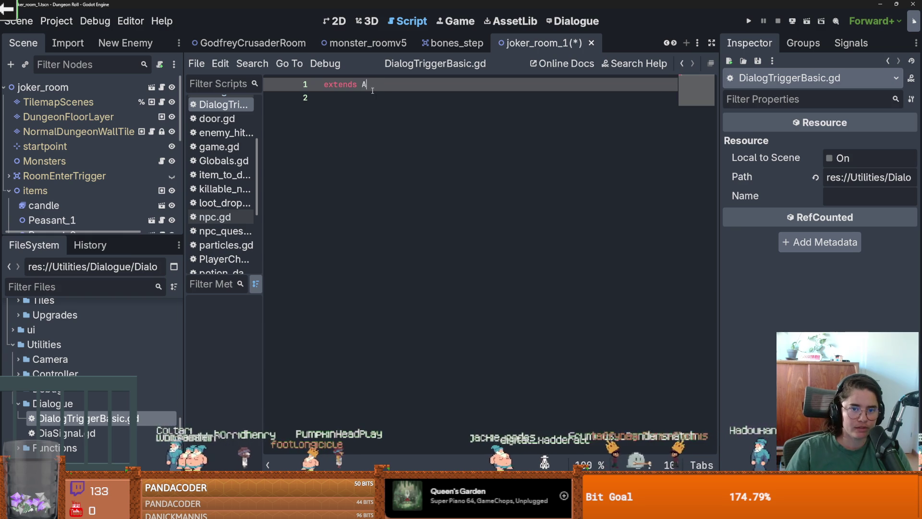
pyautogui.write('Area')
pyautogui.press('Return')
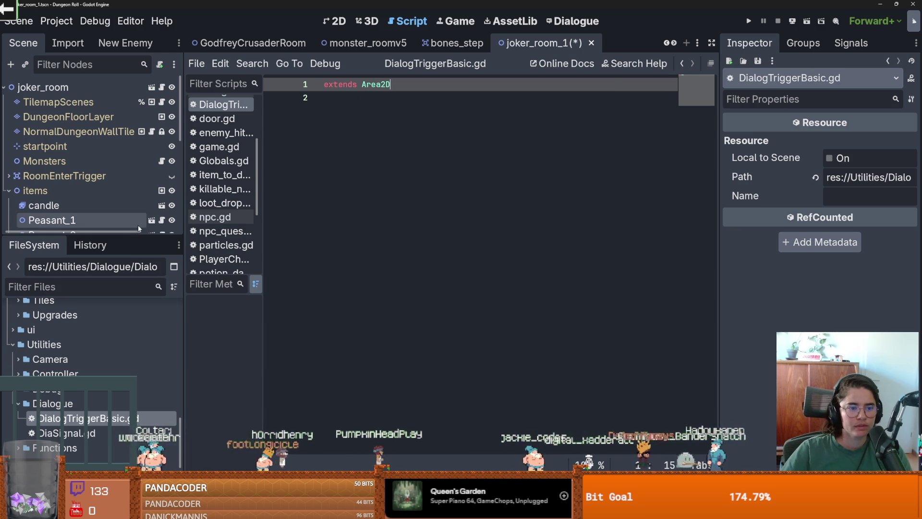
pyautogui.moveTo(140, 236); pyautogui.dragTo(139, 341)
pyautogui.click(162, 249)
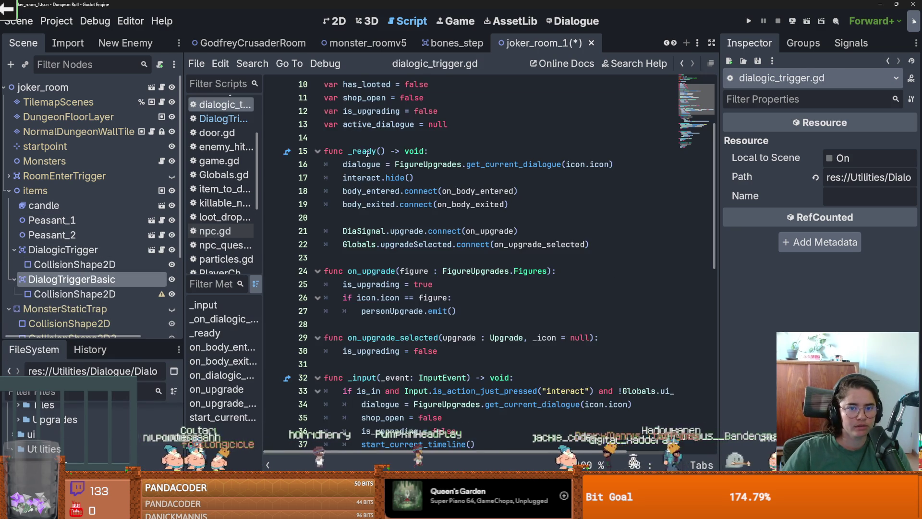
# Step: Open the DialogicTrigger scene, select the interact and dialogue variable lines, and inspect the interact sprite's mouse and xbox animations
pyautogui.scroll(3, 432, 216)
pyautogui.moveTo(472, 138); pyautogui.dragTo(312, 136)
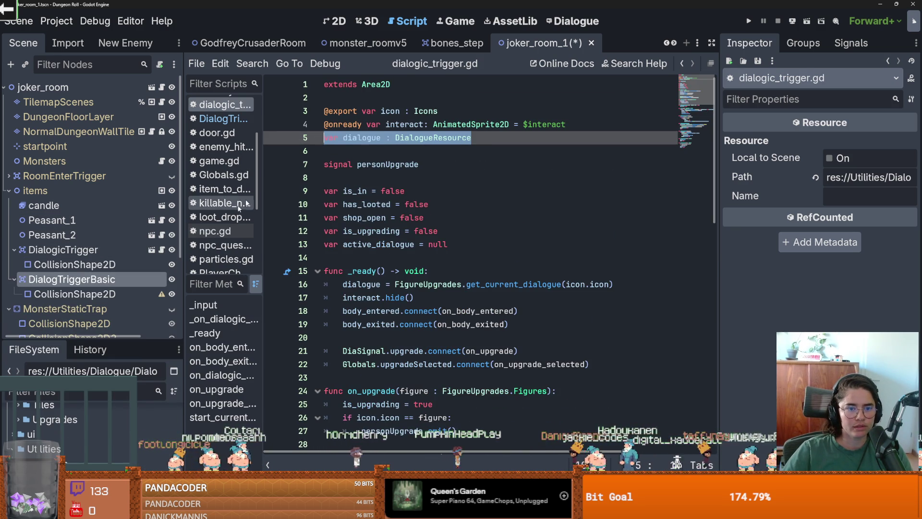
pyautogui.click(152, 250)
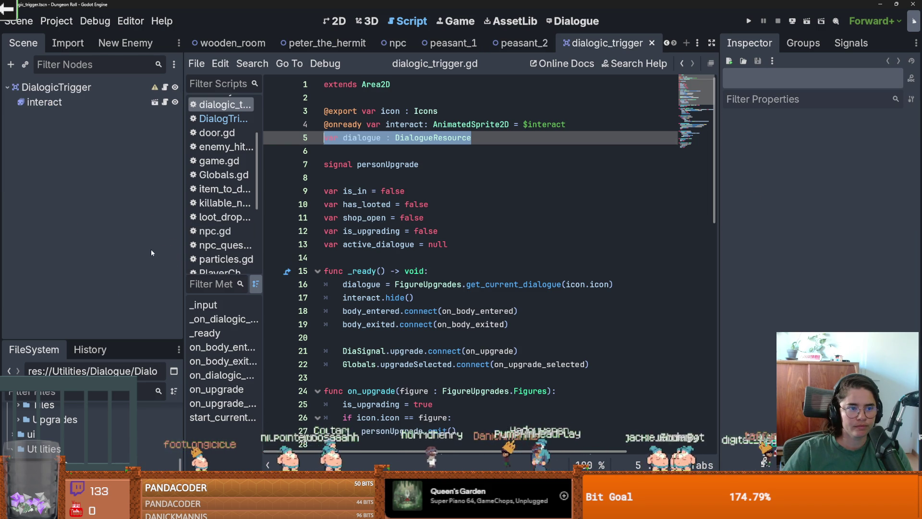
pyautogui.moveTo(475, 138)
pyautogui.mouseDown()
pyautogui.moveTo(326, 138)
pyautogui.moveTo(301, 127)
pyautogui.mouseUp()
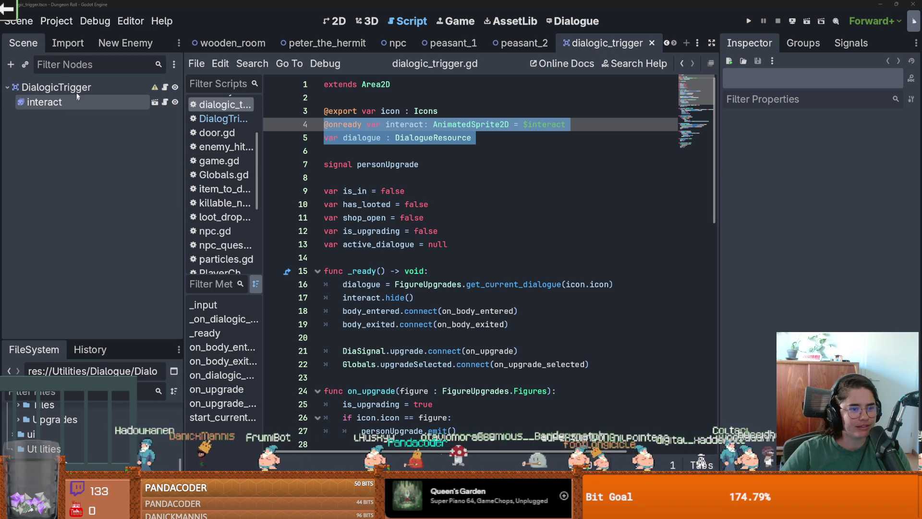
pyautogui.click(56, 86)
pyautogui.click(91, 102)
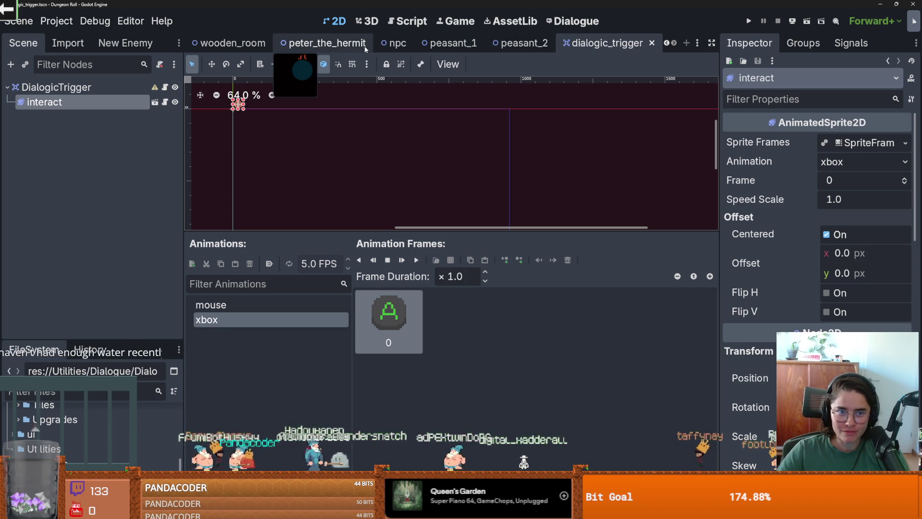
# Step: Switch to joker_room_1, reopen the DialogicTrigger scene, and bring up the interact node's actions
pyautogui.scroll(2, 331, 49)
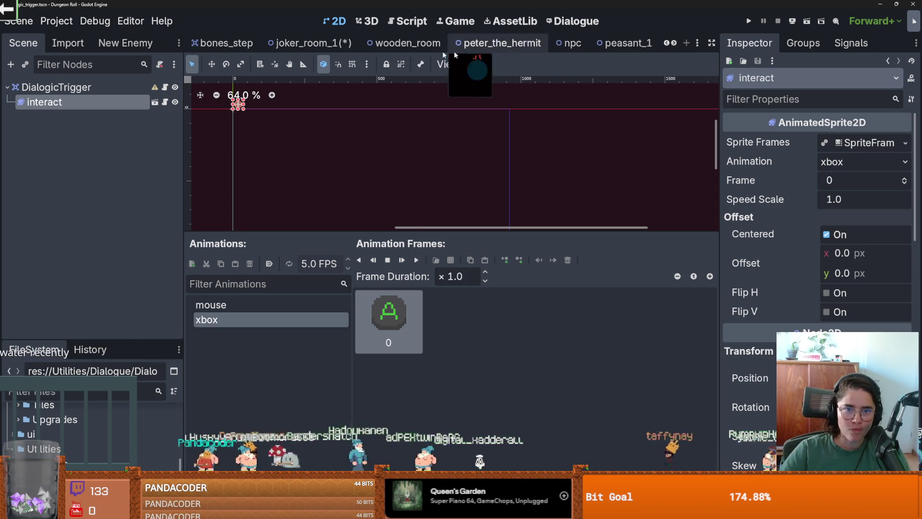
pyautogui.click(332, 50)
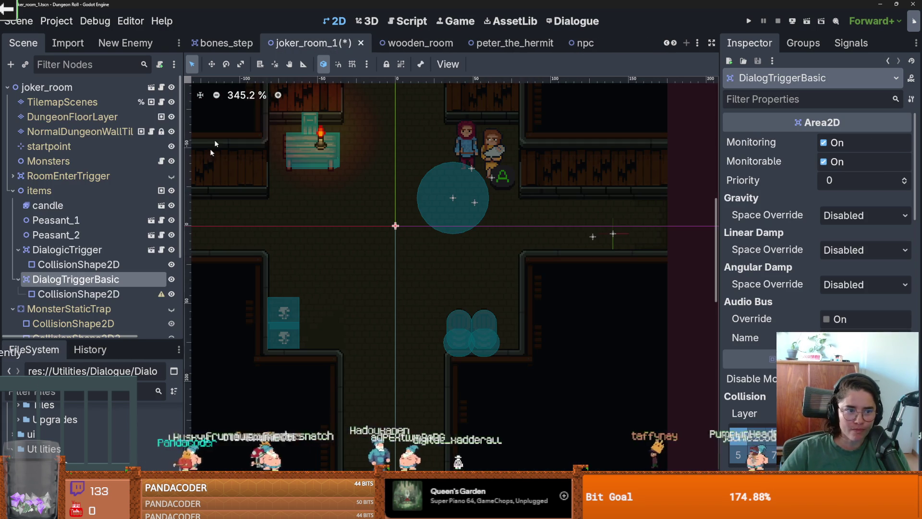
pyautogui.rightClick(113, 279)
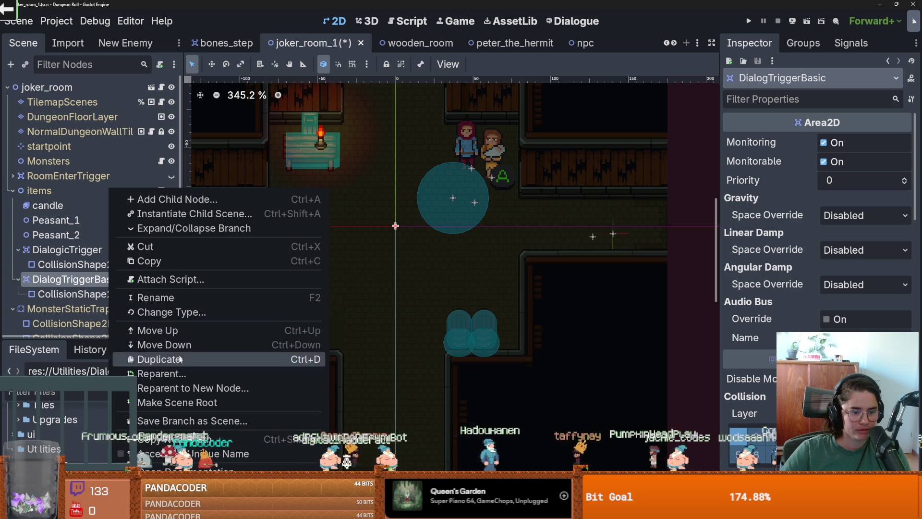
pyautogui.click(96, 248)
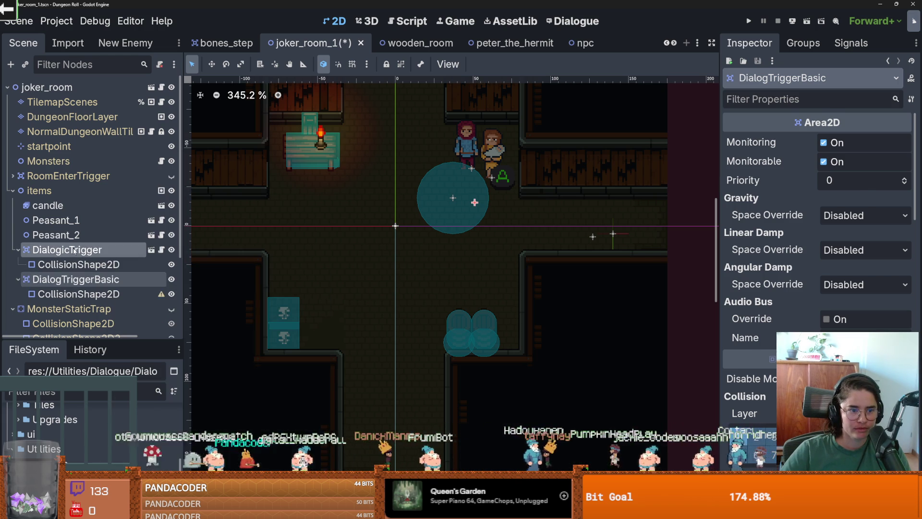
pyautogui.click(96, 250)
pyautogui.click(152, 249)
pyautogui.rightClick(63, 102)
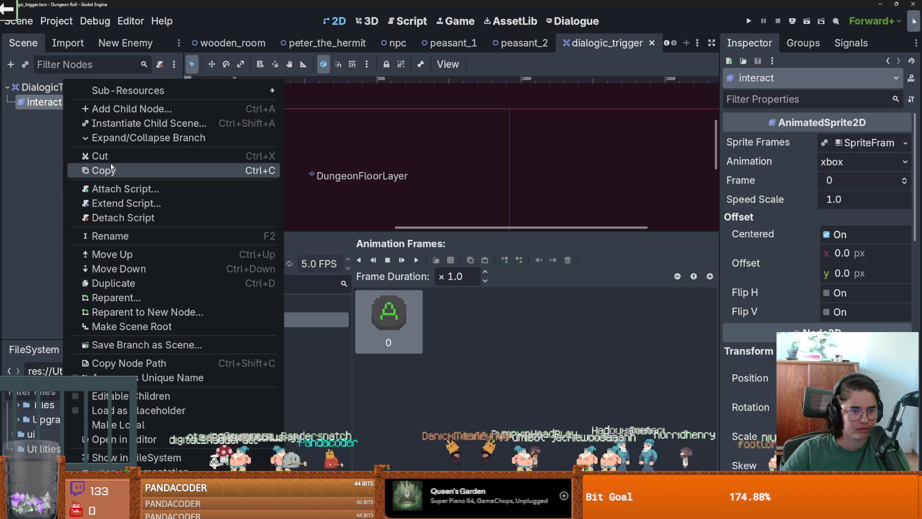
# Step: Copy the interact sprite and paste it under DialogTriggerBasic in the joker_room_1 scene
pyautogui.click(111, 177)
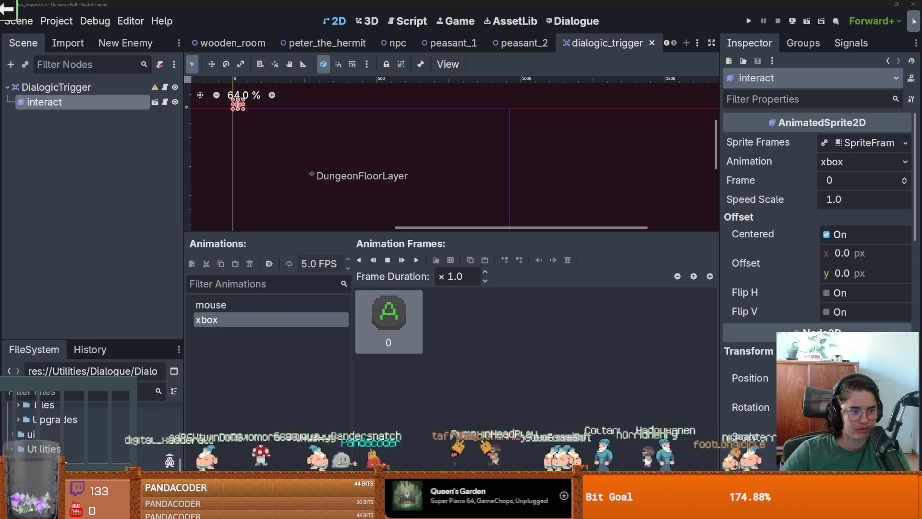
pyautogui.click(327, 43)
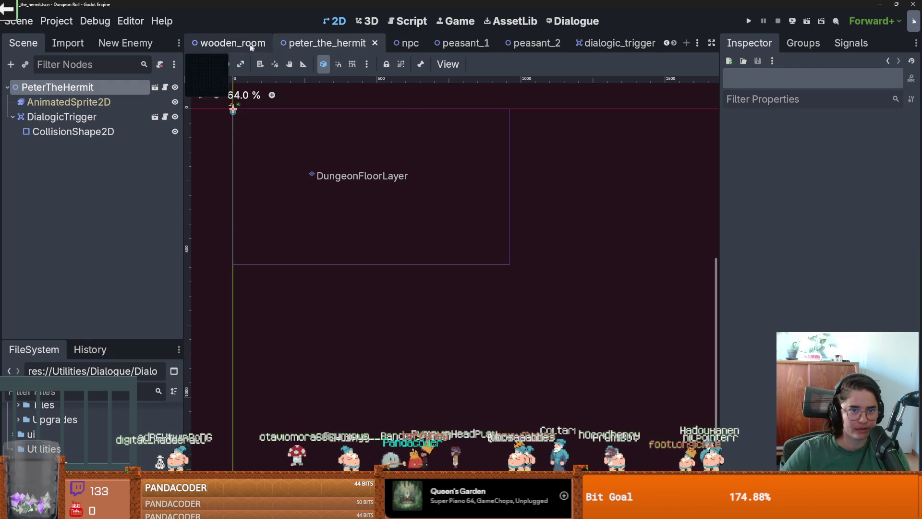
pyautogui.click(449, 43)
pyautogui.click(666, 43)
pyautogui.click(667, 42)
pyautogui.click(667, 43)
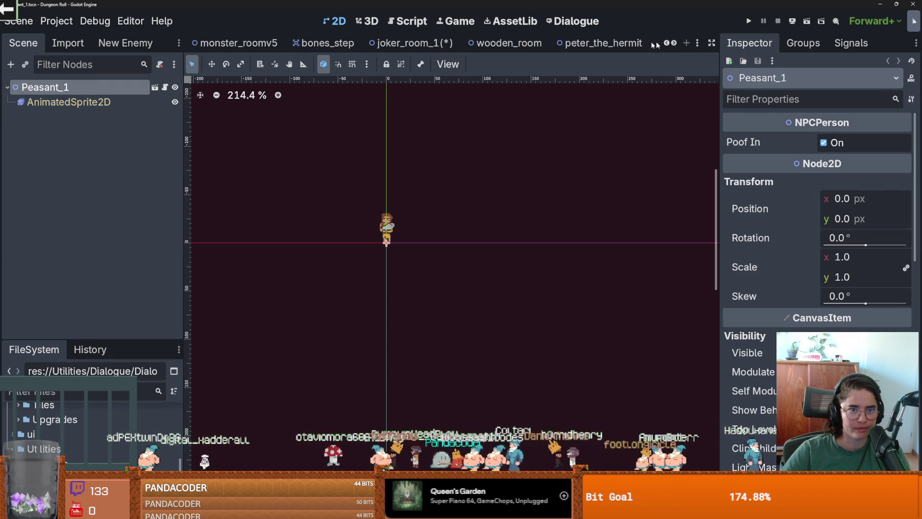
pyautogui.click(384, 42)
pyautogui.rightClick(81, 264)
pyautogui.click(72, 279)
pyautogui.rightClick(72, 279)
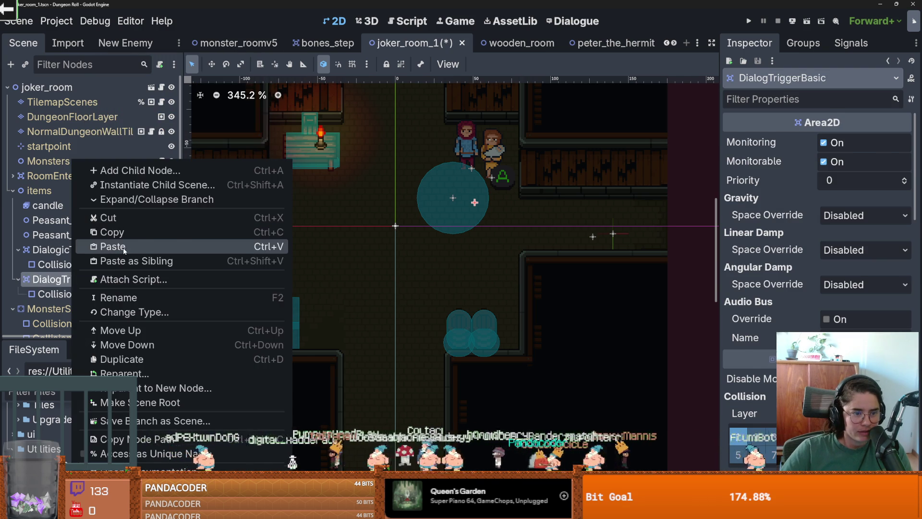
pyautogui.click(123, 247)
pyautogui.click(96, 279)
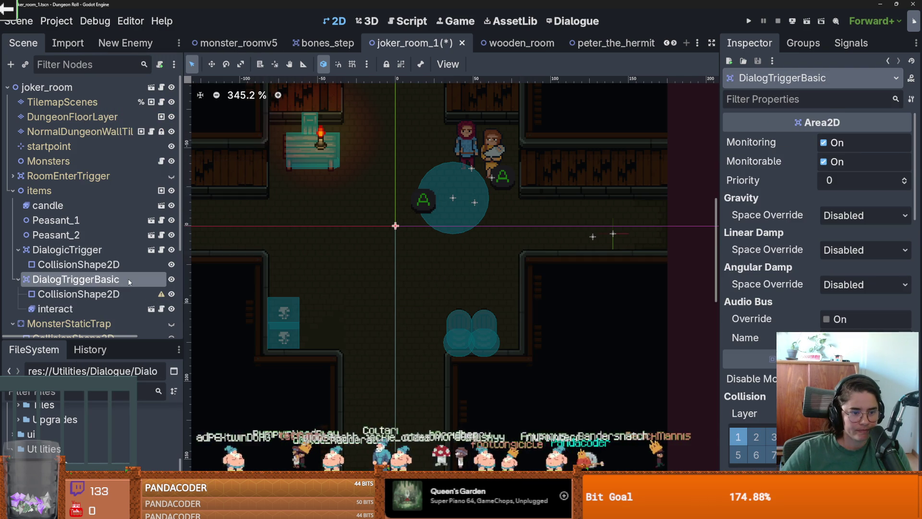
# Step: Open DialogTriggerBasic.gd, try editing line 1, and undo back to 'extends Area2D'
pyautogui.moveTo(98, 338); pyautogui.dragTo(98, 287)
pyautogui.scroll(-3, 87, 408)
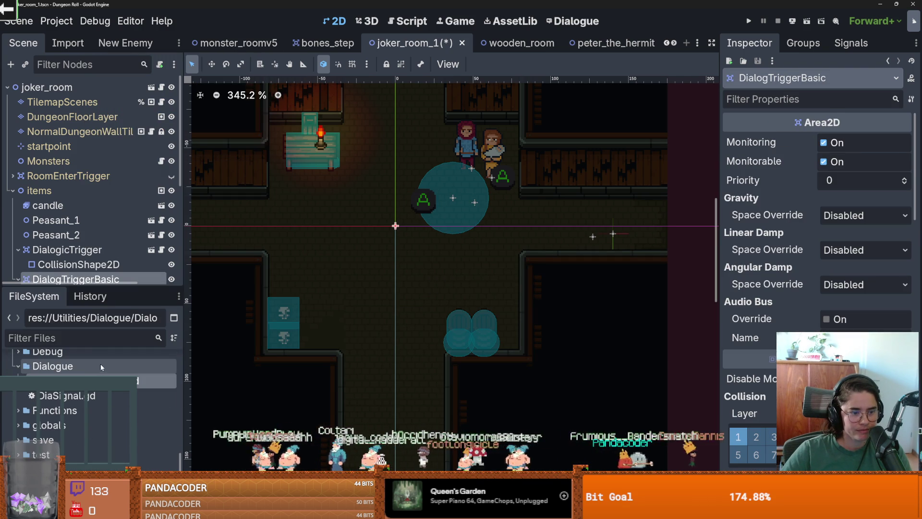
pyautogui.moveTo(76, 390)
pyautogui.mouseDown()
pyautogui.moveTo(93, 269)
pyautogui.moveTo(117, 232)
pyautogui.mouseUp()
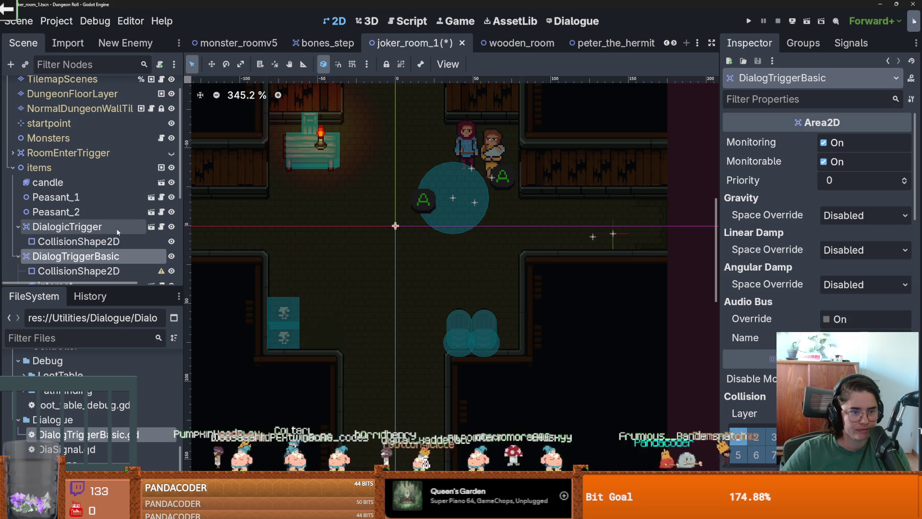
pyautogui.click(162, 226)
pyautogui.press('Return')
pyautogui.press('Return')
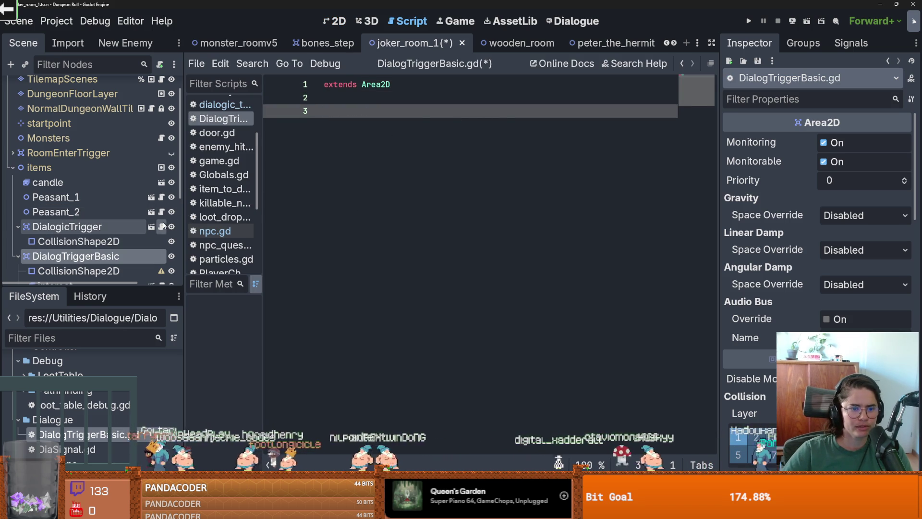
pyautogui.press('BackSpace')
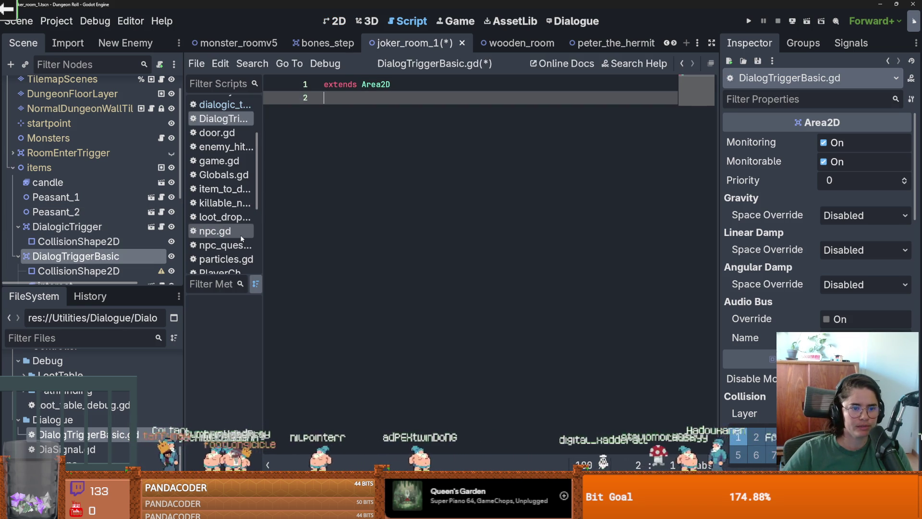
pyautogui.press('Up')
pyautogui.press('End')
pyautogui.press('BackSpace')
pyautogui.press('BackSpace')
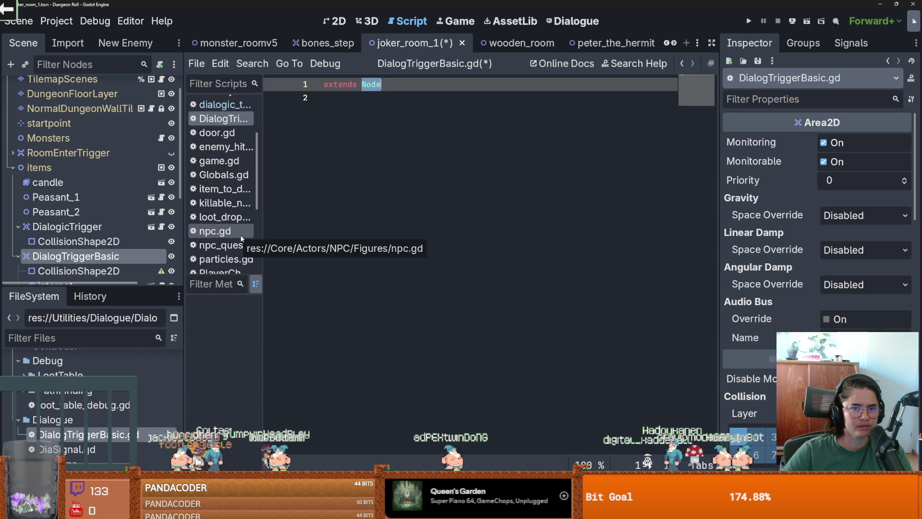
pyautogui.hotkey('ctrl', 'z')
pyautogui.hotkey('ctrl', 'z')
pyautogui.hotkey('ctrl', 'z')
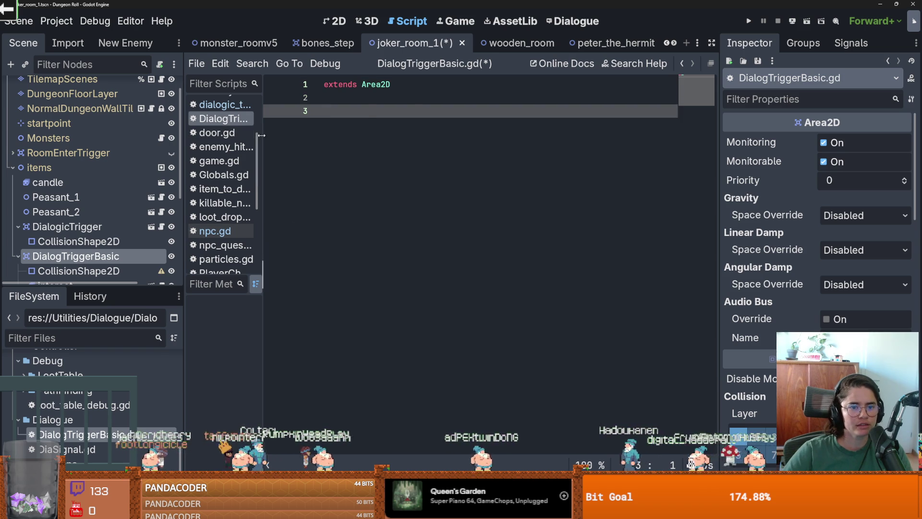
# Step: Open the DialogicTrigger node's scene in its own tab
pyautogui.click(119, 226)
pyautogui.rightClick(117, 234)
pyautogui.click(135, 235)
pyautogui.click(151, 227)
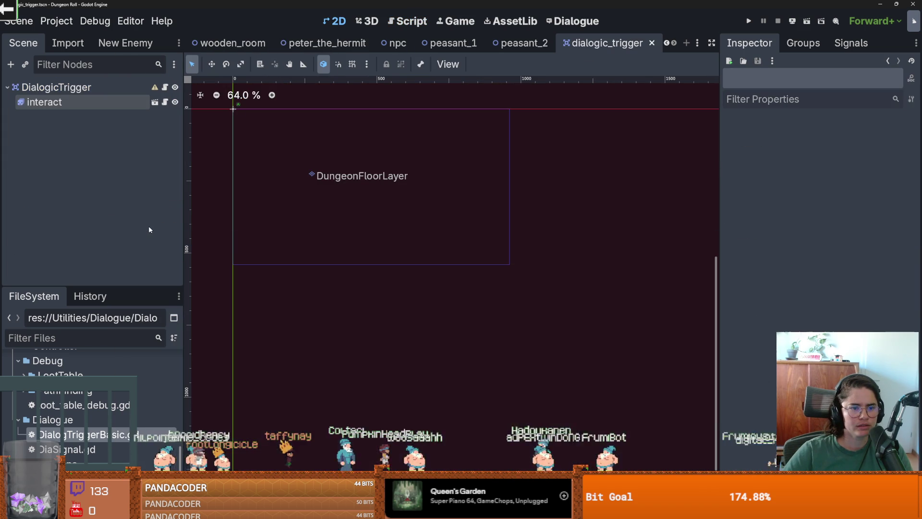
# Step: Review the interact and dialogue variables in dialogic_trigger.gd, then close the npc and peter_the_hermit tabs
pyautogui.click(164, 87)
pyautogui.click(484, 204)
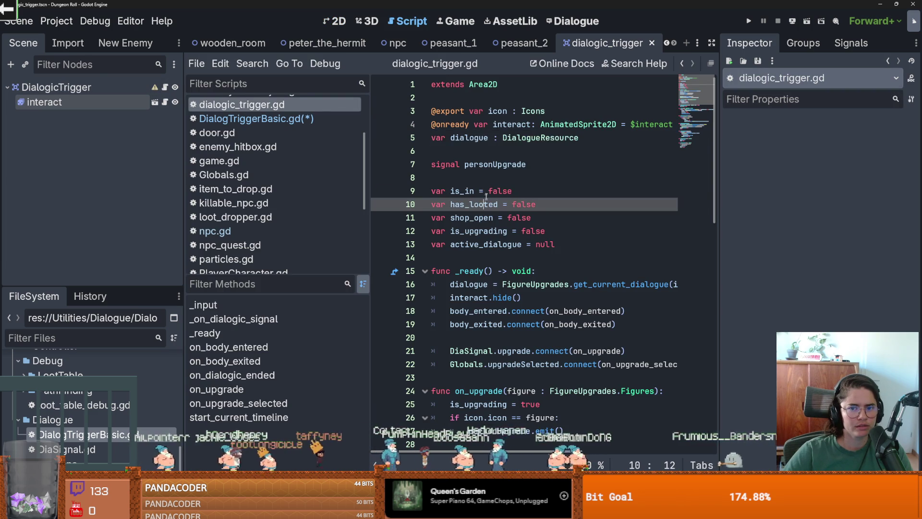
pyautogui.moveTo(575, 143); pyautogui.dragTo(411, 122)
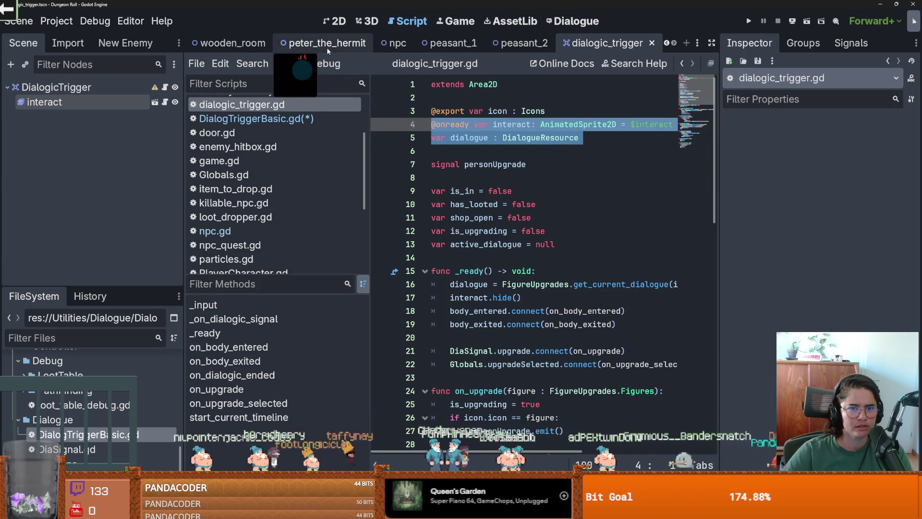
pyautogui.middleClick(392, 42)
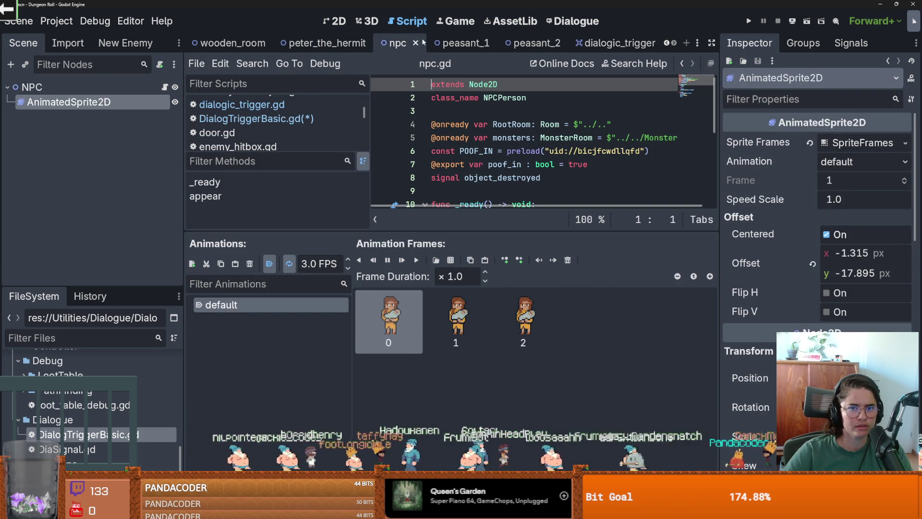
pyautogui.middleClick(348, 44)
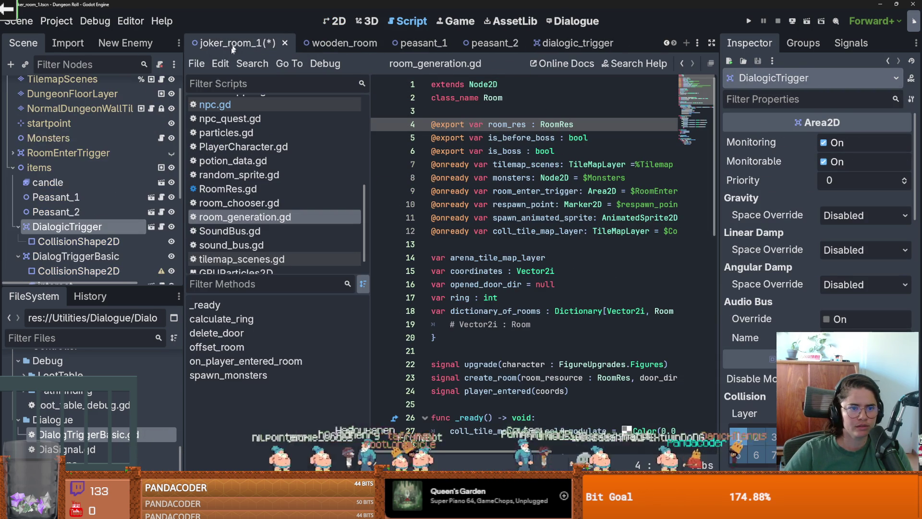
# Step: Attach DialogTriggerBasic.gd to the DialogTriggerBasic node, save joker_room_1, and search scripts for 'dialog'
pyautogui.click(76, 256)
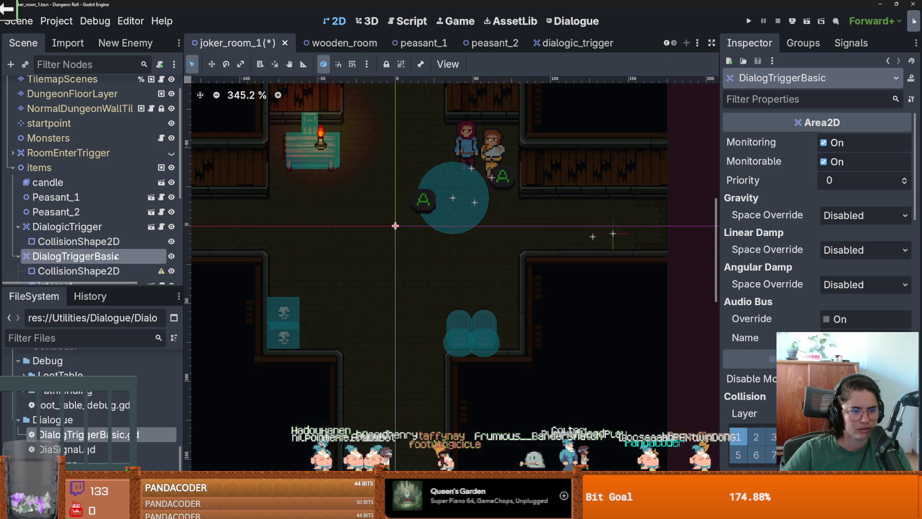
pyautogui.moveTo(96, 423); pyautogui.dragTo(91, 256)
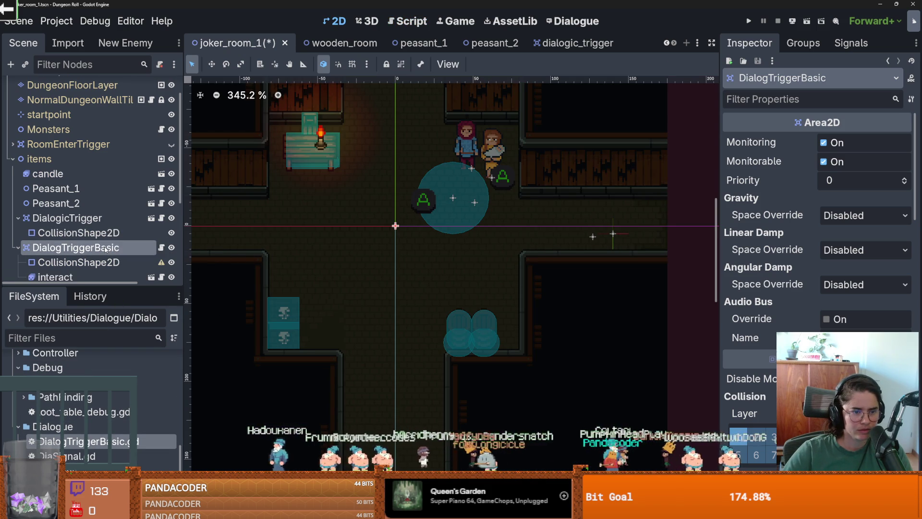
pyautogui.click(168, 219)
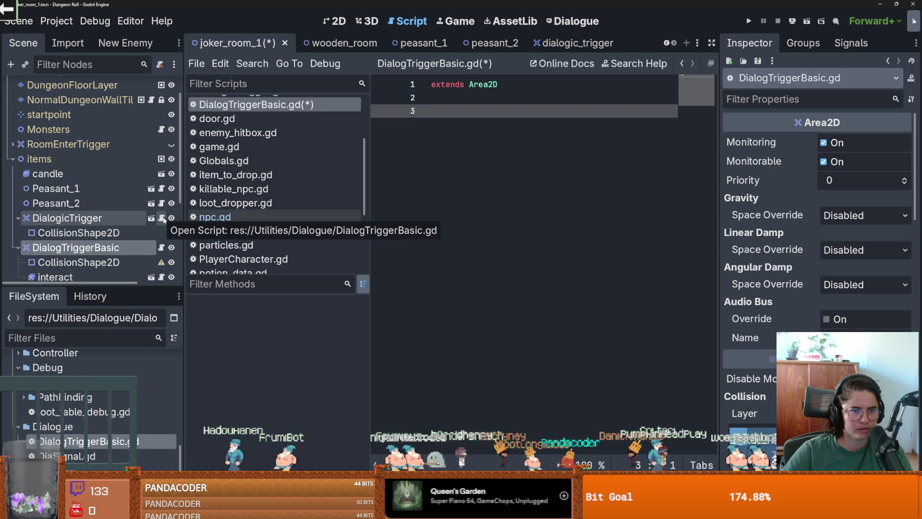
pyautogui.scroll(-8, 731, 461)
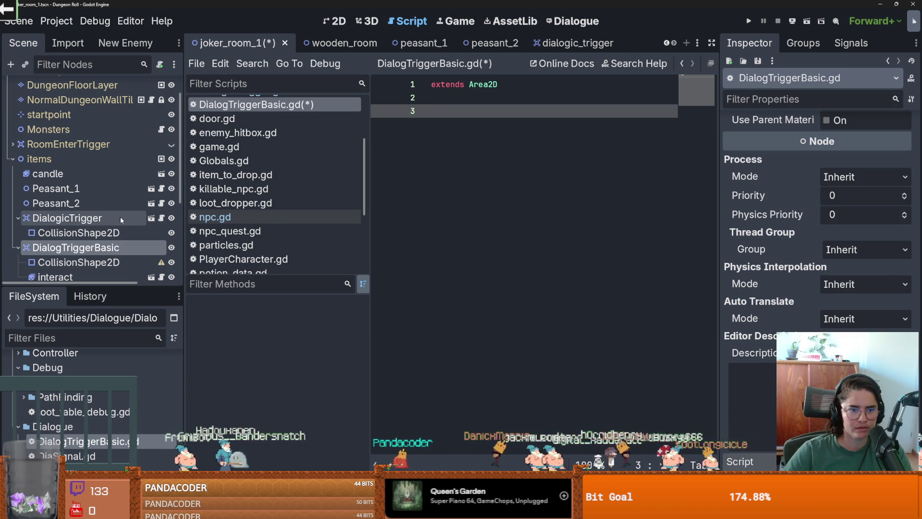
pyautogui.hotkey('ctrl', 's')
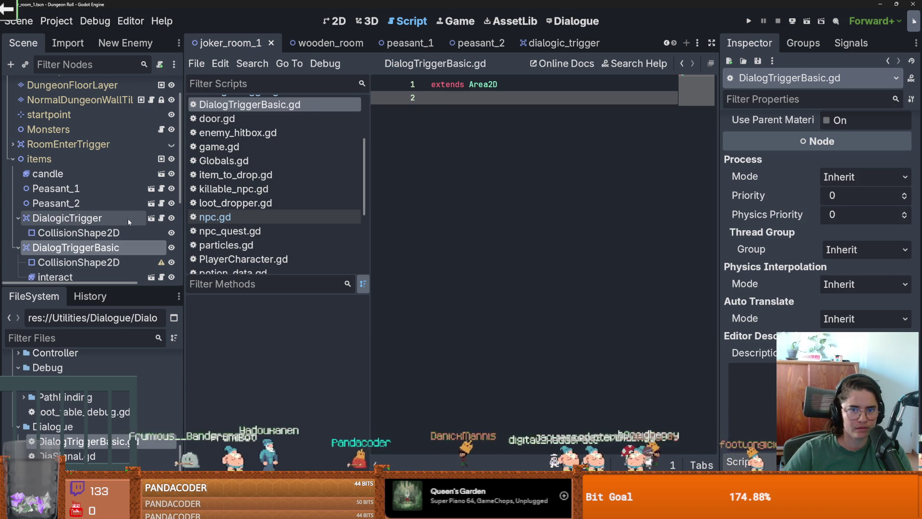
pyautogui.moveTo(79, 441); pyautogui.dragTo(123, 242)
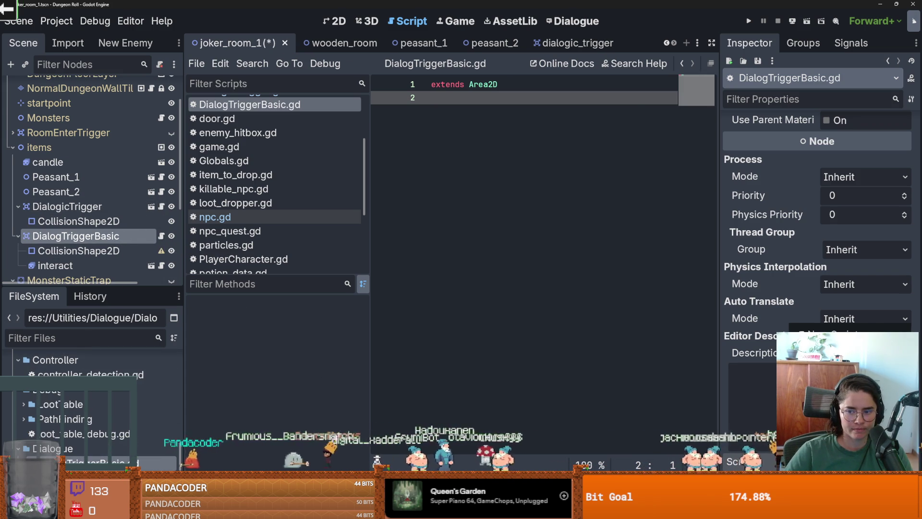
pyautogui.hotkey('ctrl', 'alt', 'o')
pyautogui.write('dialog')
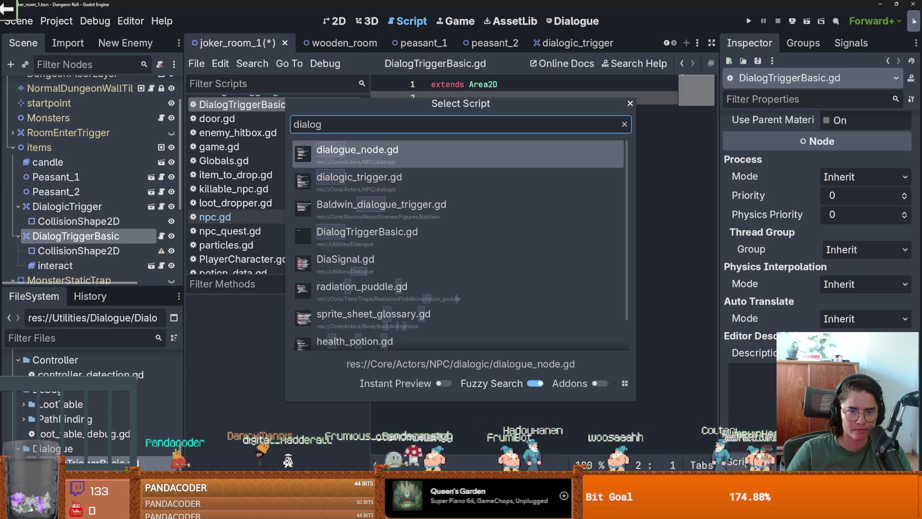
# Step: Attach dialogic_trigger.gd to DialogicTrigger and DialogTriggerBasic.gd to its node, then save joker_room_1
pyautogui.press('Escape')
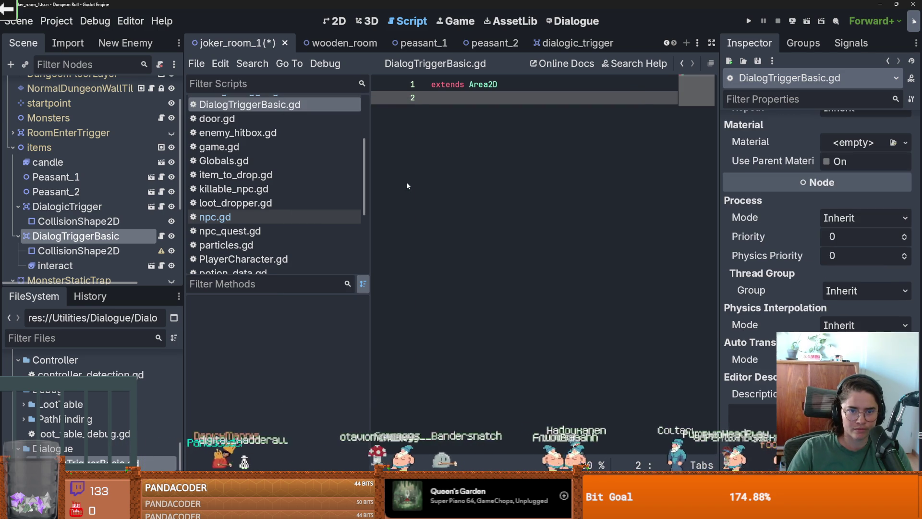
pyautogui.click(162, 236)
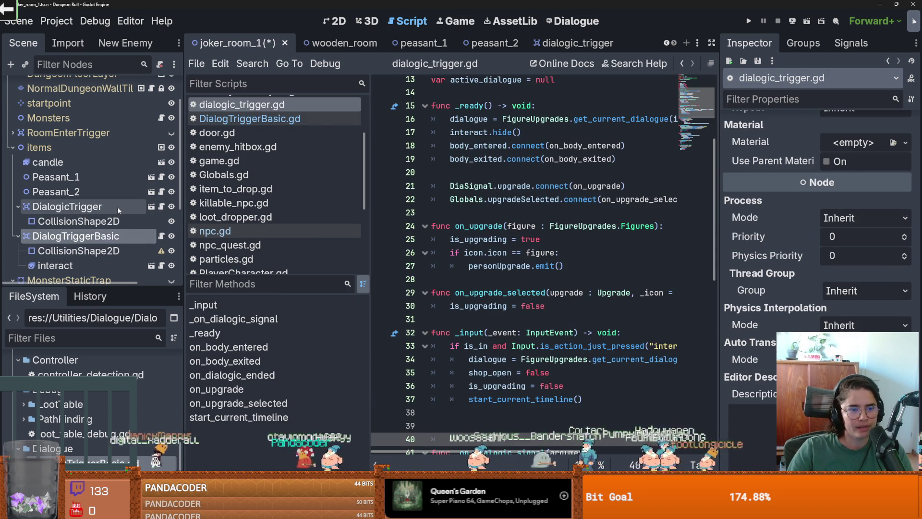
pyautogui.click(123, 210)
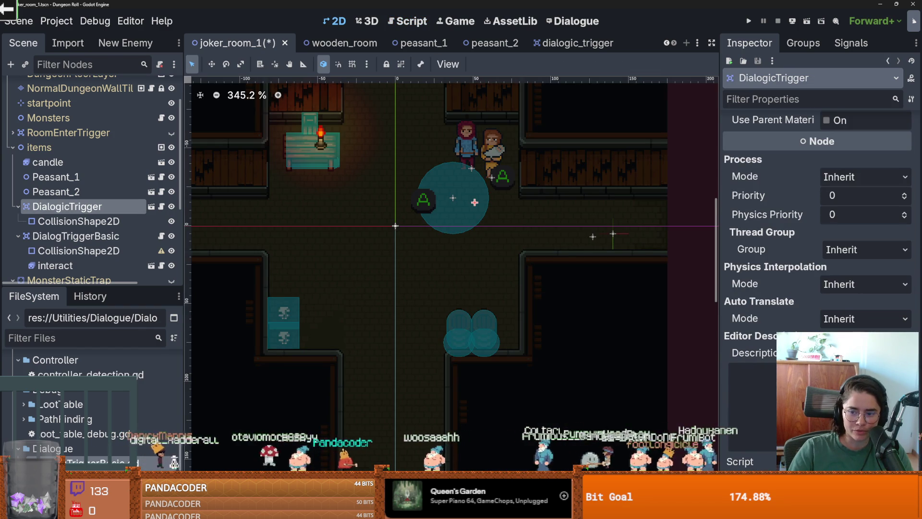
pyautogui.click(743, 61)
pyautogui.press('Escape')
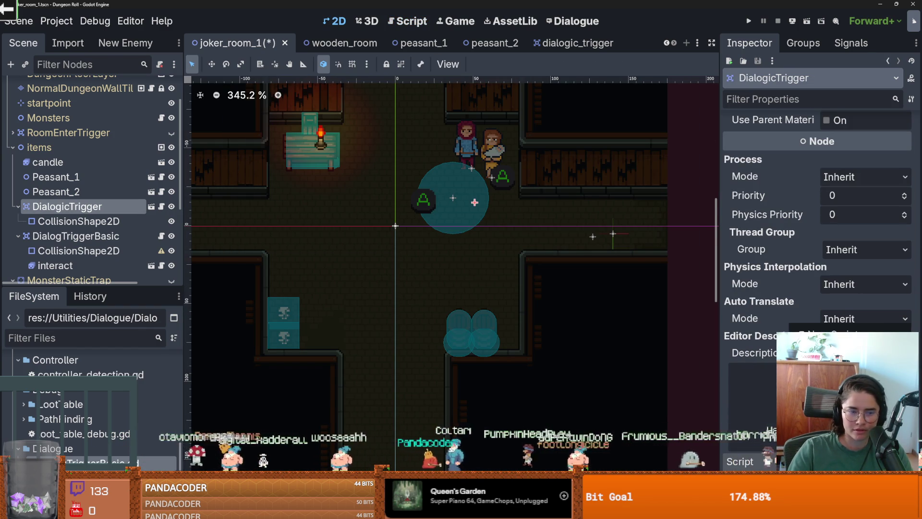
pyautogui.hotkey('ctrl', 'alt', 'o')
pyautogui.write('dial')
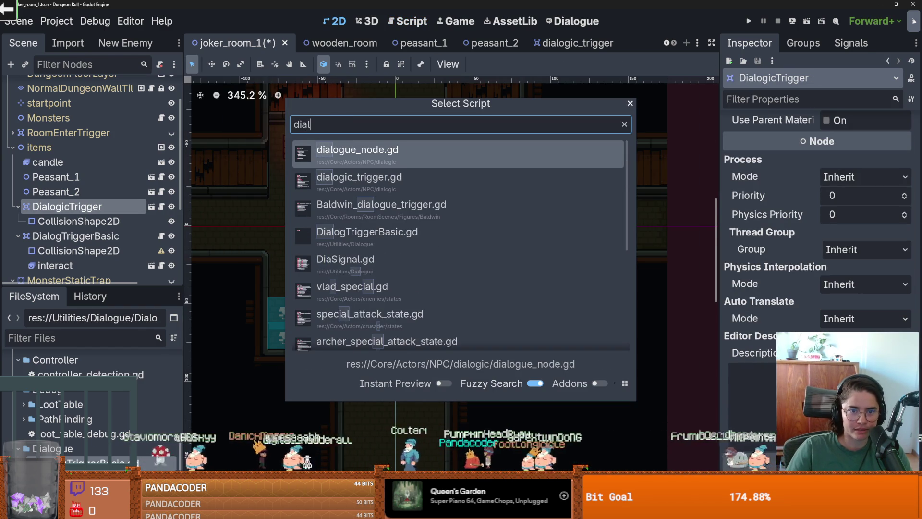
pyautogui.click(355, 178)
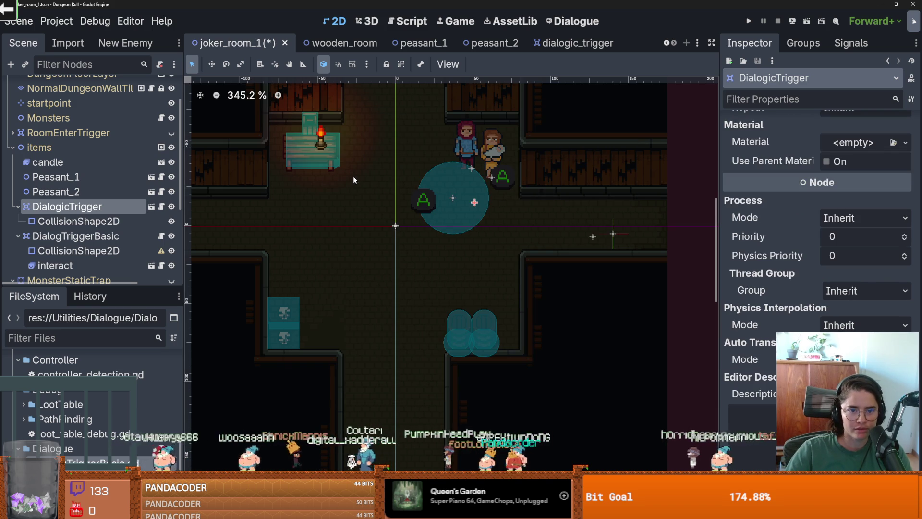
pyautogui.click(161, 207)
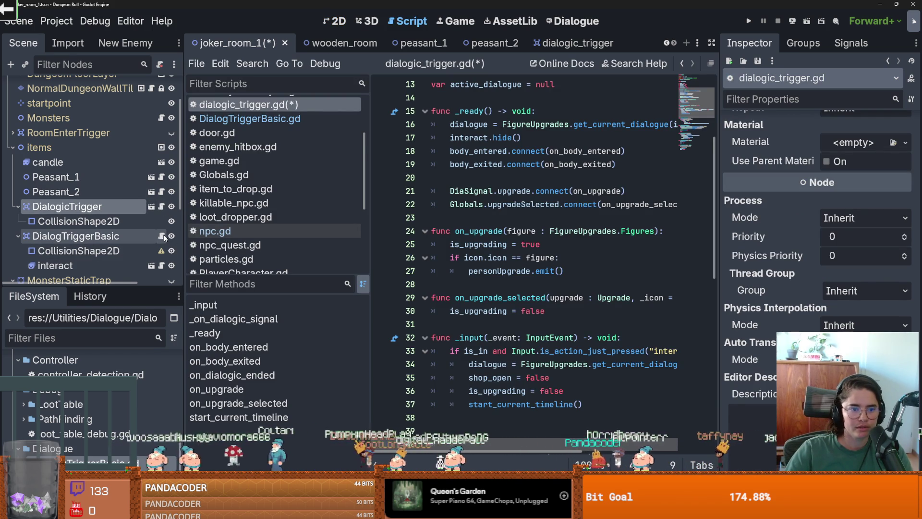
pyautogui.moveTo(165, 237); pyautogui.dragTo(101, 234)
pyautogui.hotkey('ctrl', 's')
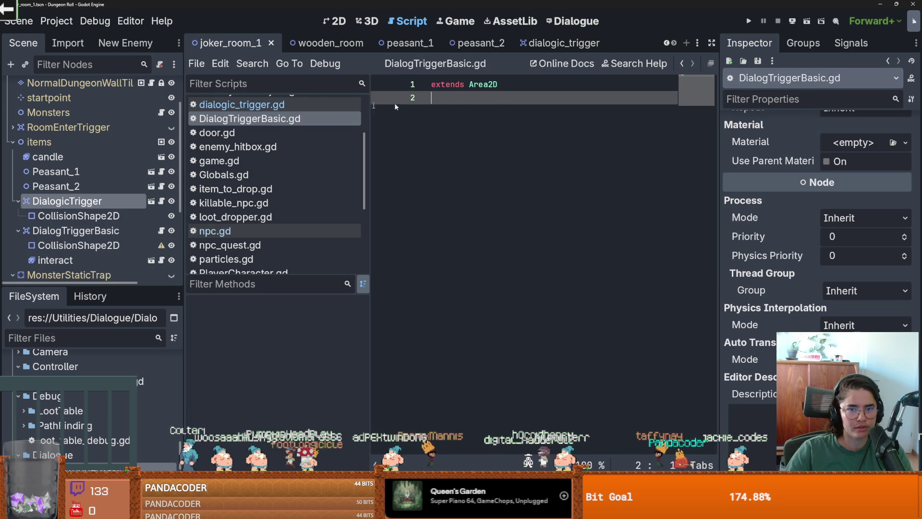
pyautogui.click(161, 201)
pyautogui.moveTo(593, 143); pyautogui.dragTo(480, 124)
pyautogui.hotkey('ctrl', 'c')
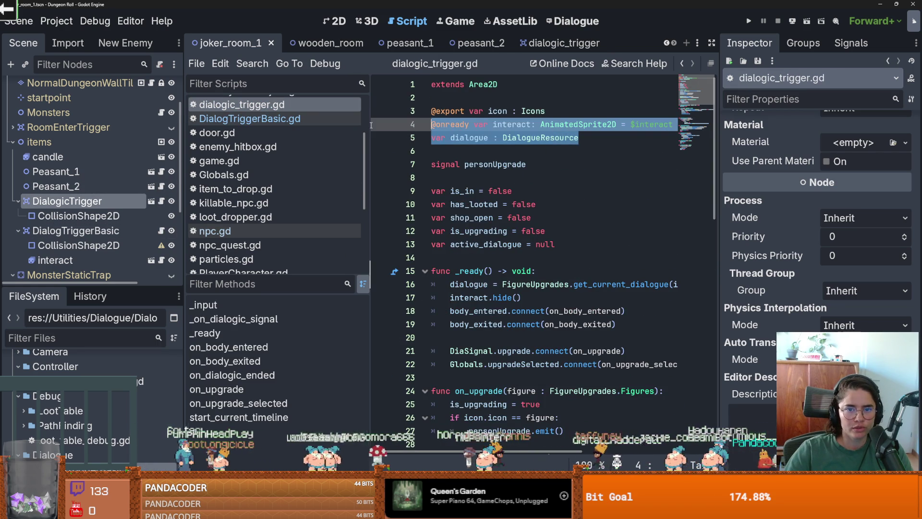
pyautogui.click(161, 231)
pyautogui.hotkey('ctrl', 'v')
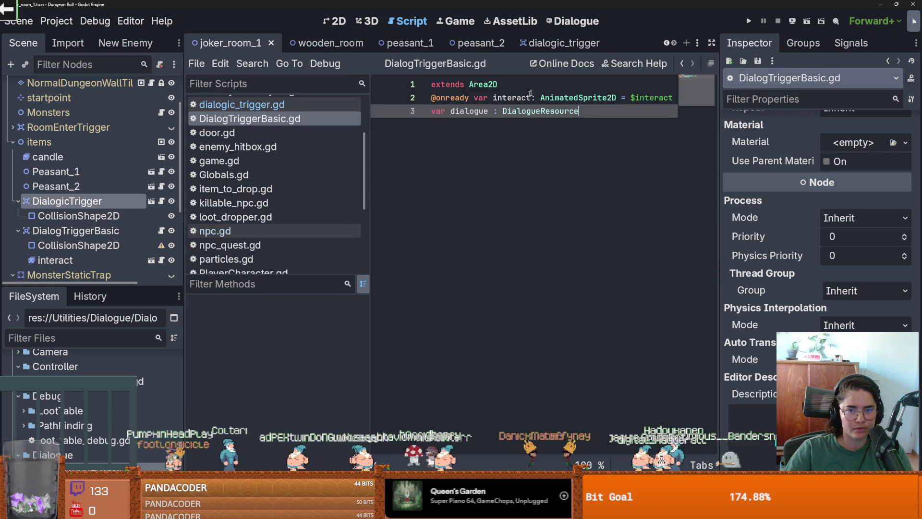
pyautogui.hotkey('ctrl', 's')
# Step: Paste the _ready() function into DialogTriggerBasic.gd and delete its FigureUpgrades dialogue line
pyautogui.click(164, 202)
pyautogui.scroll(-2, 540, 220)
pyautogui.moveTo(370, 219); pyautogui.dragTo(298, 219)
pyautogui.scroll(-1, 527, 173)
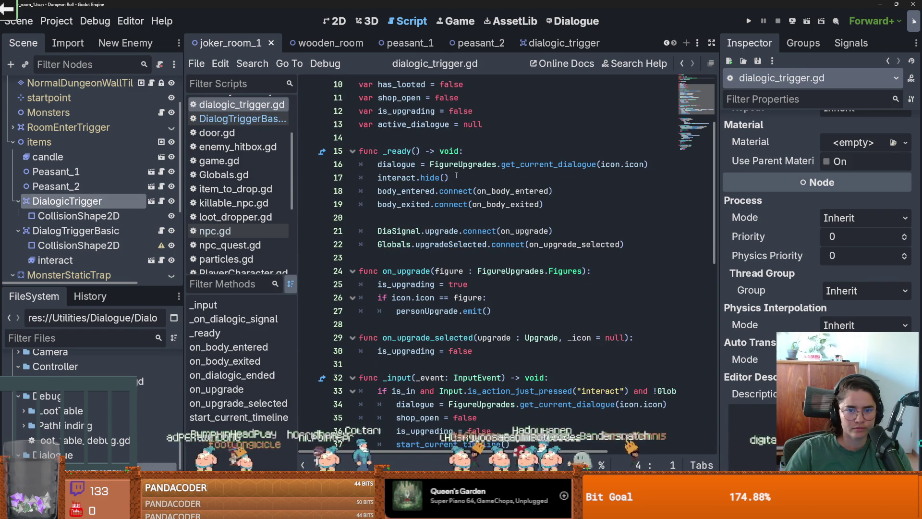
pyautogui.moveTo(544, 204)
pyautogui.mouseDown()
pyautogui.moveTo(384, 178)
pyautogui.moveTo(357, 151)
pyautogui.mouseUp()
pyautogui.hotkey('ctrl', 'c')
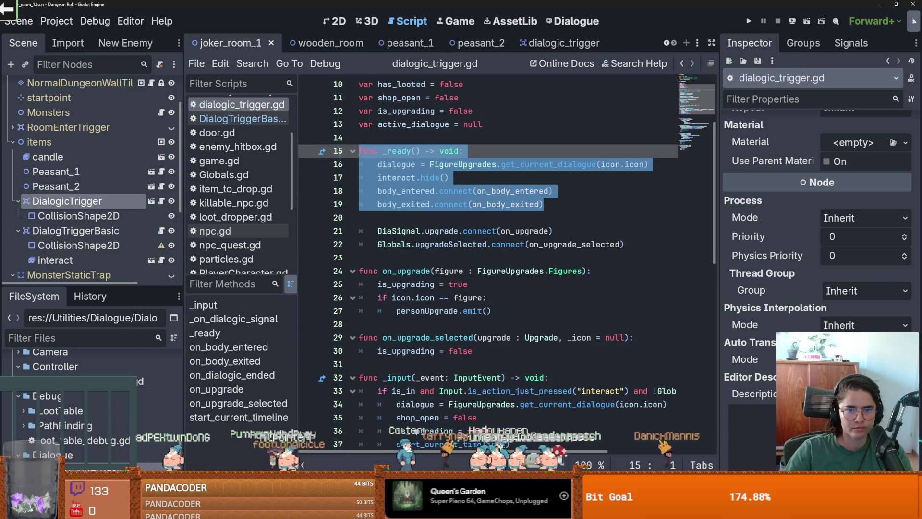
pyautogui.click(162, 230)
pyautogui.click(326, 195)
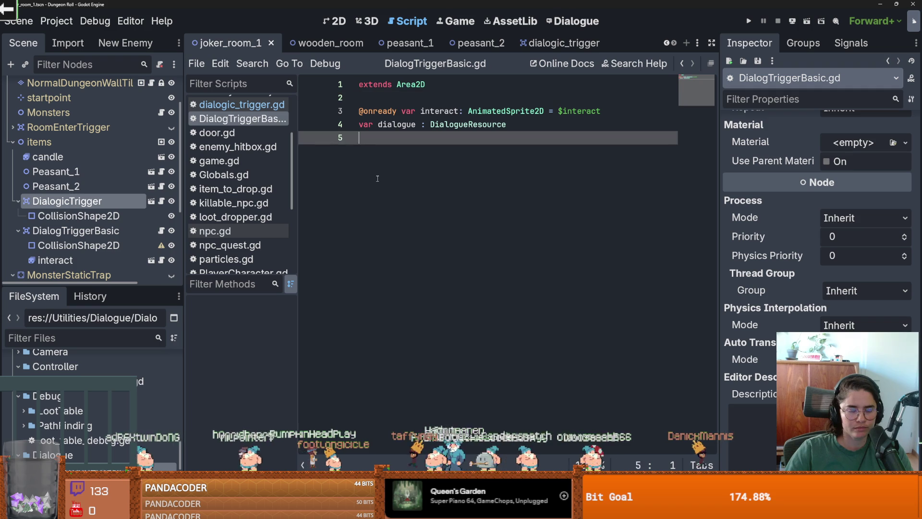
pyautogui.hotkey('ctrl', 'v')
pyautogui.tripleClick(469, 178)
pyautogui.moveTo(650, 164); pyautogui.dragTo(359, 164)
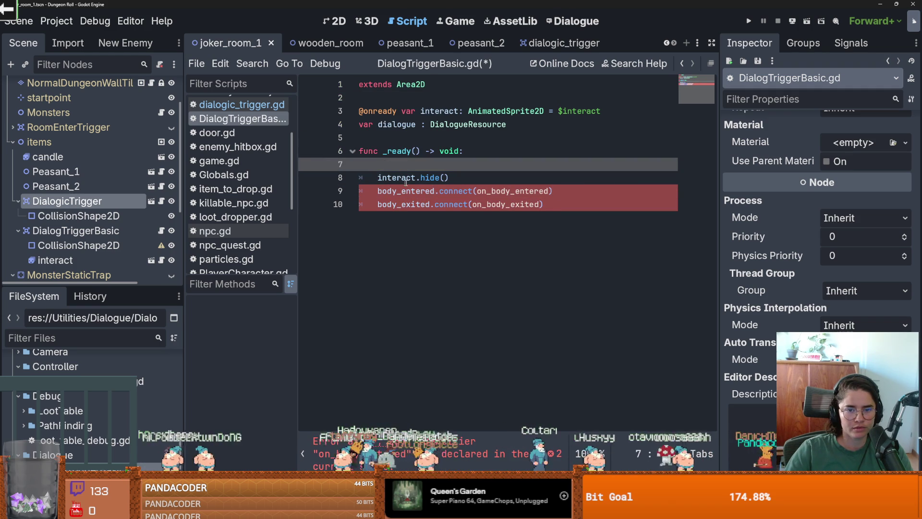
pyautogui.press('BackSpace')
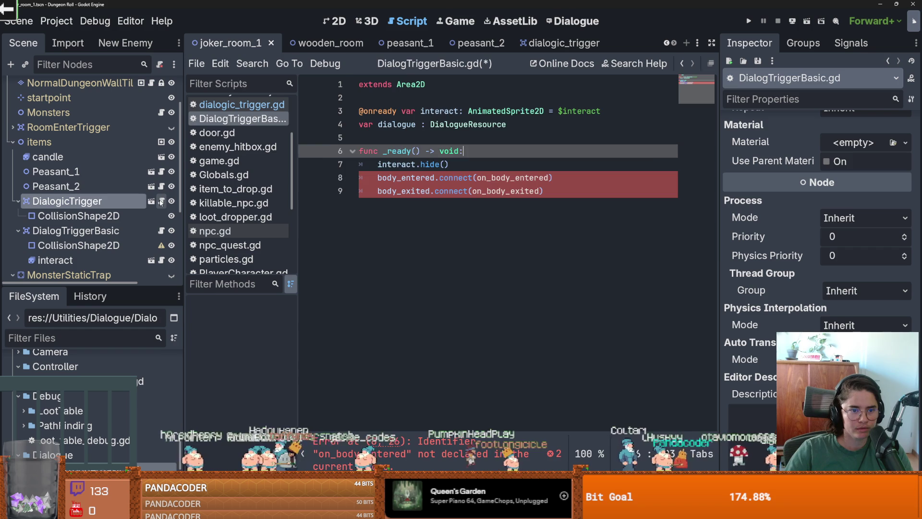
pyautogui.click(241, 105)
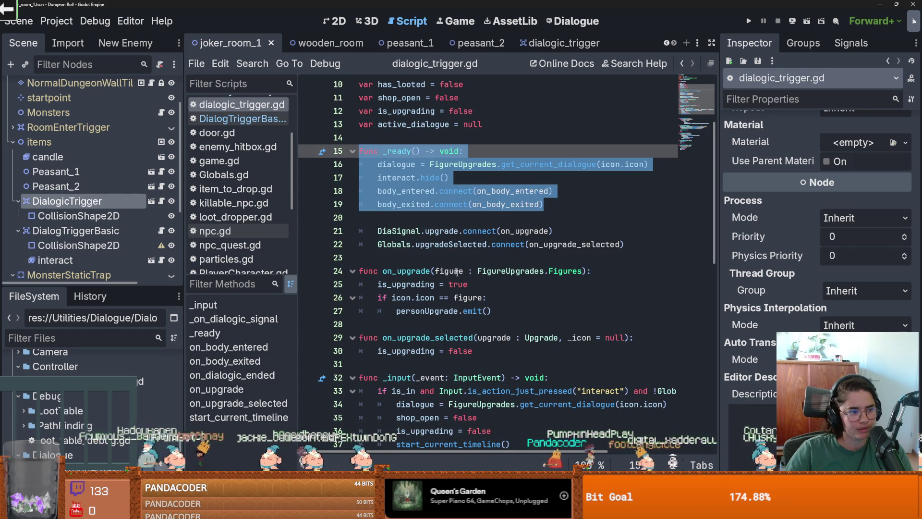
pyautogui.click(465, 286)
pyautogui.scroll(-6, 465, 286)
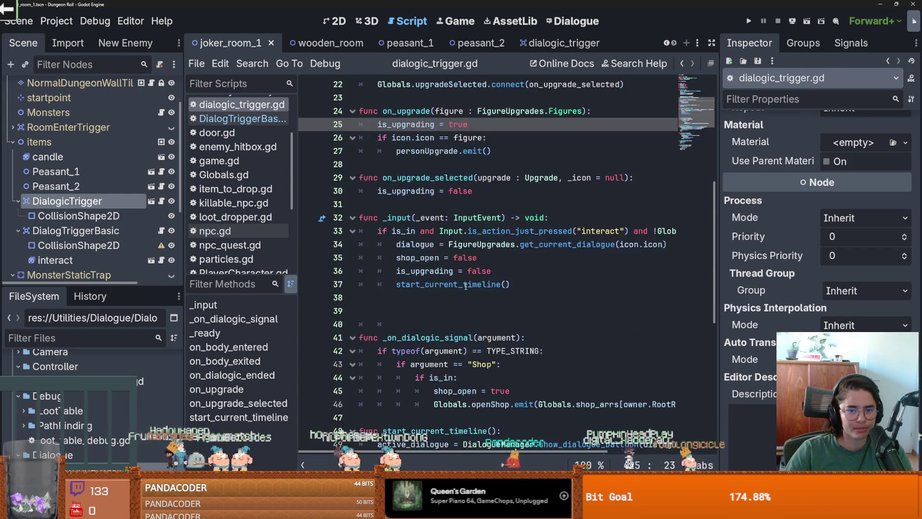
pyautogui.scroll(-6, 466, 287)
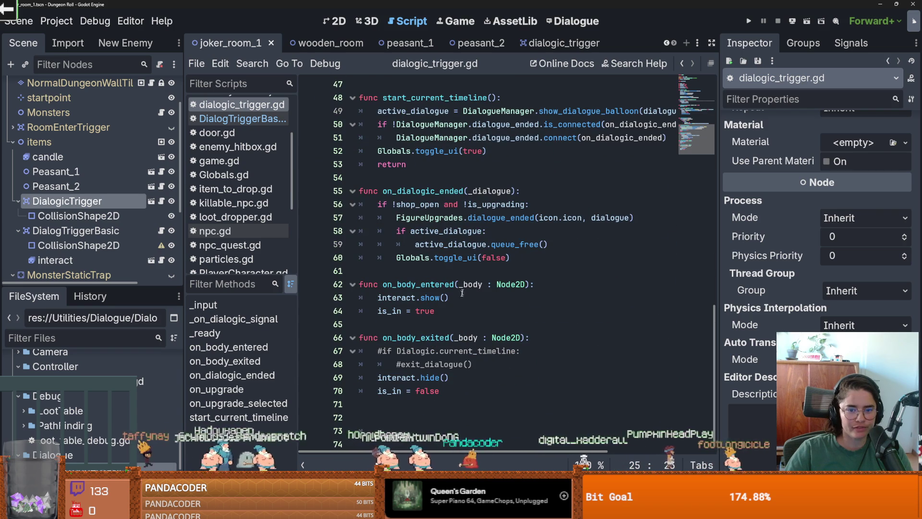
# Step: Paste the on_body_entered and on_body_exited handlers at the end of DialogTriggerBasic.gd
pyautogui.moveTo(444, 390); pyautogui.dragTo(360, 271)
pyautogui.hotkey('ctrl', 'c')
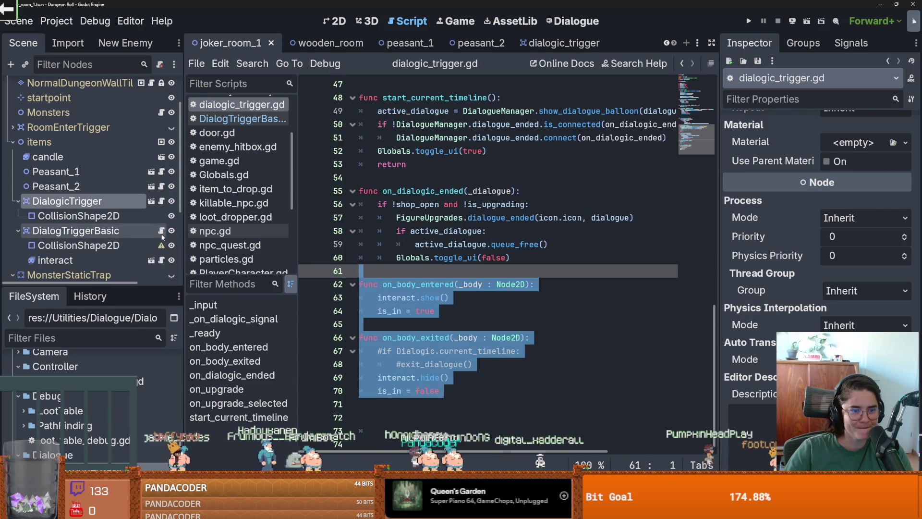
pyautogui.click(161, 231)
pyautogui.click(432, 271)
pyautogui.press('Return')
pyautogui.hotkey('ctrl', 'v')
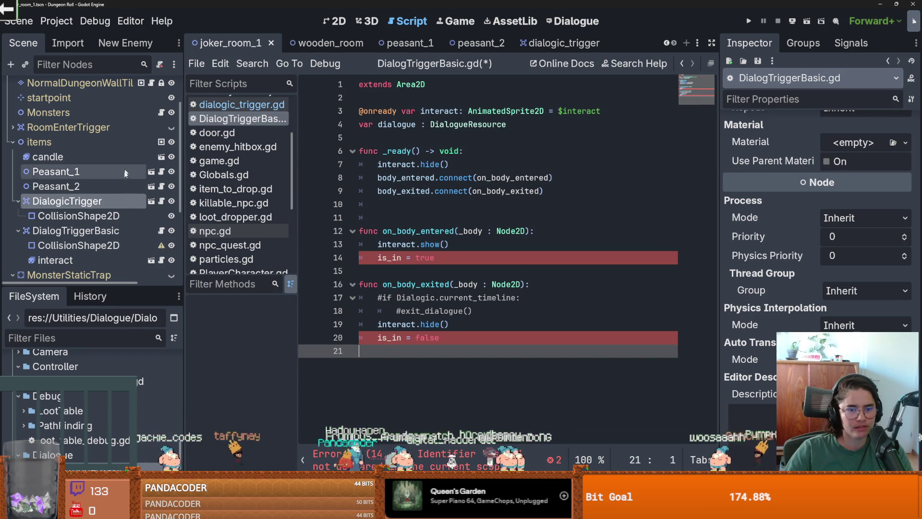
# Step: Add the 'var is_in = false' declaration below the dialogue variable in DialogTriggerBasic.gd
pyautogui.scroll(1, 148, 223)
pyautogui.click(161, 224)
pyautogui.scroll(10, 449, 204)
pyautogui.scroll(4, 449, 203)
pyautogui.moveTo(440, 190); pyautogui.dragTo(359, 190)
pyautogui.hotkey('ctrl', 'c')
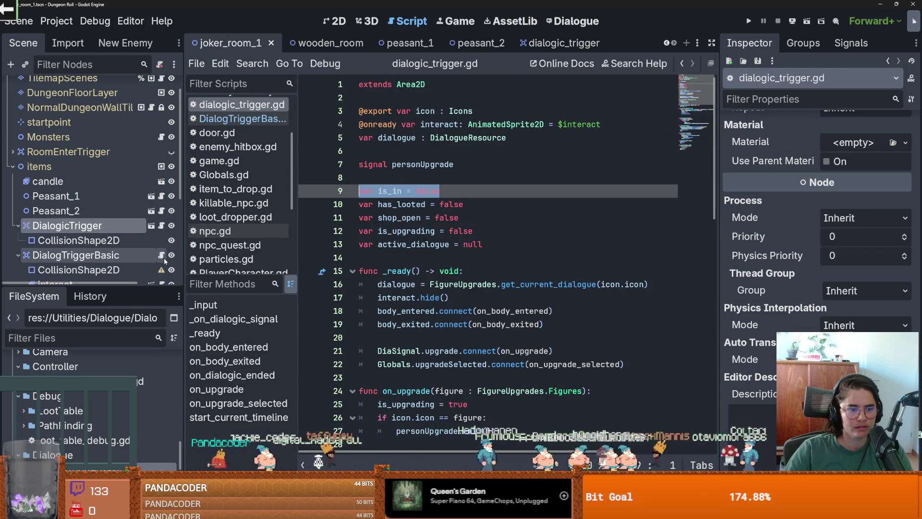
pyautogui.click(162, 255)
pyautogui.click(397, 138)
pyautogui.press('Return')
pyautogui.press('Return')
pyautogui.press('Up')
pyautogui.press('Up')
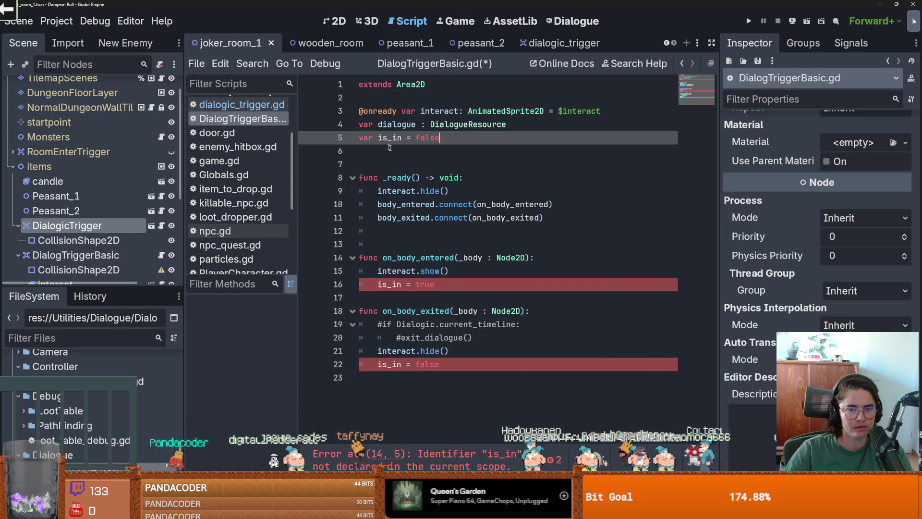
pyautogui.hotkey('ctrl', 'v')
# Step: Copy the _input function from dialogic_trigger.gd and review its Shop signal handling
pyautogui.click(161, 226)
pyautogui.scroll(-2, 431, 243)
pyautogui.scroll(-1, 432, 243)
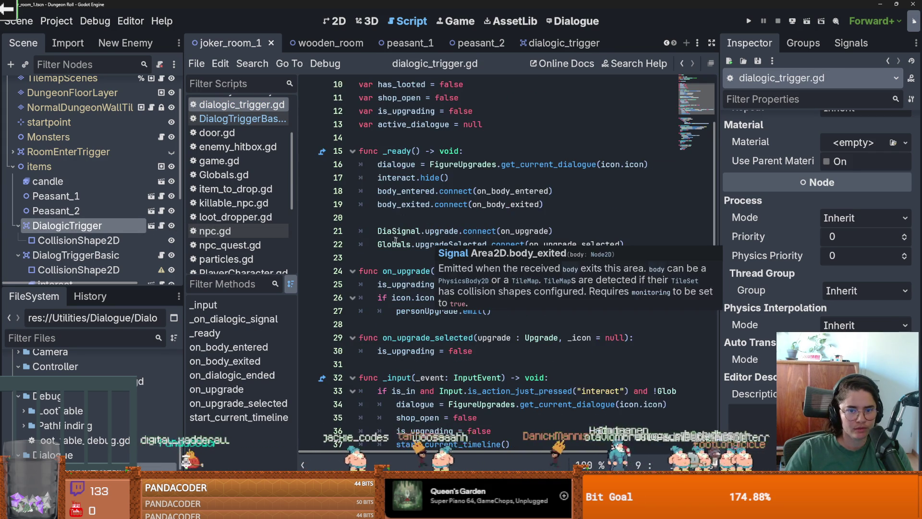
pyautogui.scroll(-1, 393, 238)
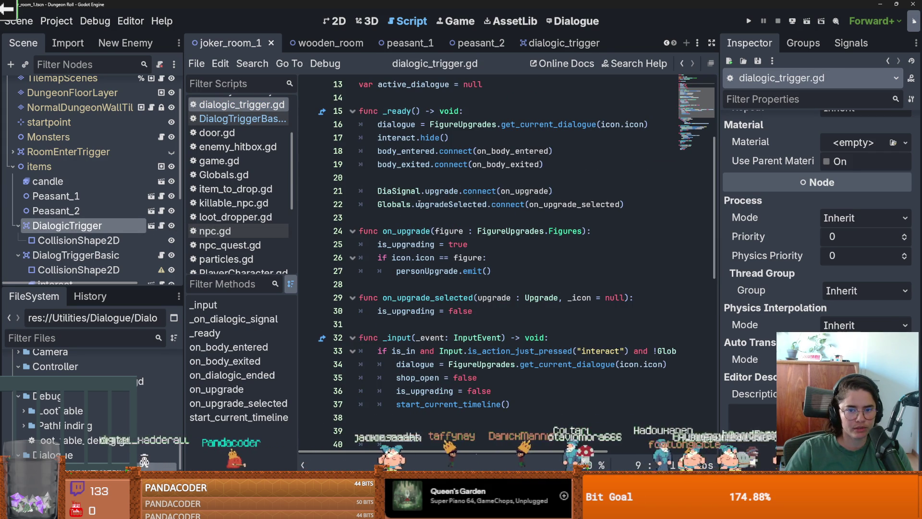
pyautogui.scroll(-5, 457, 213)
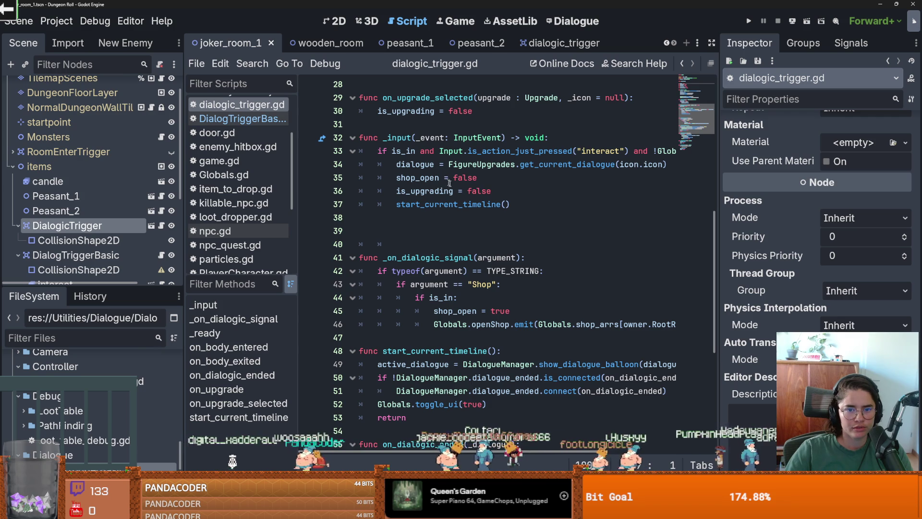
pyautogui.moveTo(512, 205)
pyautogui.mouseDown()
pyautogui.moveTo(365, 205)
pyautogui.moveTo(334, 143)
pyautogui.mouseUp()
pyautogui.hotkey('ctrl', 'c')
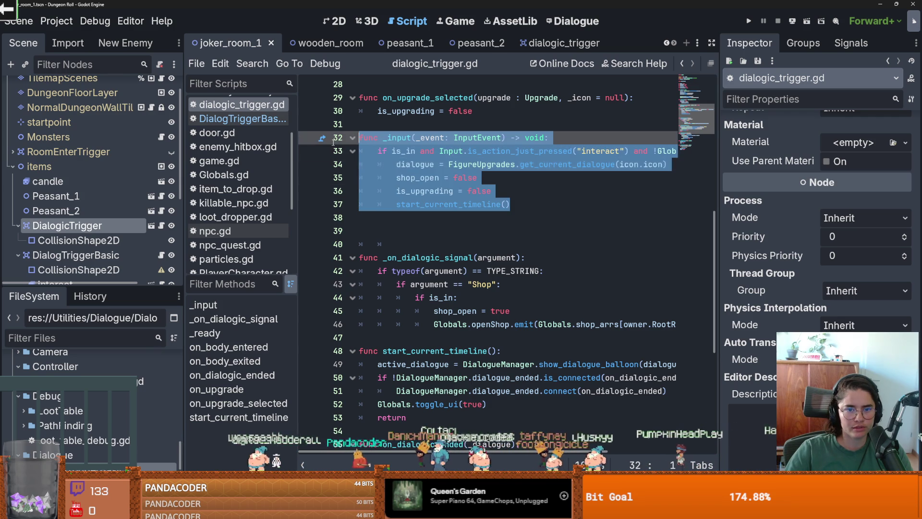
pyautogui.scroll(-1, 355, 175)
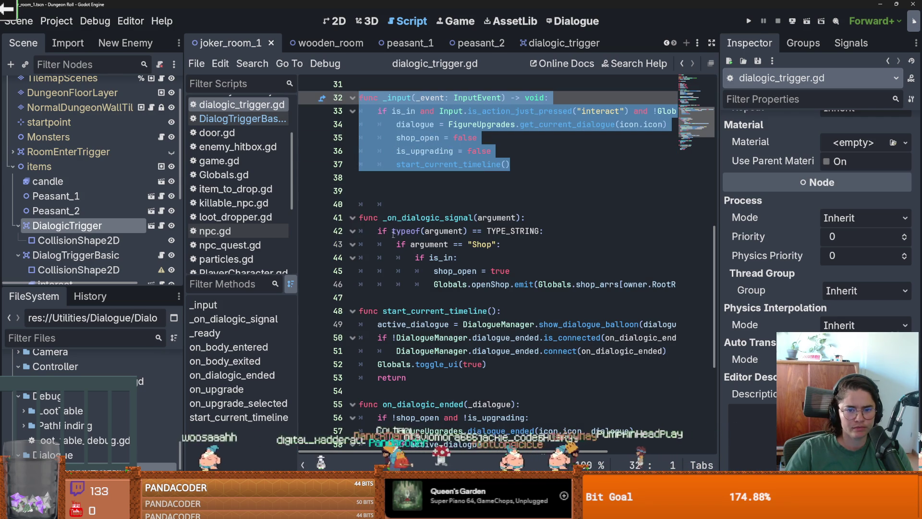
pyautogui.doubleClick(482, 244)
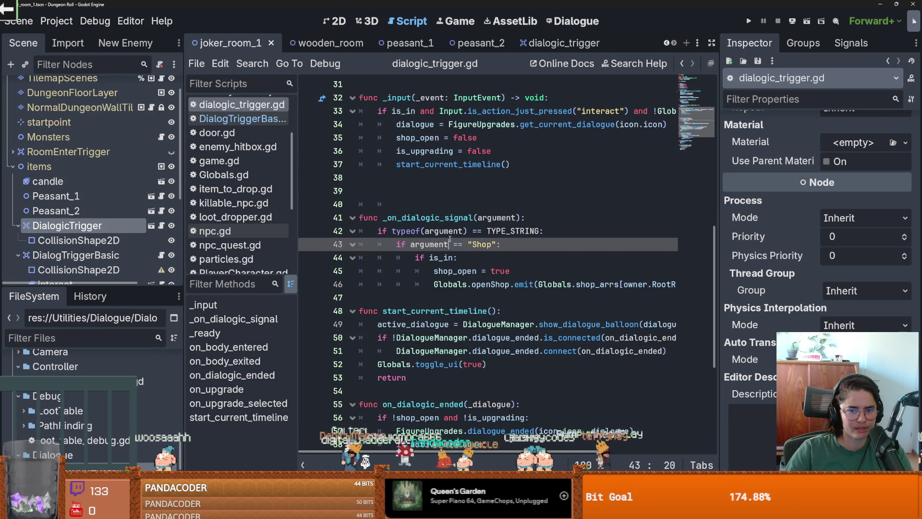
pyautogui.hscroll(3, 496, 267)
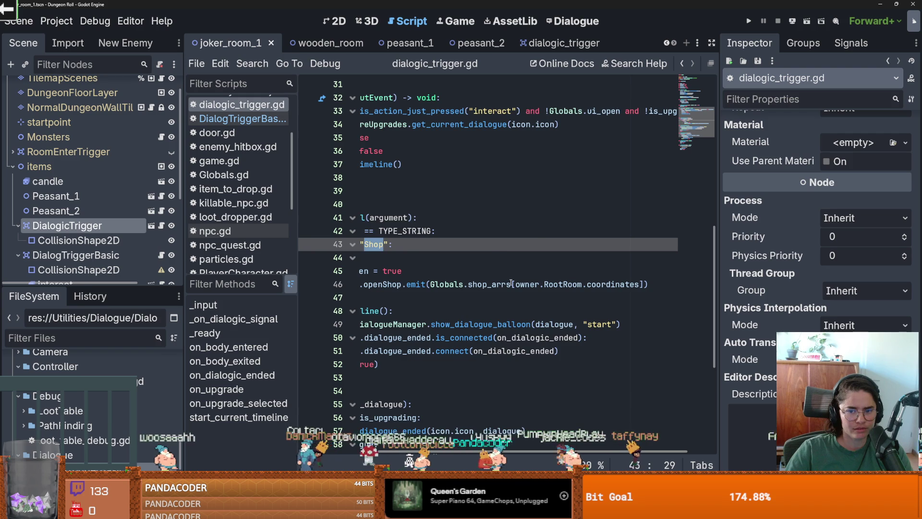
pyautogui.hscroll(-3, 496, 267)
pyautogui.scroll(-1, 140, 245)
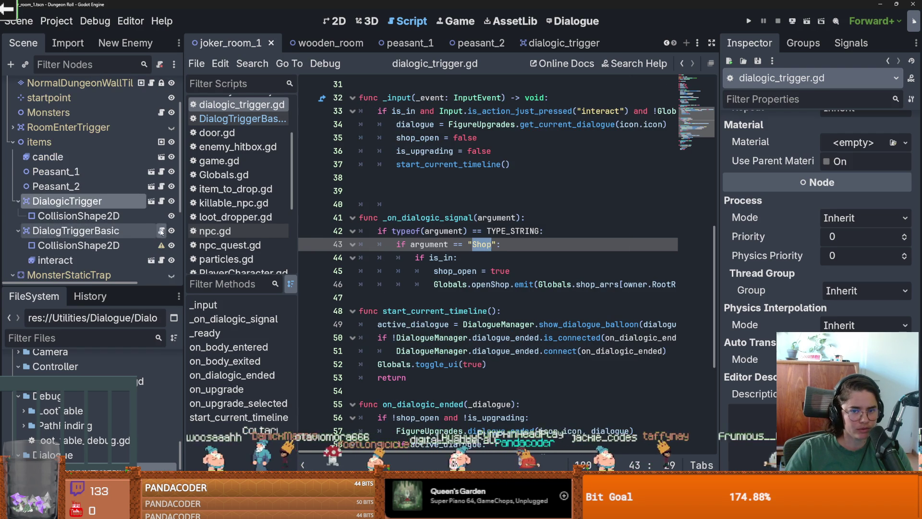
# Step: Paste _input() into DialogTriggerBasic.gd, removing the shop_open, is_upgrading and FigureUpgrades lines
pyautogui.click(161, 230)
pyautogui.click(413, 244)
pyautogui.press('BackSpace')
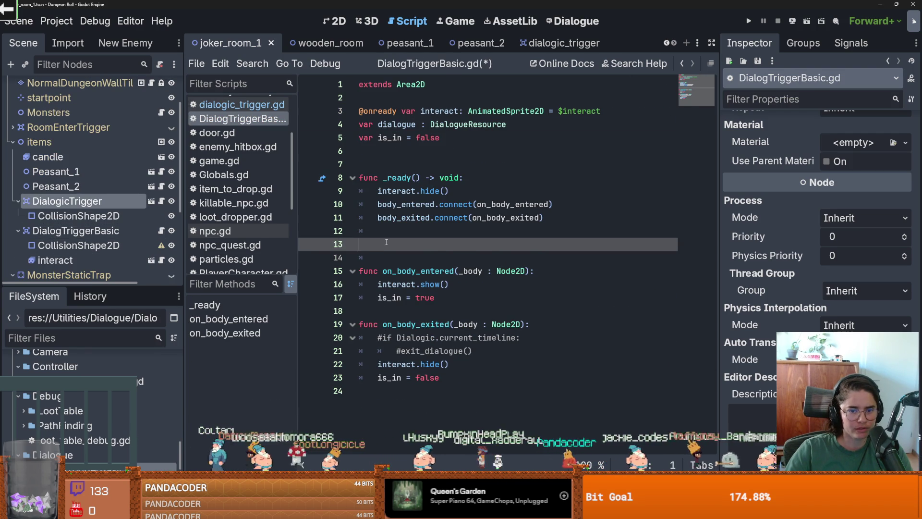
pyautogui.hotkey('ctrl', 'v')
pyautogui.moveTo(491, 298)
pyautogui.mouseDown()
pyautogui.moveTo(357, 297)
pyautogui.moveTo(340, 285)
pyautogui.mouseUp()
pyautogui.press('BackSpace')
pyautogui.press('BackSpace')
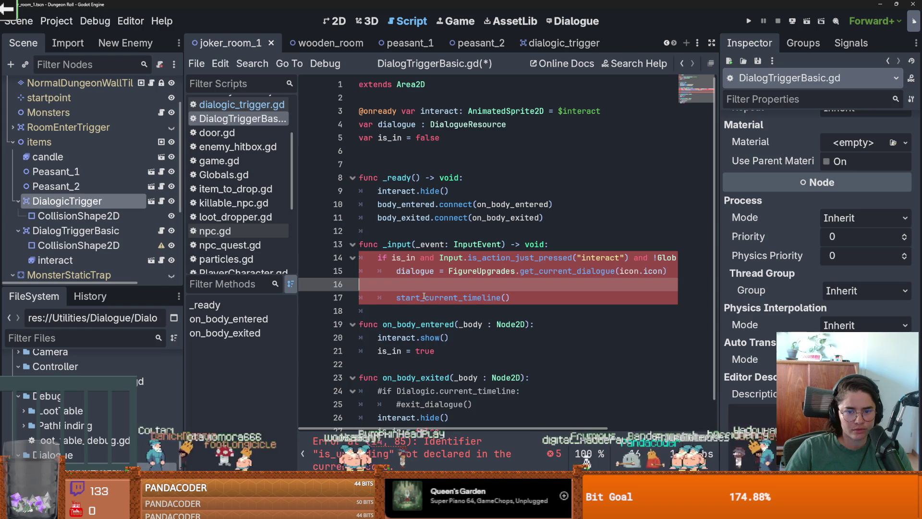
pyautogui.doubleClick(504, 270)
pyautogui.moveTo(661, 271); pyautogui.dragTo(377, 271)
pyautogui.press('BackSpace')
pyautogui.press('BackSpace')
pyautogui.press('BackSpace')
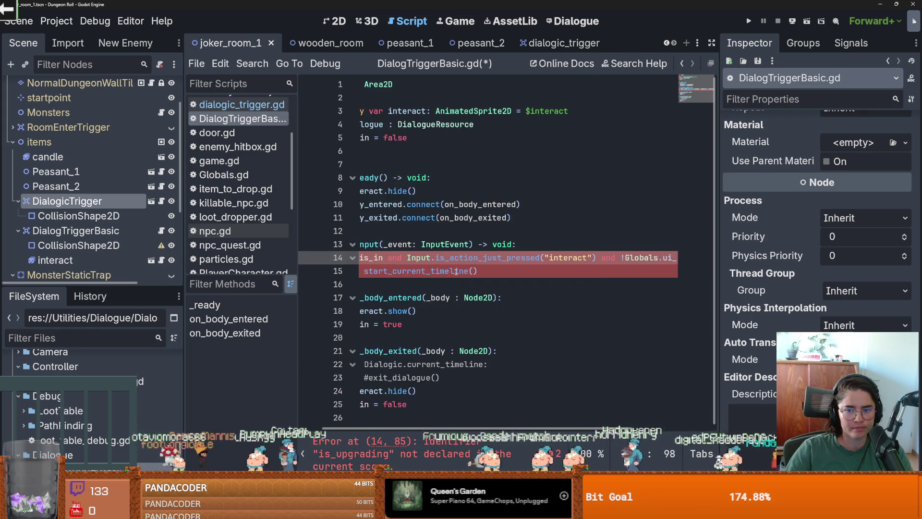
pyautogui.moveTo(594, 257); pyautogui.dragTo(674, 258)
pyautogui.press('BackSpace')
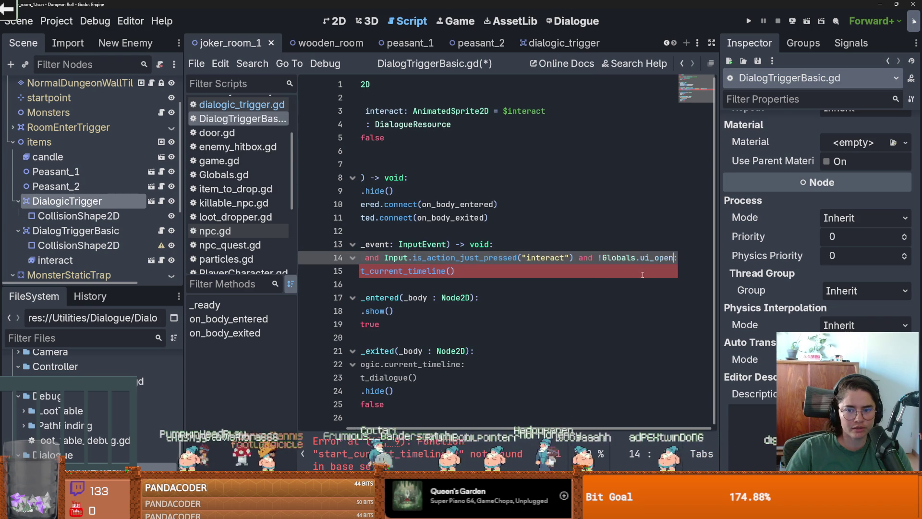
# Step: Copy the start_current_timeline function from dialogic_trigger.gd
pyautogui.click(162, 201)
pyautogui.scroll(-3, 426, 255)
pyautogui.moveTo(442, 261); pyautogui.dragTo(316, 186)
pyautogui.hotkey('ctrl', 'c')
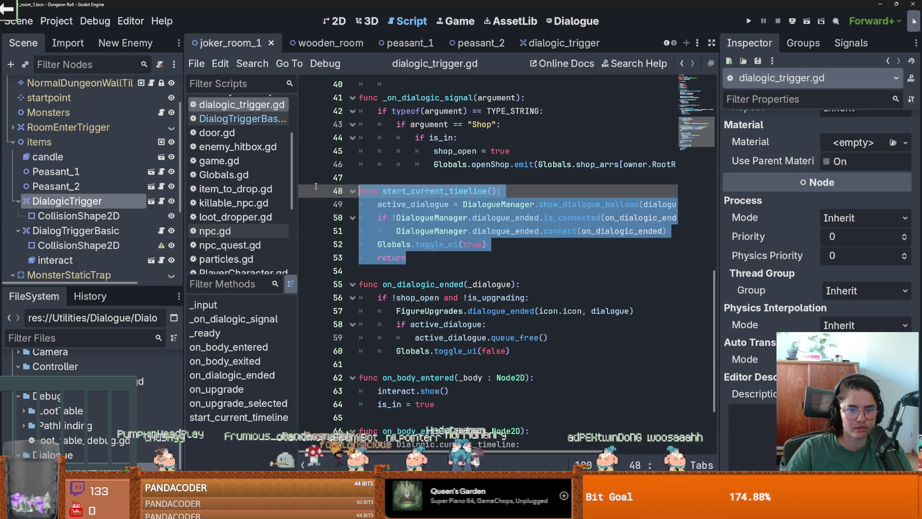
pyautogui.click(161, 231)
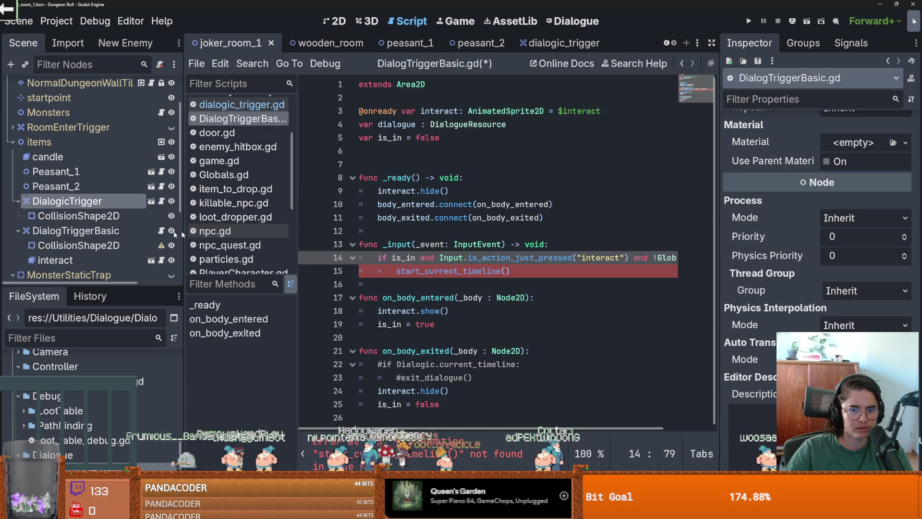
# Step: Paste start_current_timeline below the _input function in DialogTriggerBasic.gd
pyautogui.click(394, 286)
pyautogui.press('Return')
pyautogui.press('Return')
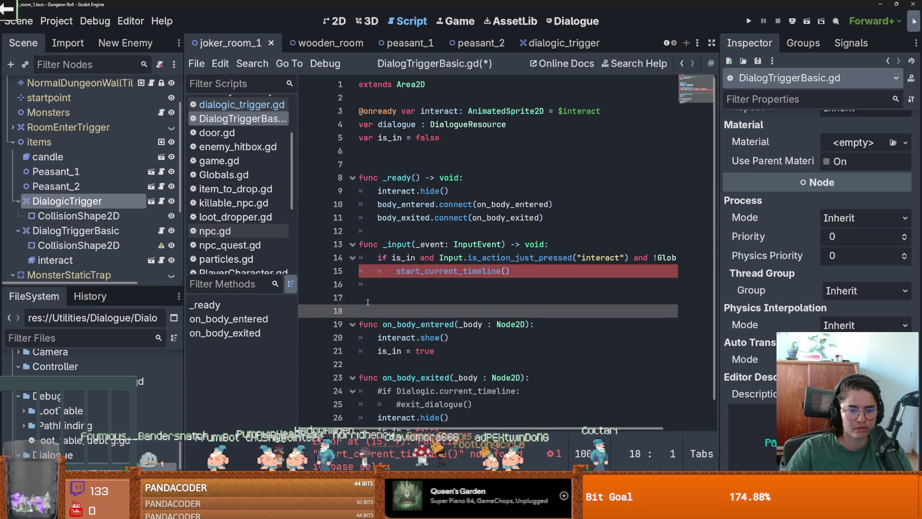
pyautogui.hotkey('ctrl', 'v')
pyautogui.scroll(-1, 463, 313)
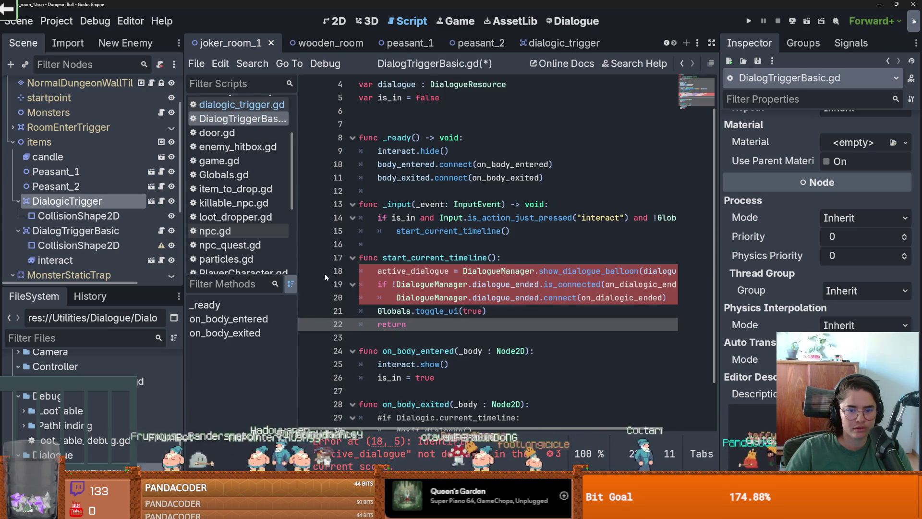
pyautogui.doubleClick(423, 271)
pyautogui.hscroll(2, 469, 281)
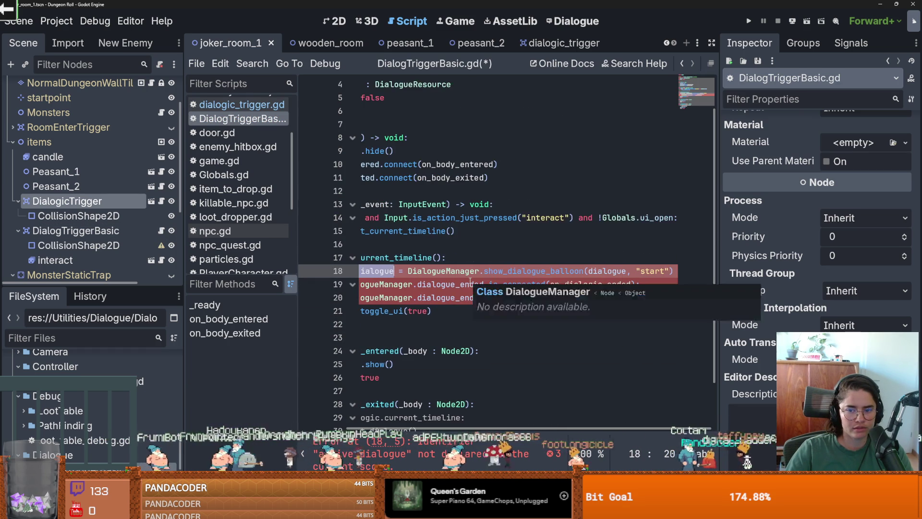
pyautogui.hscroll(-2, 470, 282)
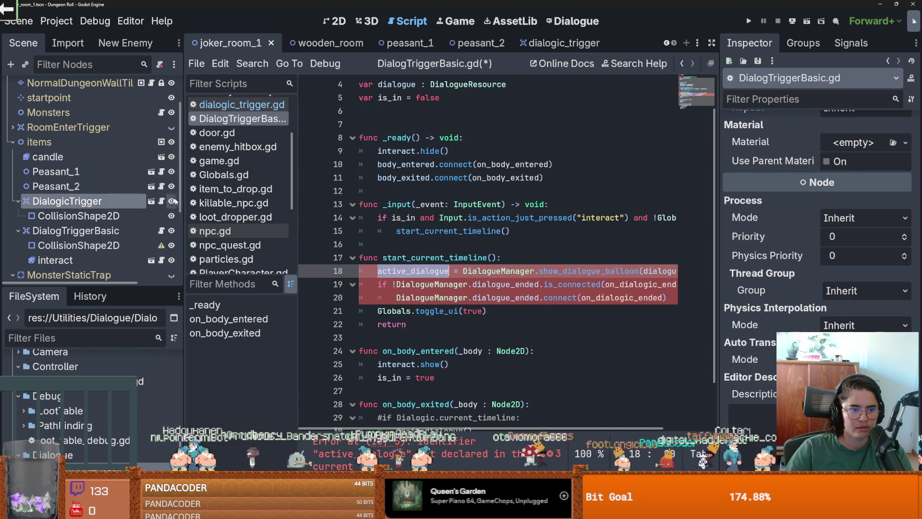
# Step: Add the 'var active_dialogue = null' declaration as line 6 of DialogTriggerBasic.gd
pyautogui.click(241, 104)
pyautogui.scroll(9, 416, 212)
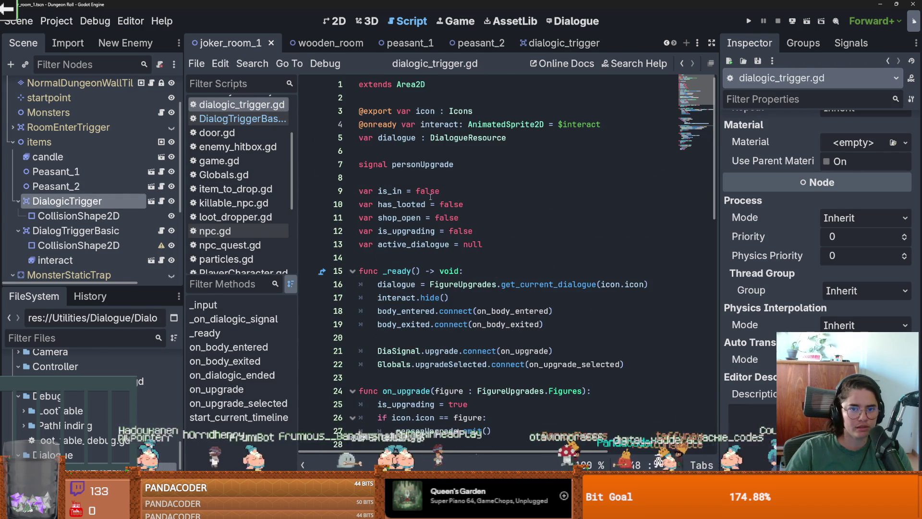
pyautogui.tripleClick(461, 243)
pyautogui.hotkey('ctrl', 'c')
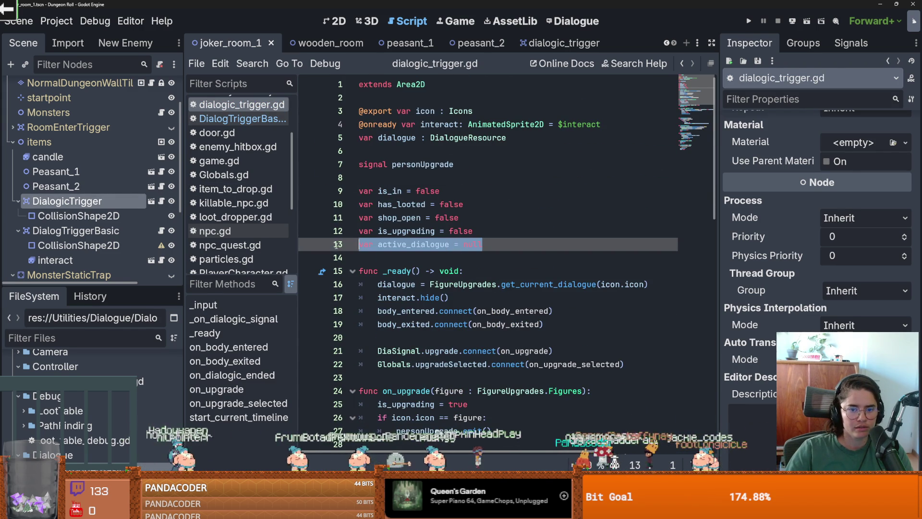
pyautogui.click(162, 230)
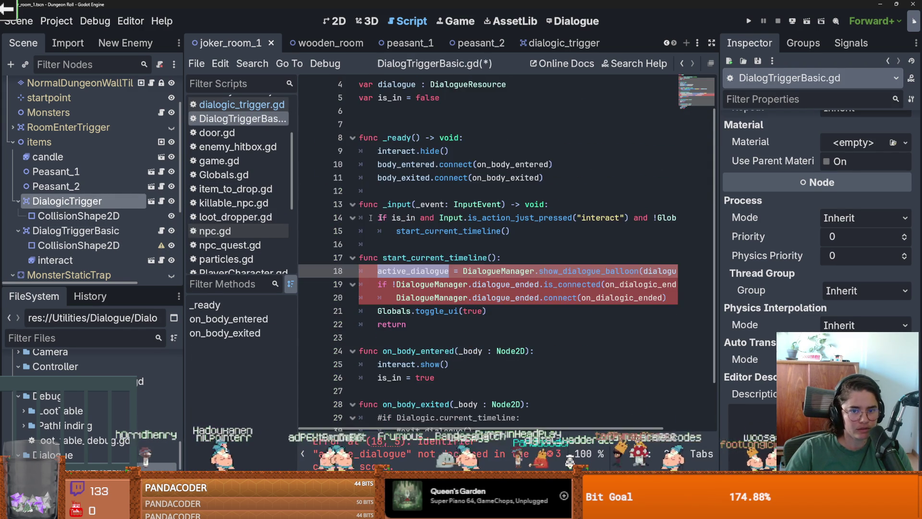
pyautogui.press('Return')
pyautogui.hotkey('ctrl', 'v')
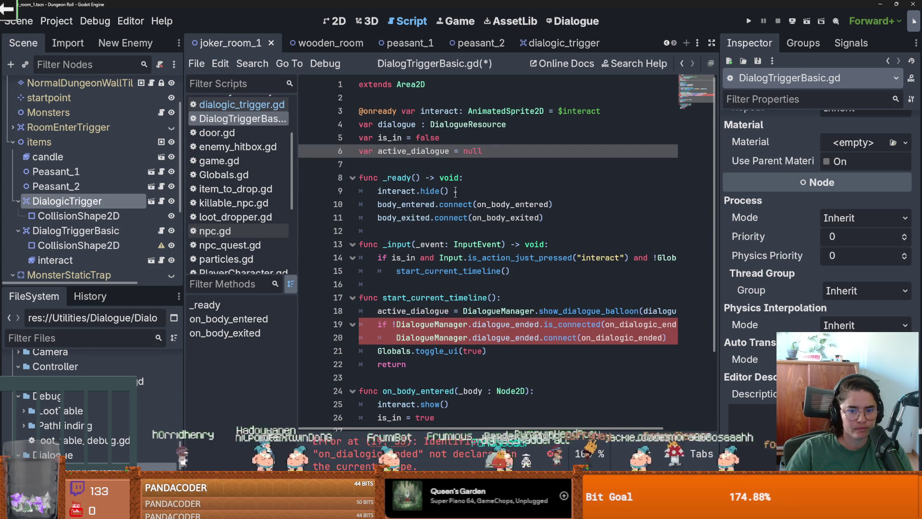
# Step: Copy the on_dialogic_ended function from dialogic_trigger.gd into DialogTriggerBasic.gd at line 24
pyautogui.click(162, 201)
pyautogui.scroll(-5, 454, 290)
pyautogui.scroll(-2, 454, 290)
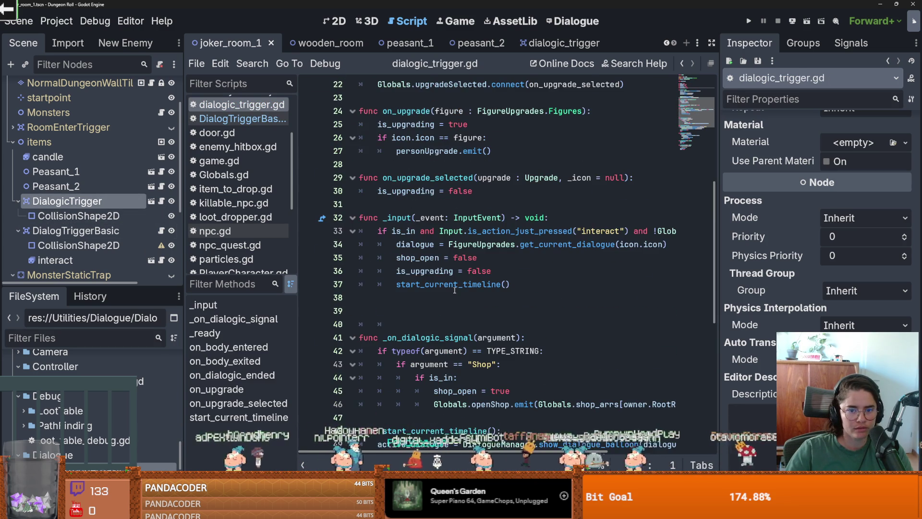
pyautogui.click(432, 319)
pyautogui.press('BackSpace')
pyautogui.press('BackSpace')
pyautogui.press('BackSpace')
pyautogui.scroll(-5, 434, 318)
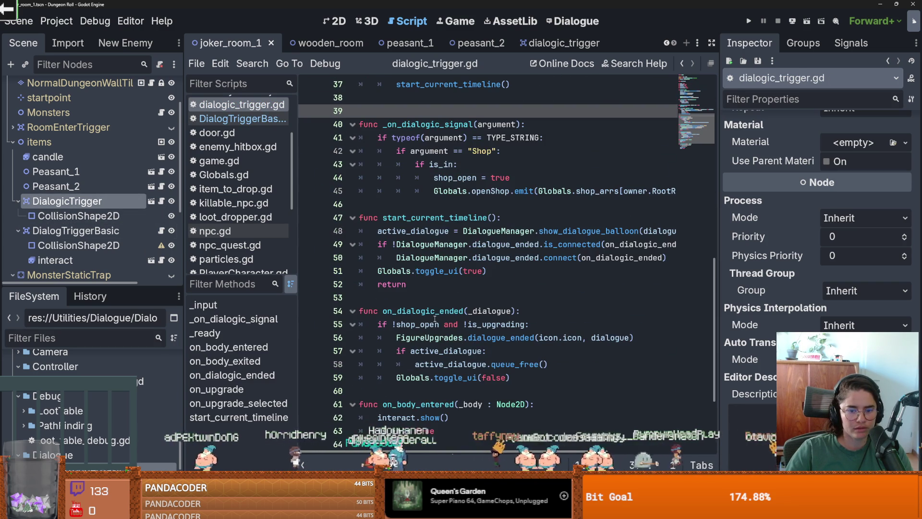
pyautogui.moveTo(545, 377); pyautogui.dragTo(325, 317)
pyautogui.hotkey('ctrl', 'c')
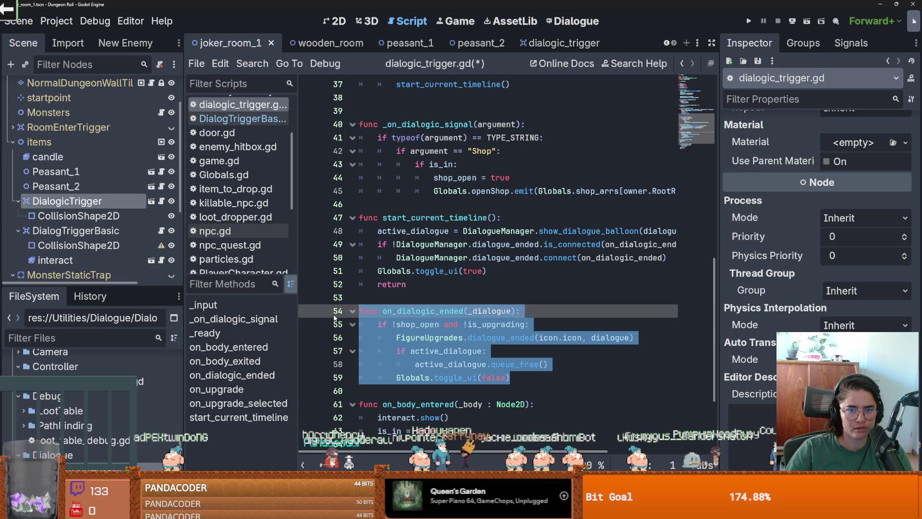
pyautogui.click(162, 234)
pyautogui.scroll(-3, 432, 240)
pyautogui.click(377, 309)
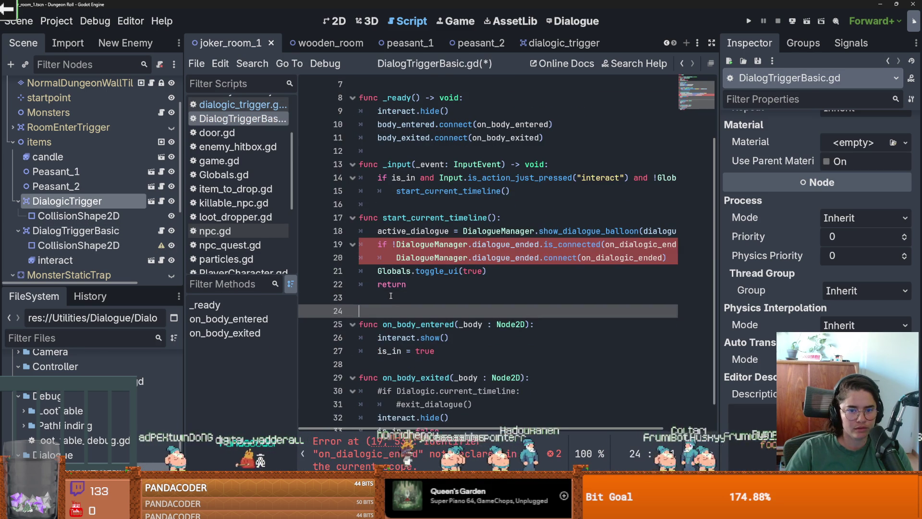
pyautogui.hotkey('ctrl', 'v')
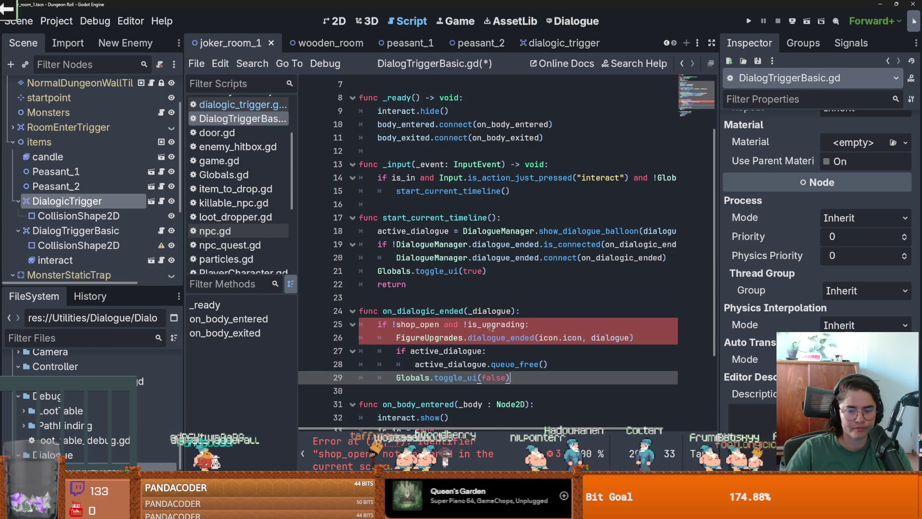
# Step: Remove the FigureUpgrades.dialogue_ended call and the shop_open/is_upgrading condition from on_dialogic_ended
pyautogui.click(448, 338)
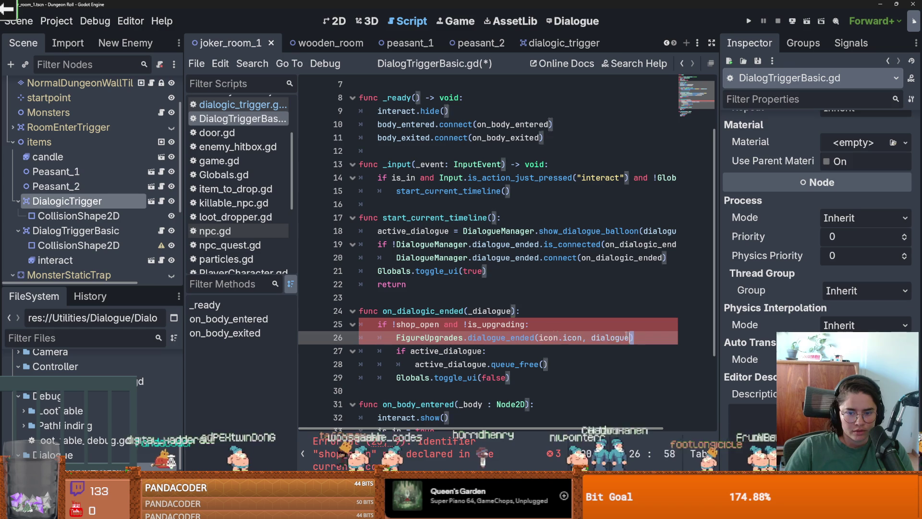
pyautogui.moveTo(639, 336); pyautogui.dragTo(369, 331)
pyautogui.press('BackSpace')
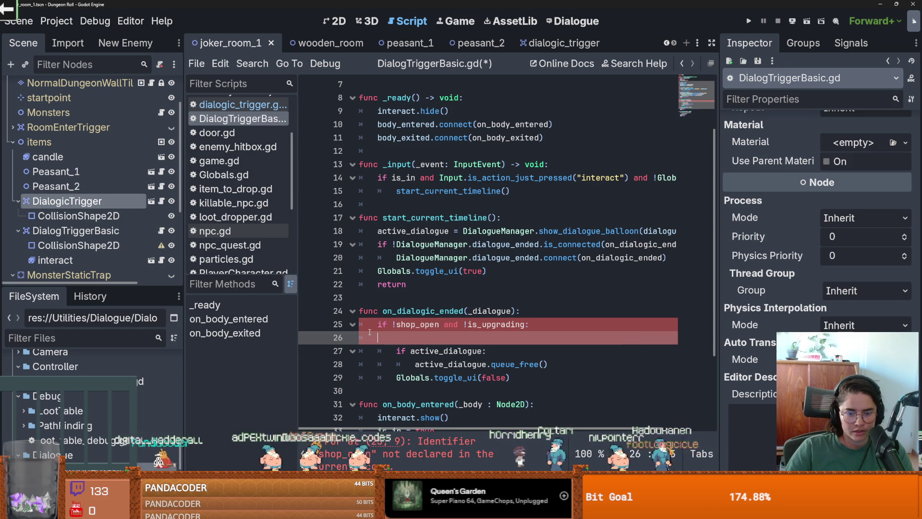
pyautogui.press('BackSpace')
pyautogui.moveTo(526, 325); pyautogui.dragTo(360, 325)
pyautogui.press('BackSpace')
# Step: Unindent the active_dialogue, queue_free and toggle_ui lines, drop the empty line, and save
pyautogui.click(394, 338)
pyautogui.press('BackSpace')
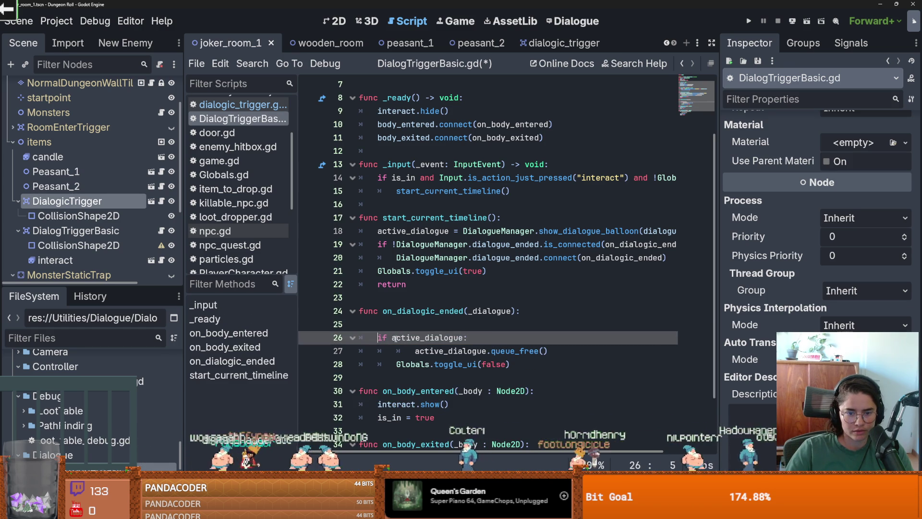
pyautogui.click(416, 351)
pyautogui.press('BackSpace')
pyautogui.click(396, 364)
pyautogui.press('BackSpace')
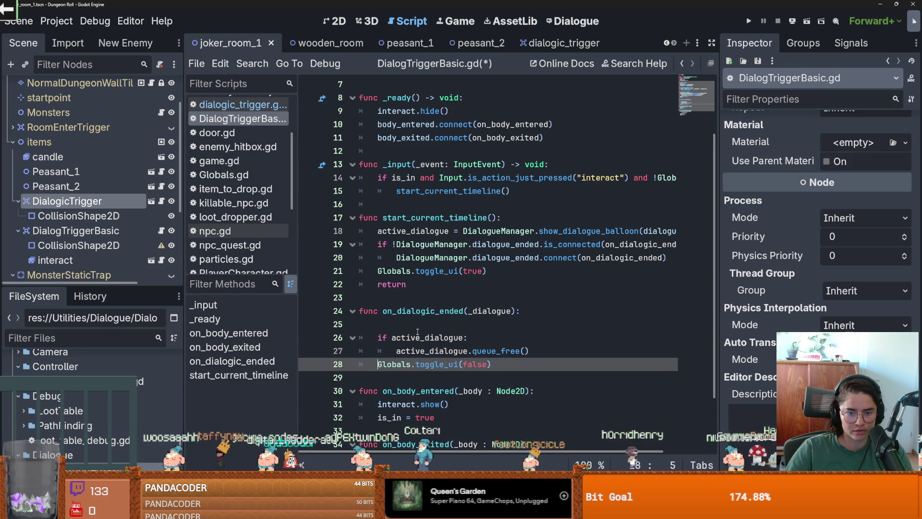
pyautogui.click(416, 338)
pyautogui.click(413, 327)
pyautogui.press('BackSpace')
pyautogui.scroll(2, 440, 283)
pyautogui.hotkey('ctrl', 's')
pyautogui.click(108, 216)
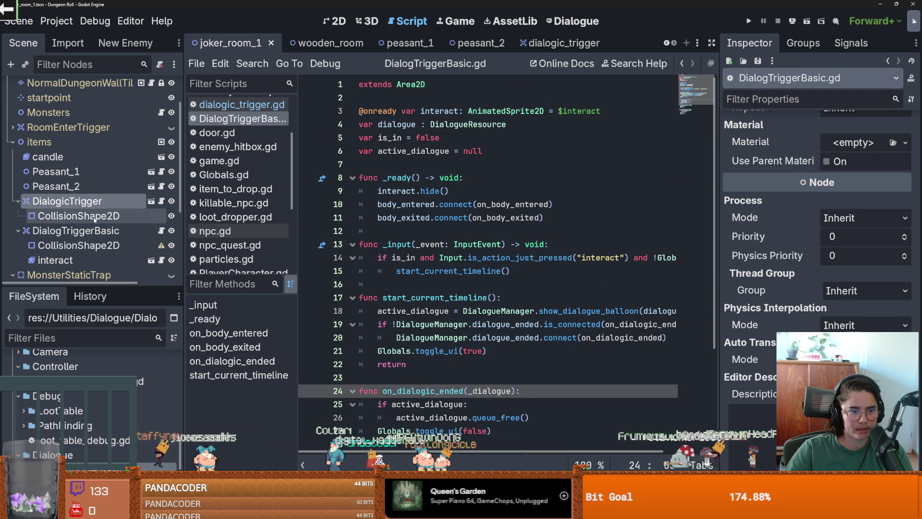
# Step: Delete the old DialogicTrigger node from the room
pyautogui.keyDown('ctrl'); pyautogui.click(96, 204); pyautogui.keyUp('ctrl')
pyautogui.rightClick(95, 210)
pyautogui.press('Delete')
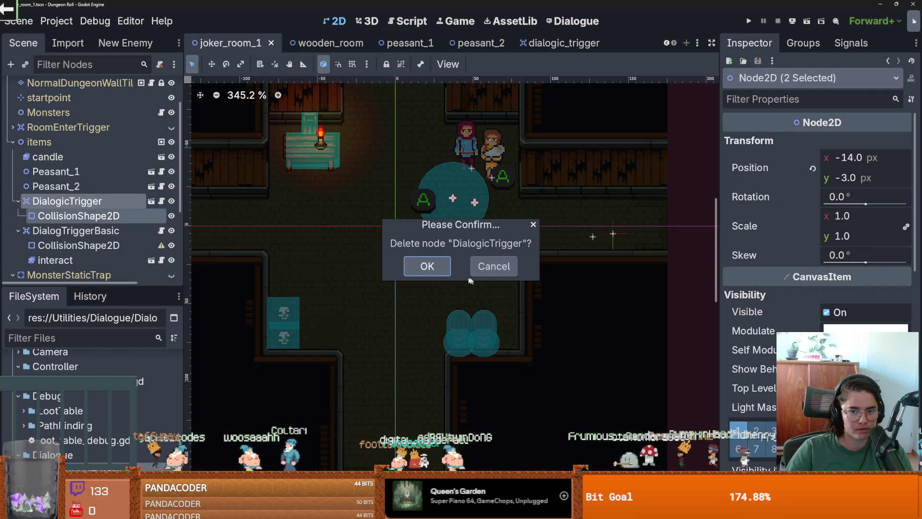
pyautogui.press('Return')
# Step: Make DialogTriggerBasic's collision a larger CircleShape2D near the peasants, move the interact sprite above them, and save
pyautogui.click(58, 202)
pyautogui.click(77, 215)
pyautogui.click(852, 143)
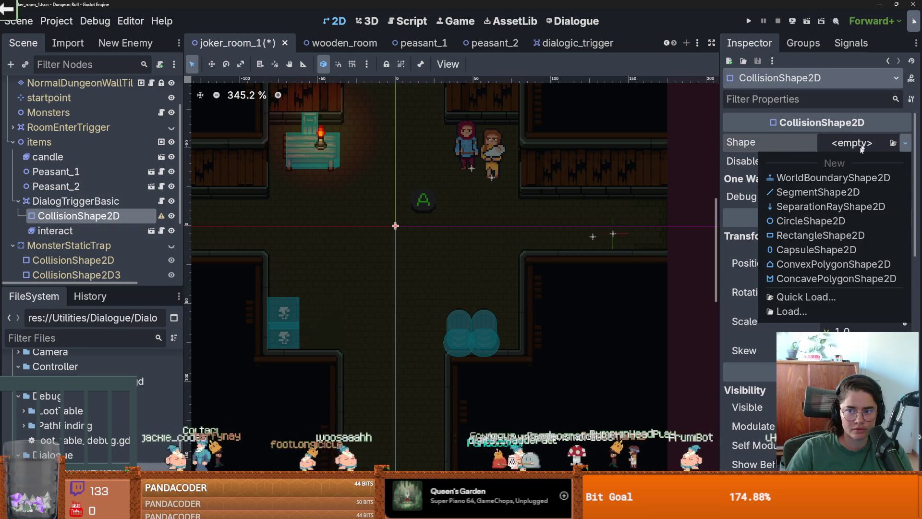
pyautogui.click(811, 220)
pyautogui.moveTo(411, 225); pyautogui.dragTo(460, 231)
pyautogui.click(55, 230)
pyautogui.moveTo(422, 200)
pyautogui.mouseDown()
pyautogui.moveTo(507, 181)
pyautogui.moveTo(493, 112)
pyautogui.mouseUp()
pyautogui.hotkey('ctrl', 's')
# Step: Start saving the DialogTriggerBasic branch as a new scene
pyautogui.click(119, 202)
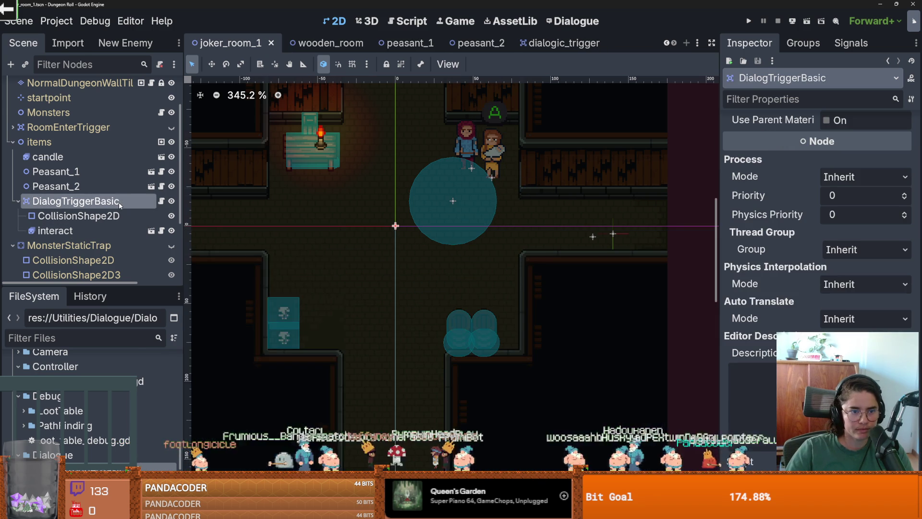
pyautogui.rightClick(119, 201)
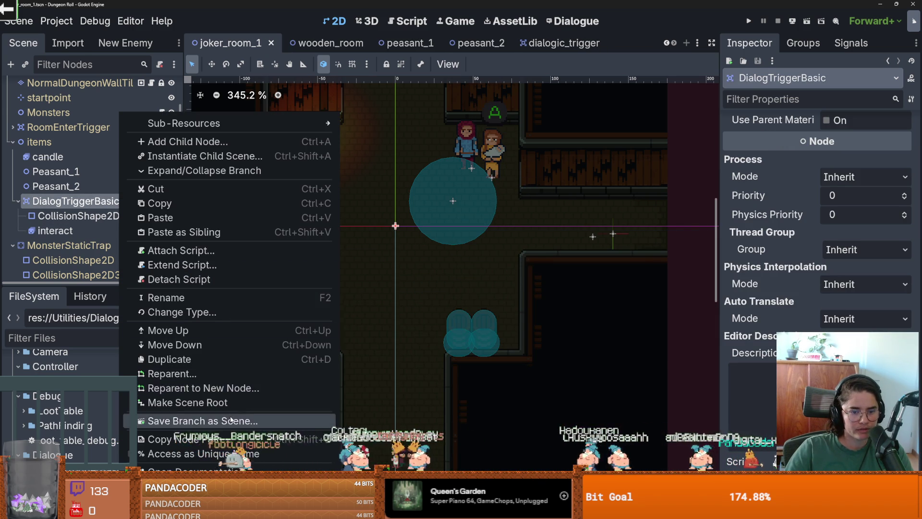
pyautogui.click(231, 420)
pyautogui.click(257, 111)
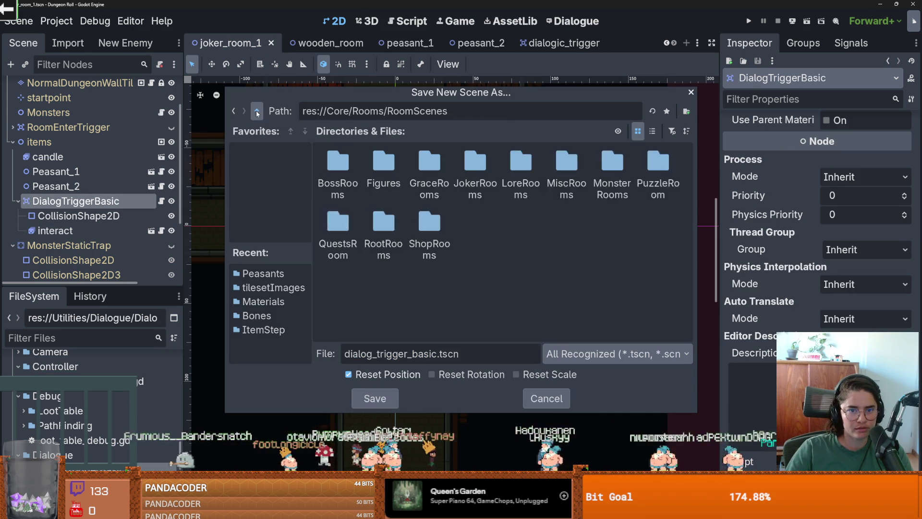
# Step: Save the branch as dialog_trigger_basic.tscn in res://Utilities/Dialogue, then save the room scene
pyautogui.click(257, 111)
pyautogui.click(257, 111)
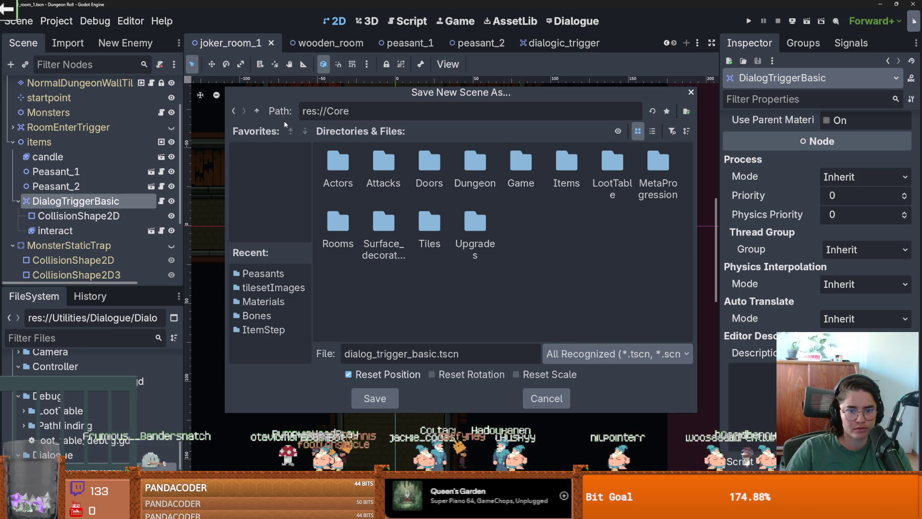
pyautogui.click(257, 112)
pyautogui.doubleClick(639, 168)
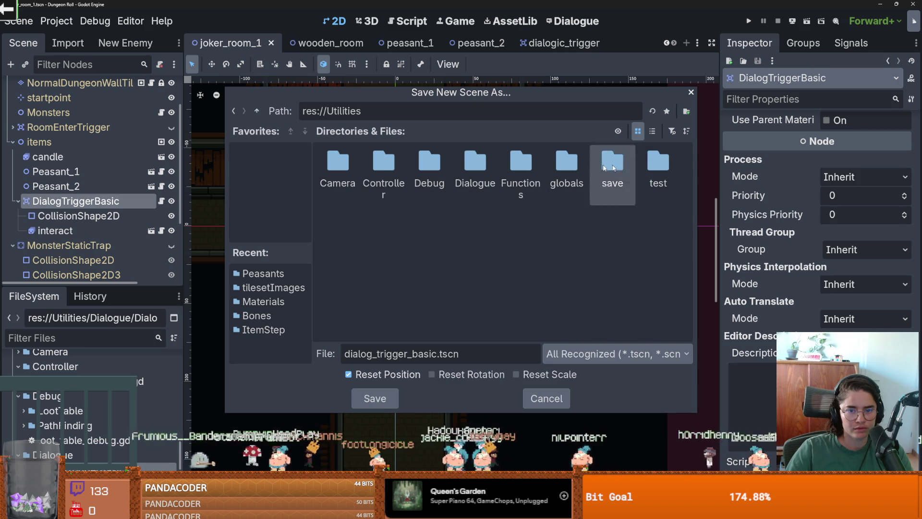
pyautogui.doubleClick(475, 171)
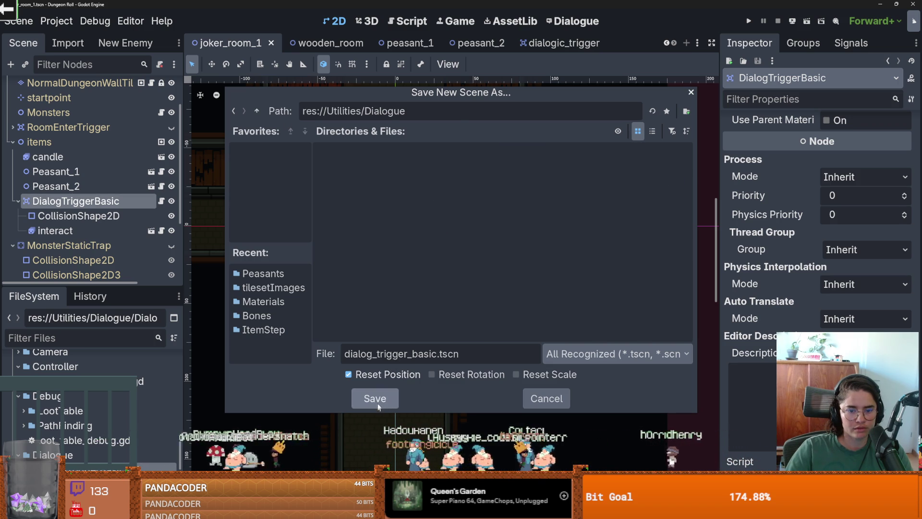
pyautogui.click(375, 398)
pyautogui.hotkey('ctrl', 's')
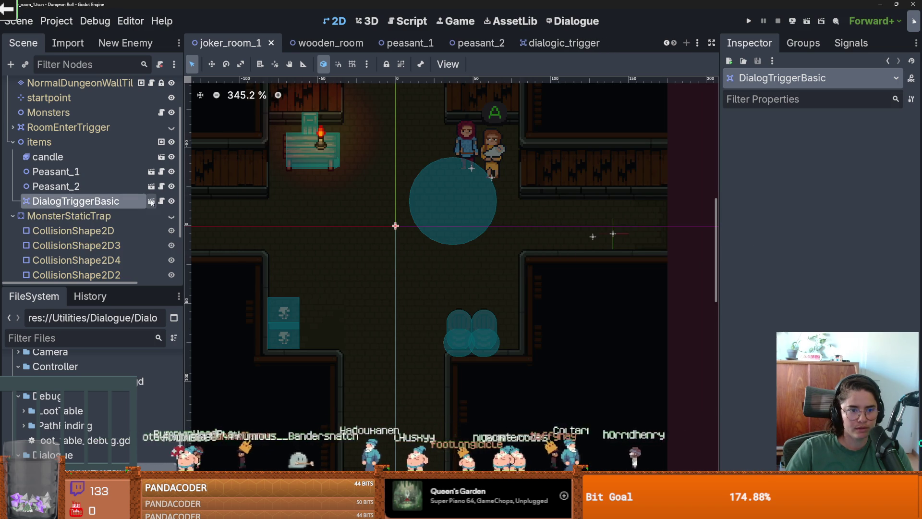
pyautogui.click(161, 201)
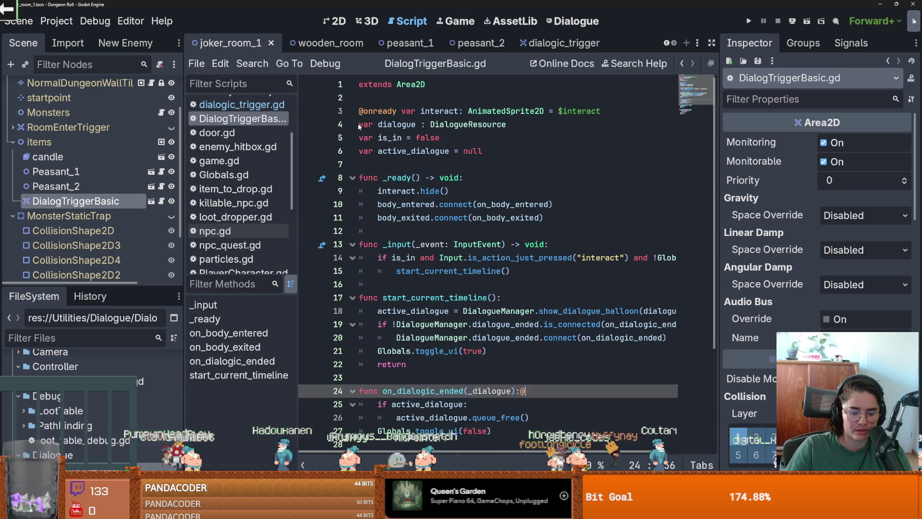
pyautogui.hotkey('ctrl', 'space')
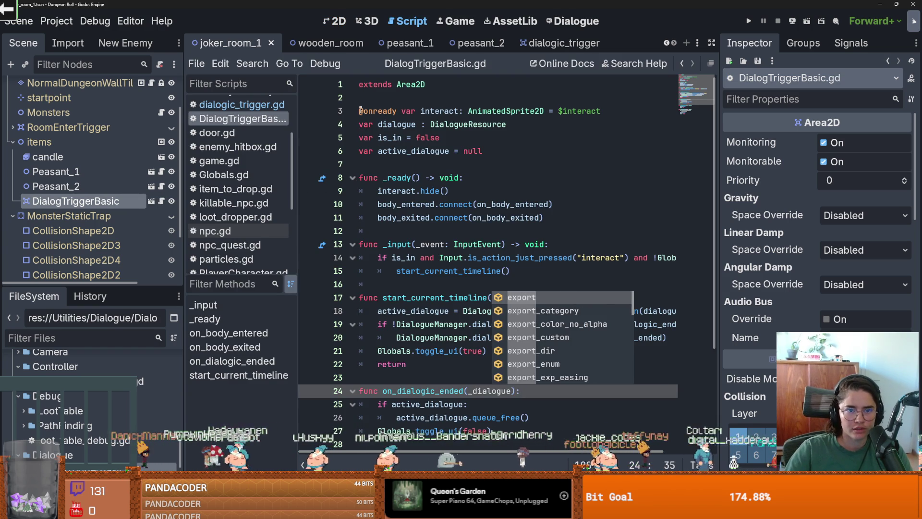
pyautogui.click(359, 123)
pyautogui.write('@export')
pyautogui.hotkey('ctrl', 's')
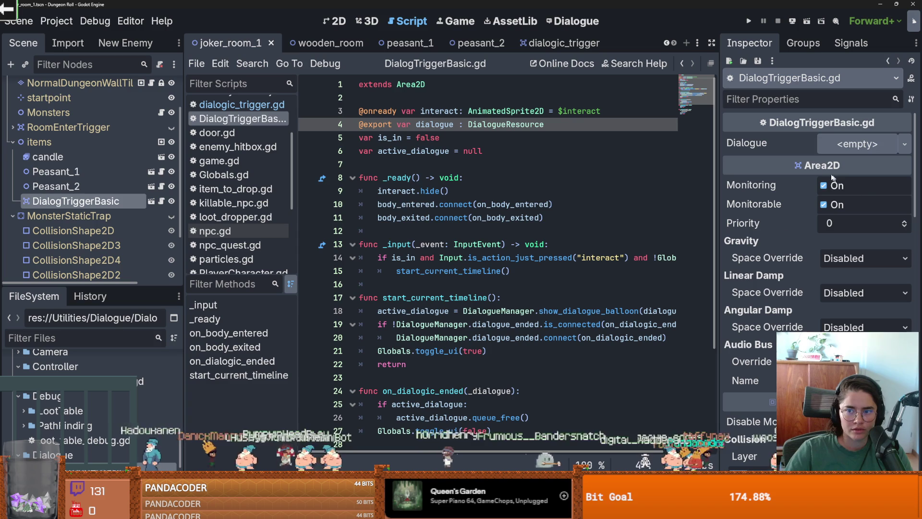
# Step: Load peasants_1_dialogue into DialogTriggerBasic's Dialogue property and save the scene
pyautogui.click(857, 144)
pyautogui.click(863, 191)
pyautogui.write('pea')
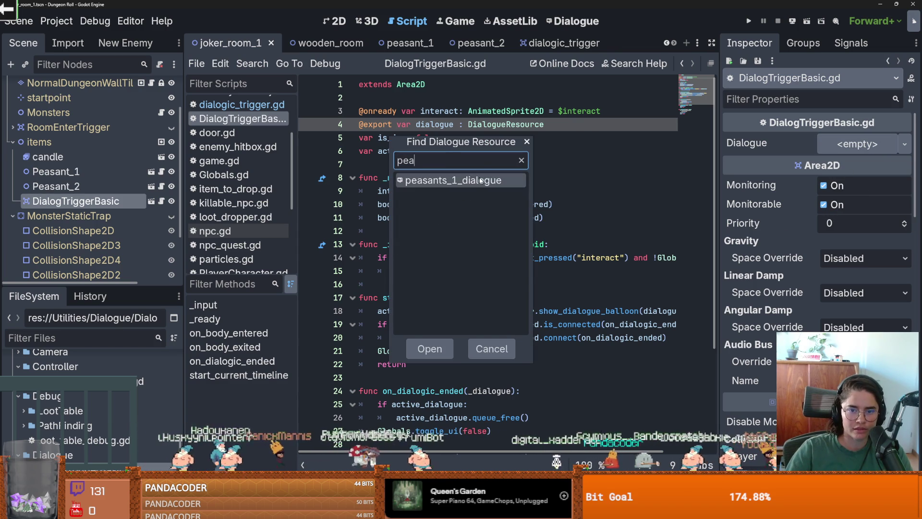
pyautogui.doubleClick(453, 180)
pyautogui.hotkey('ctrl', 's')
# Step: Return to the 2D room view and run the project to test the trigger
pyautogui.click(58, 186)
pyautogui.click(74, 201)
pyautogui.click(746, 24)
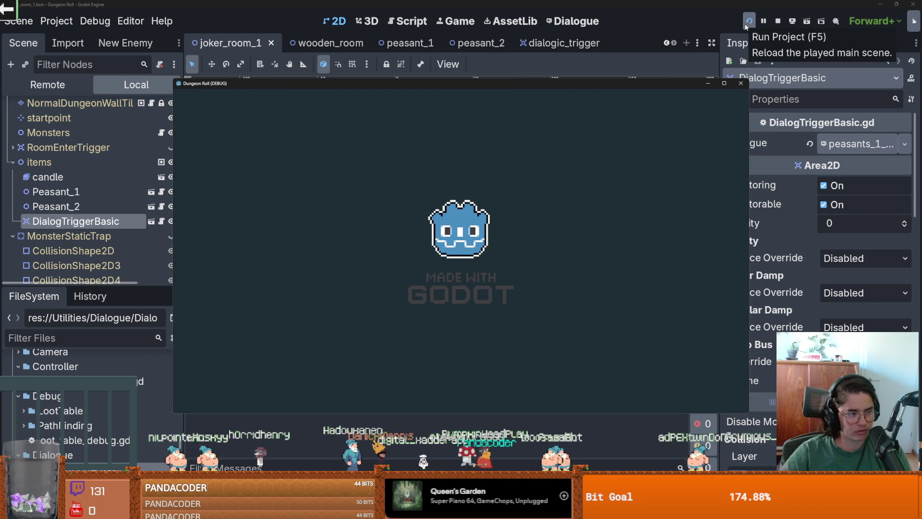
# Step: Walk through the top door, choose the Joker room from the debug cards, enter the cross room, then close the game
pyautogui.press('w')
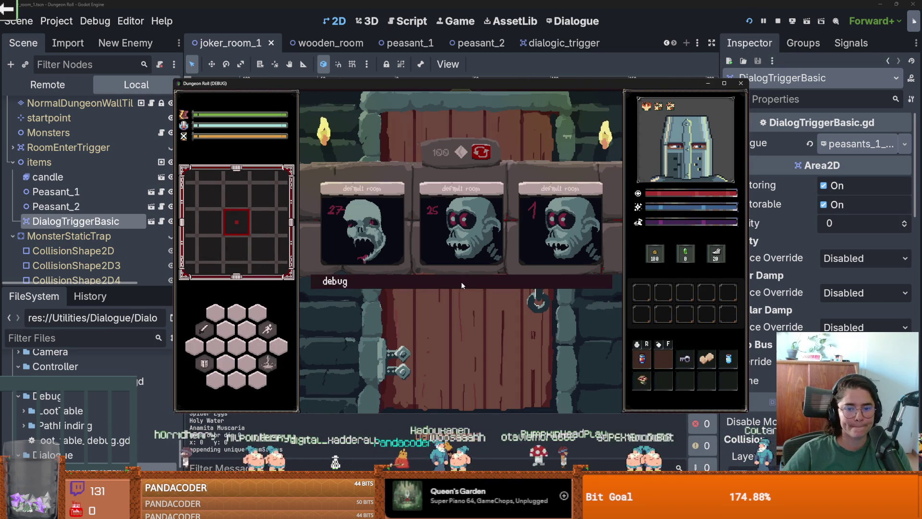
pyautogui.click(461, 282)
pyautogui.click(376, 361)
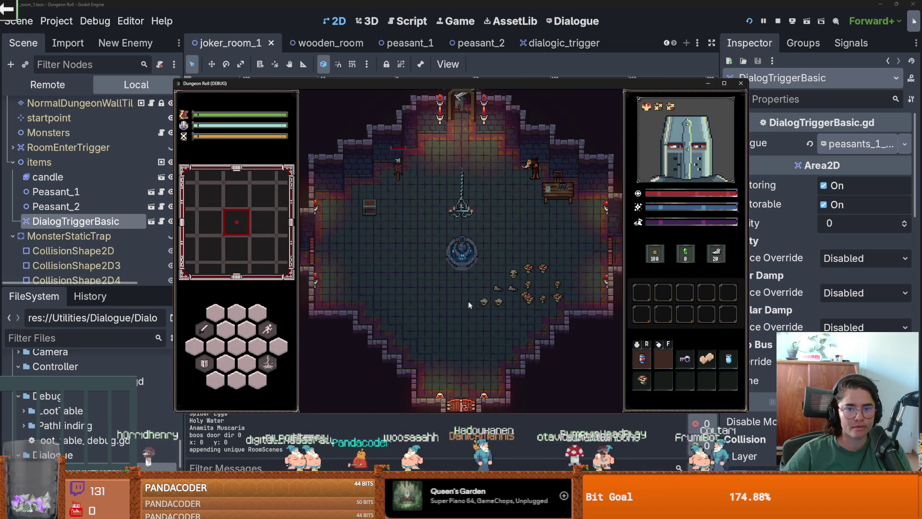
pyautogui.press('s')
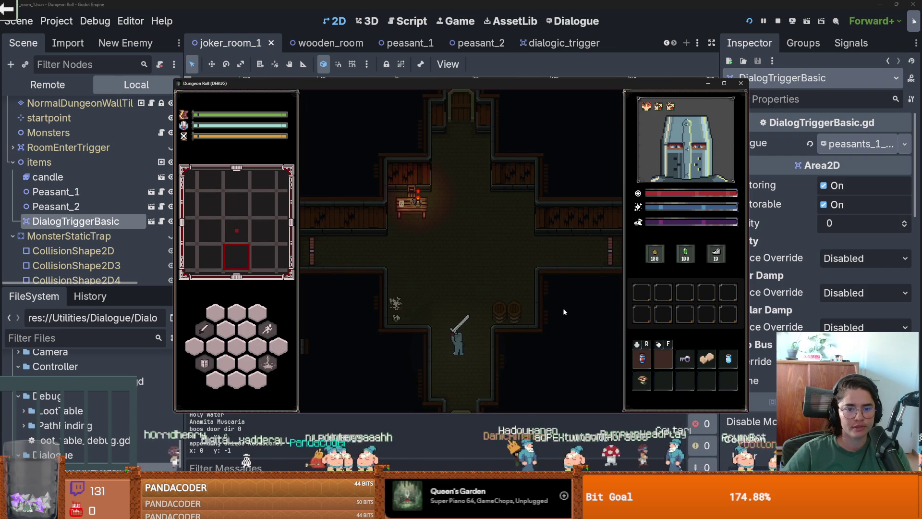
pyautogui.click(738, 84)
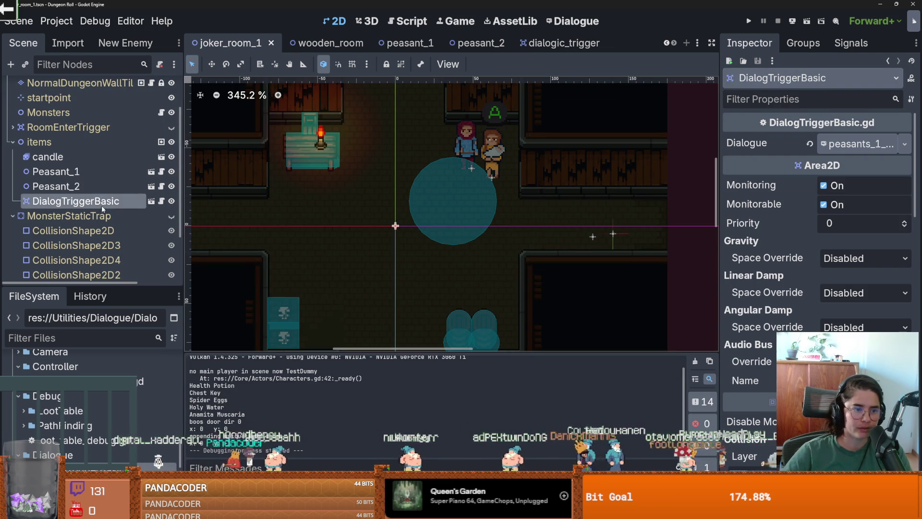
# Step: Uncheck Poof In on Peasant_2, select Peasant_1, and save joker_room_1
pyautogui.click(107, 187)
pyautogui.click(823, 143)
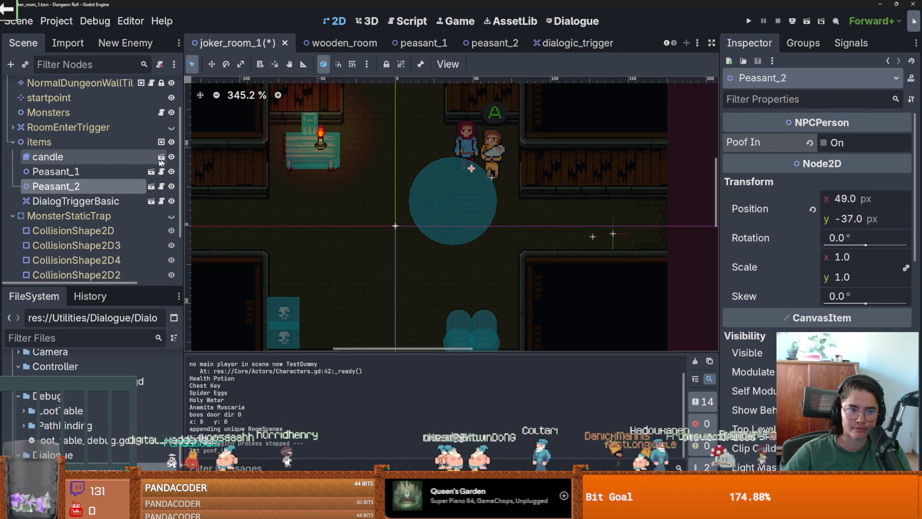
pyautogui.click(112, 171)
pyautogui.hotkey('ctrl', 's')
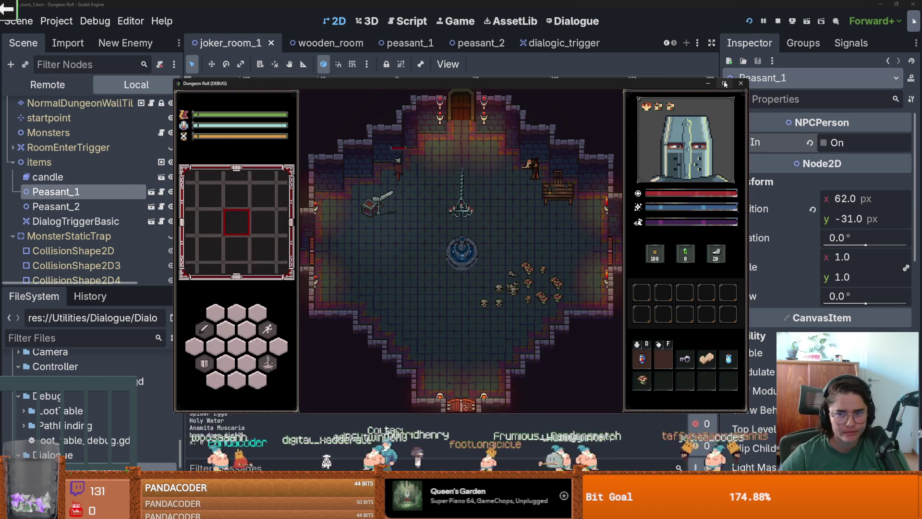
# Step: Maximize the game, pick a room from the debug list, and walk the knight into the cross room
pyautogui.click(724, 84)
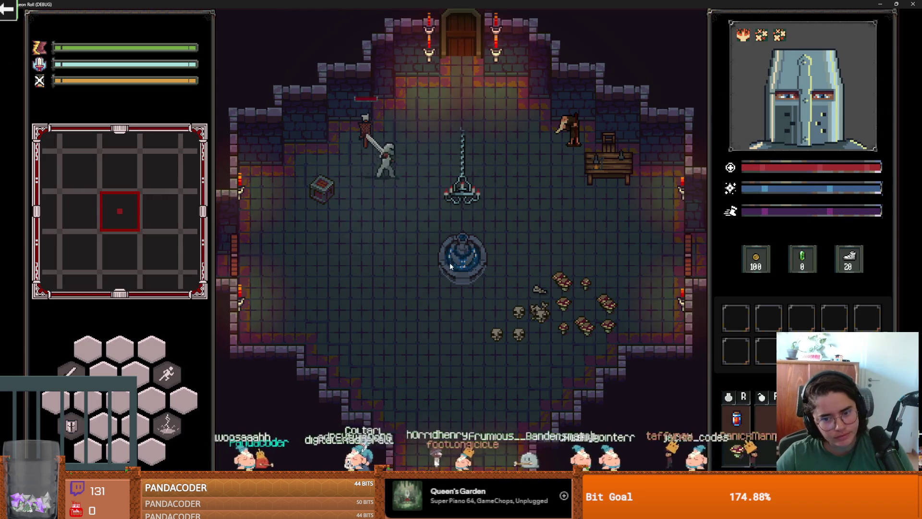
pyautogui.press('w')
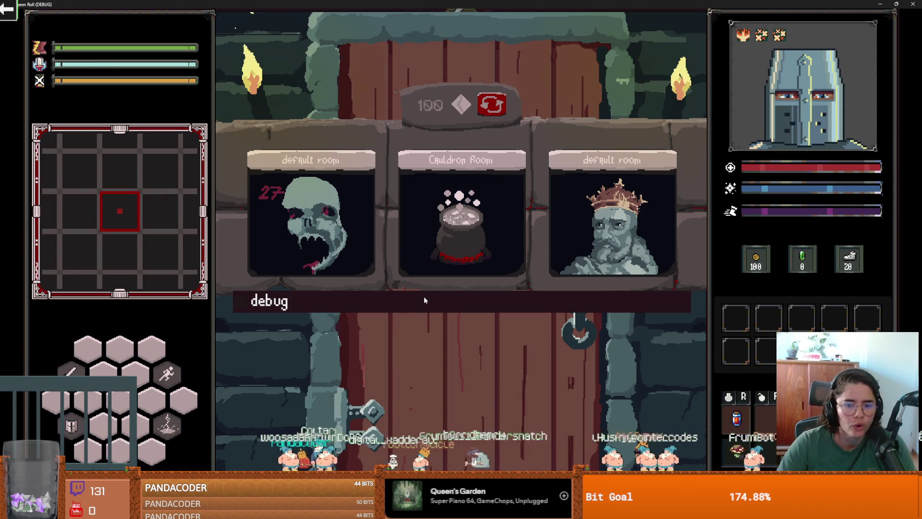
pyautogui.click(426, 306)
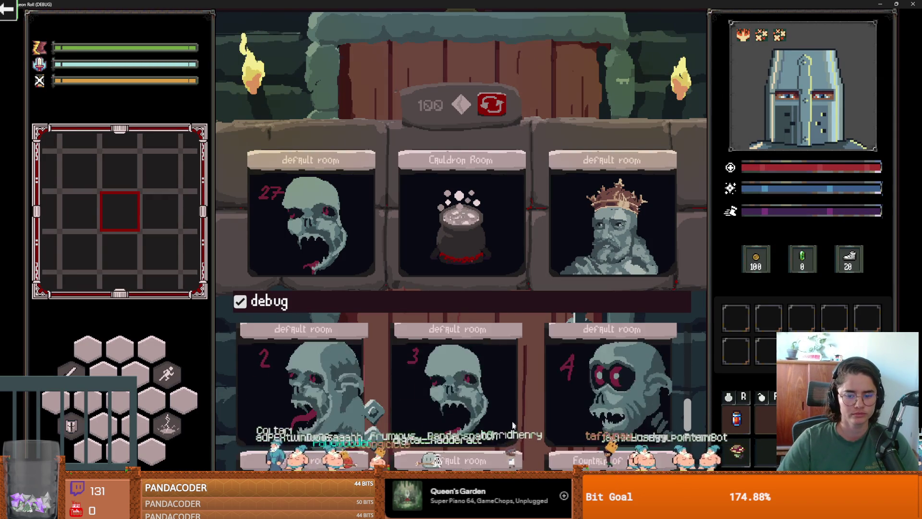
pyautogui.click(461, 216)
pyautogui.press('s')
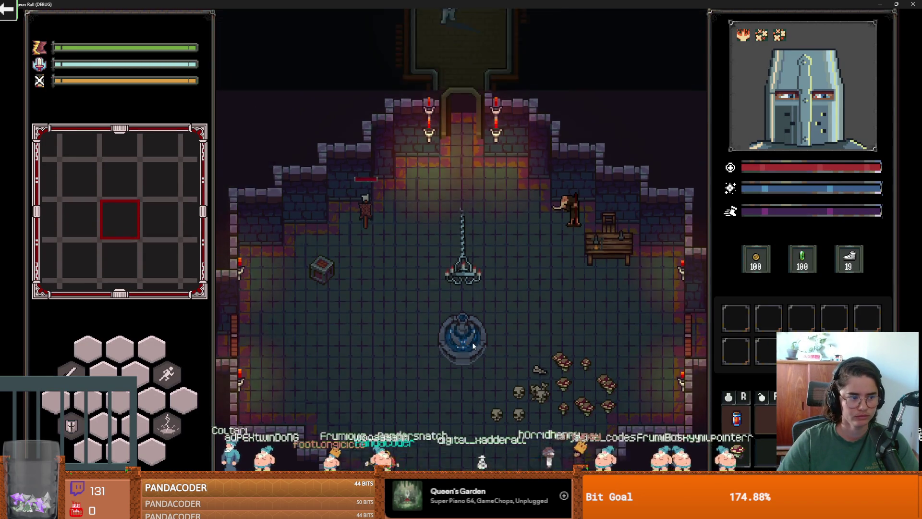
# Step: Walk the knight up to the peasants and back, then stop the game and select DialogTriggerBasic
pyautogui.press('w')
pyautogui.press('d')
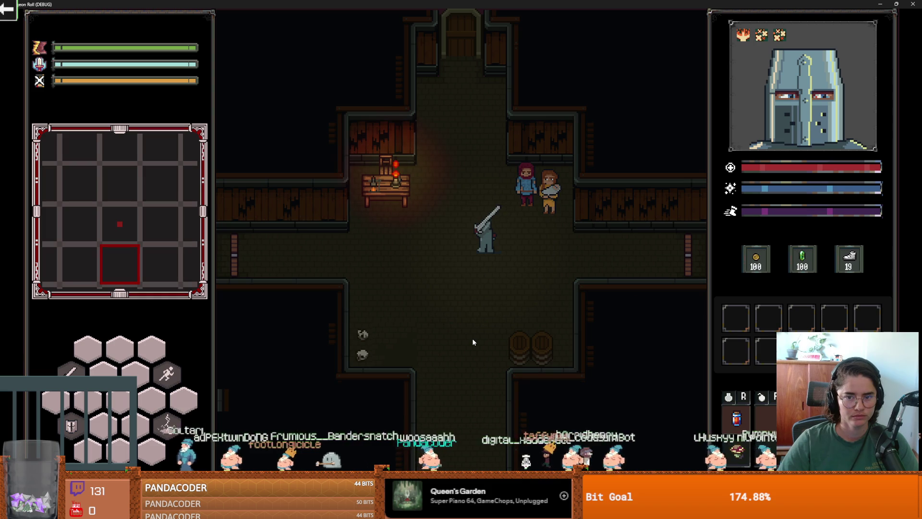
pyautogui.press('w')
pyautogui.press('s')
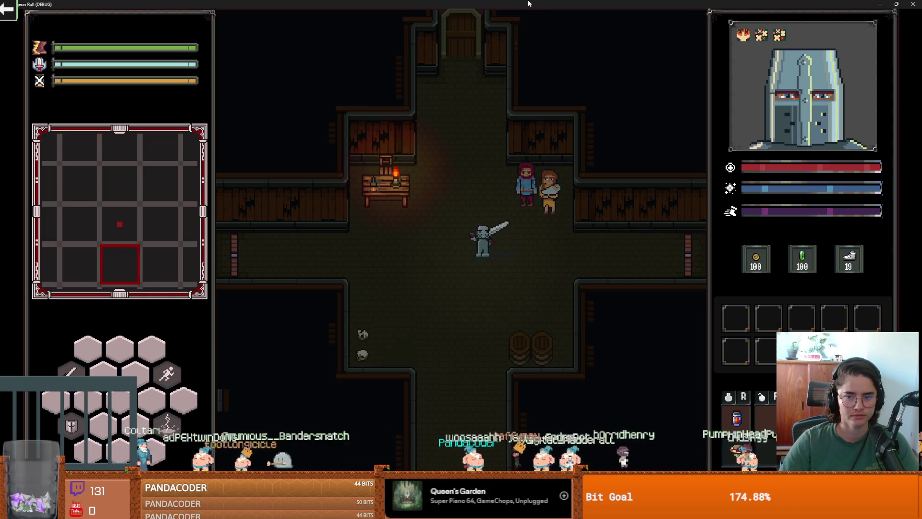
pyautogui.press('F11')
pyautogui.press('F8')
pyautogui.click(76, 201)
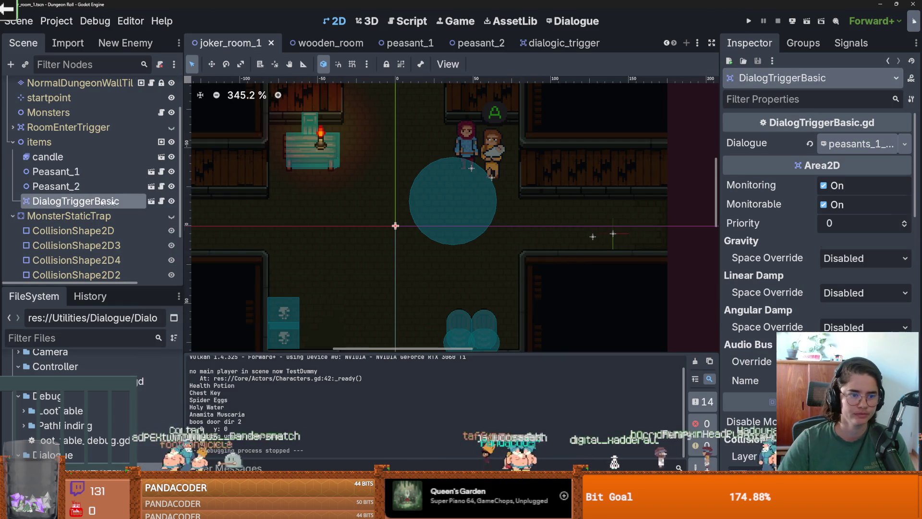
# Step: Enable the Player collision mask bit on the room's DialogTriggerBasic and save joker_room_1
pyautogui.scroll(-5, 740, 292)
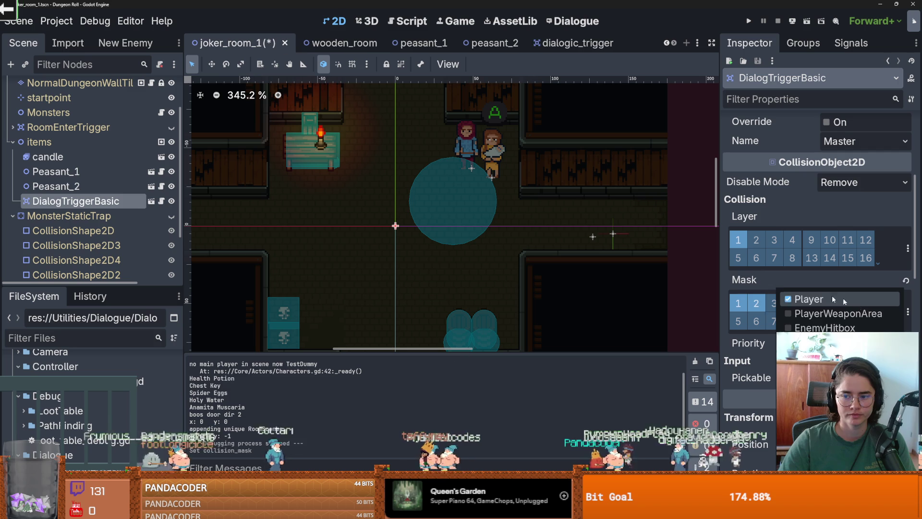
pyautogui.click(756, 303)
pyautogui.hotkey('ctrl', 's')
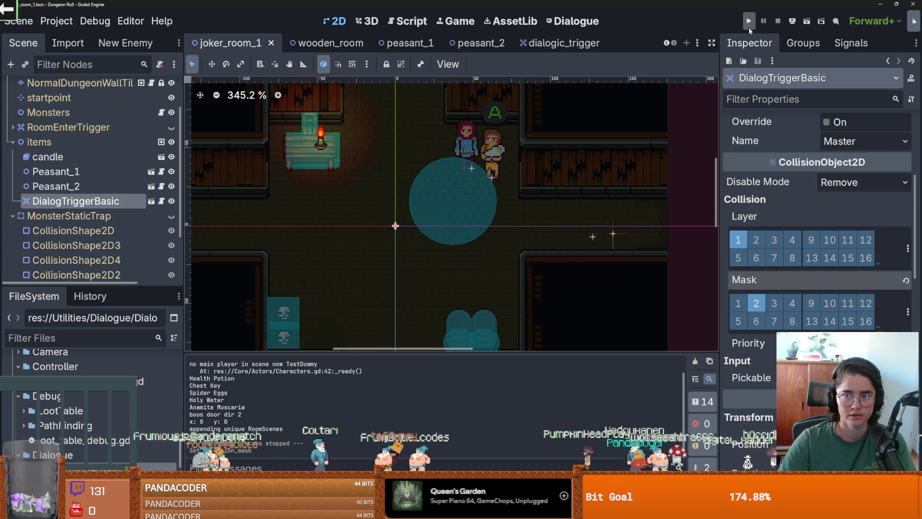
# Step: Enable the same Player mask bit in the DialogTriggerBasic scene itself and relaunch the game
pyautogui.click(152, 200)
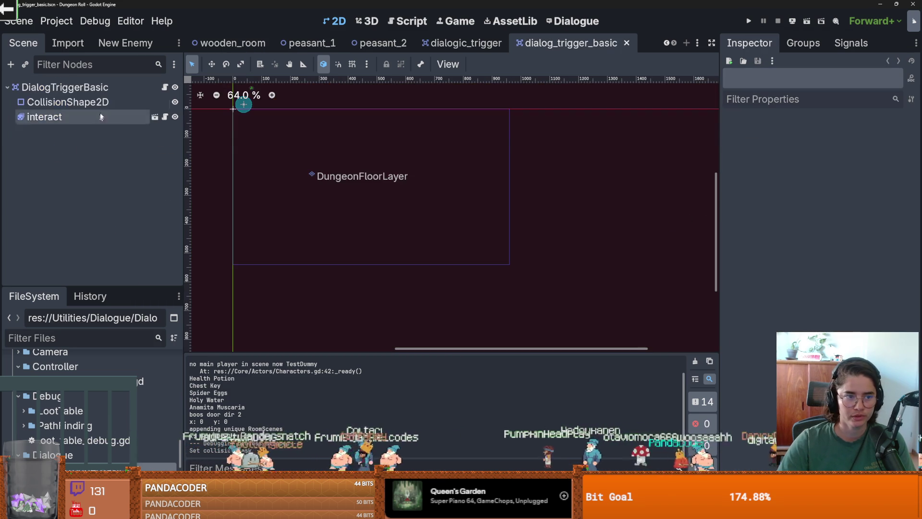
pyautogui.scroll(-5, 770, 329)
pyautogui.click(738, 345)
pyautogui.click(748, 20)
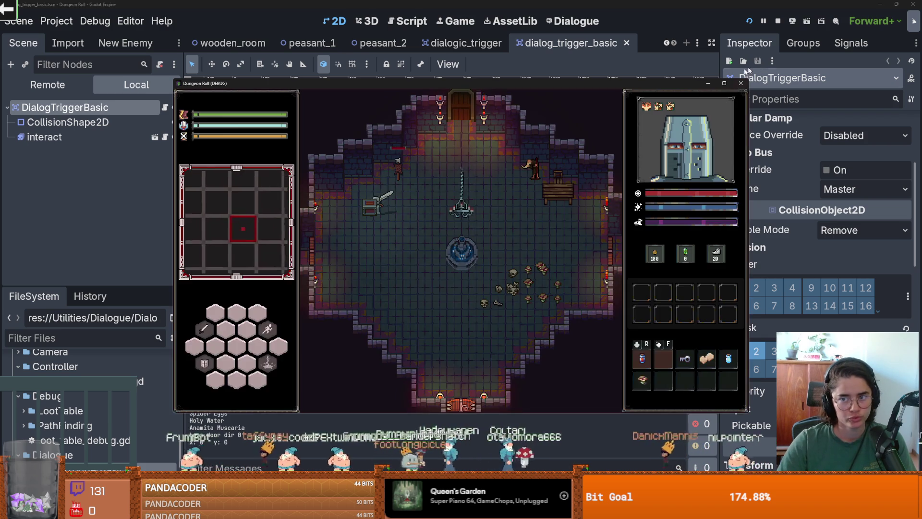
# Step: Maximize the game and walk the knight into the cross room beside the peasants
pyautogui.click(724, 83)
pyautogui.press('w')
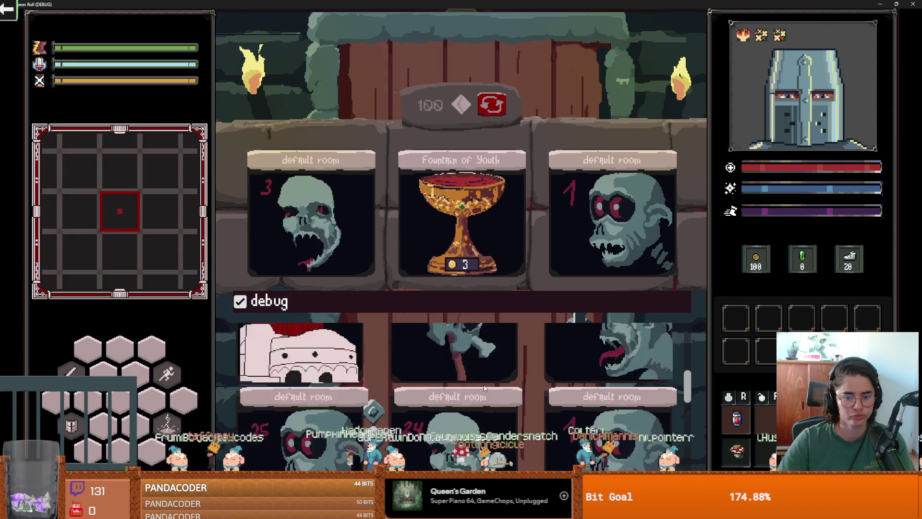
pyautogui.press('s')
pyautogui.press('w')
pyautogui.press('d')
pyautogui.press('a')
# Step: Talk to the peasants and advance the dialogue to the Peasant Man line, then restore the window
pyautogui.press('e')
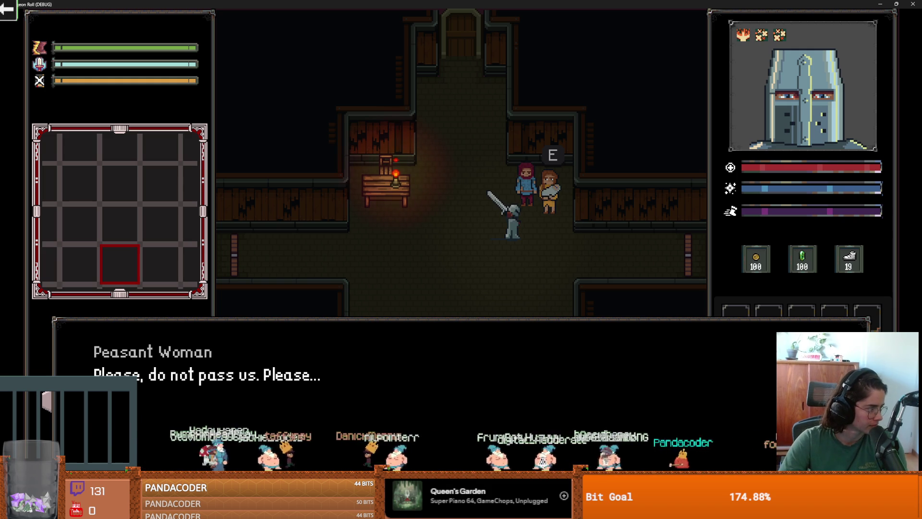
pyautogui.press('e')
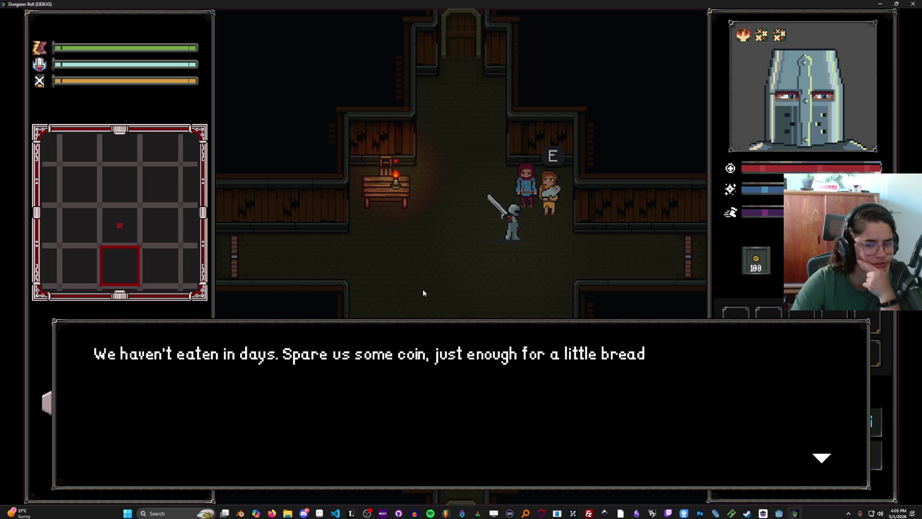
pyautogui.press('e')
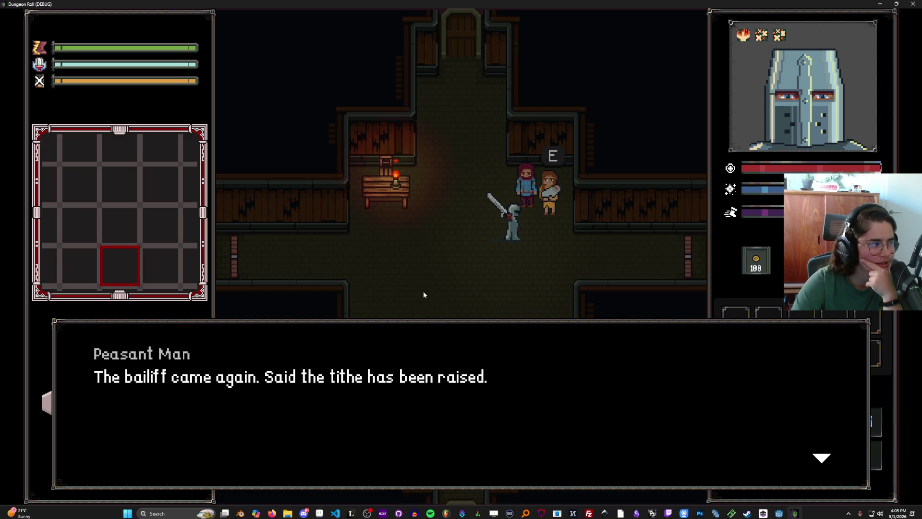
pyautogui.doubleClick(498, 3)
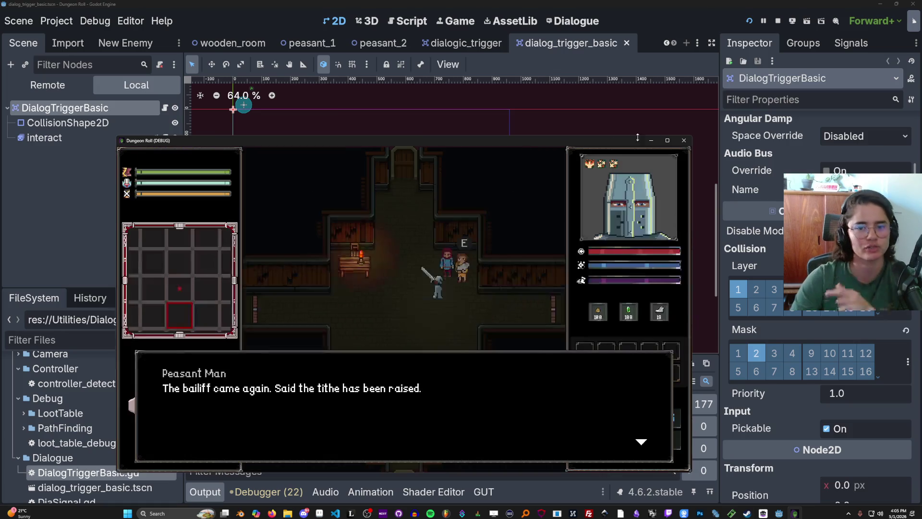
# Step: Close the game, open the Dialogue editor, and copy the 'Peasant Woman:' label onto line 3
pyautogui.click(683, 140)
pyautogui.click(575, 23)
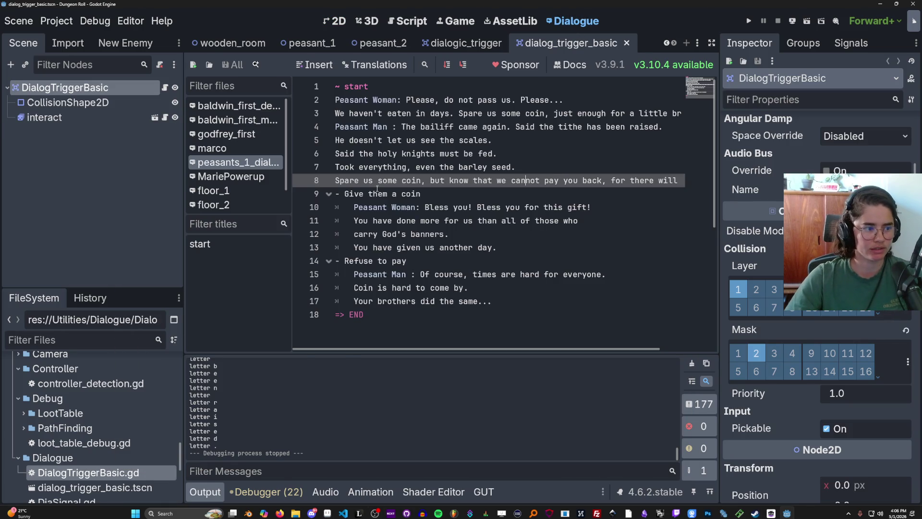
pyautogui.moveTo(336, 100); pyautogui.dragTo(401, 100)
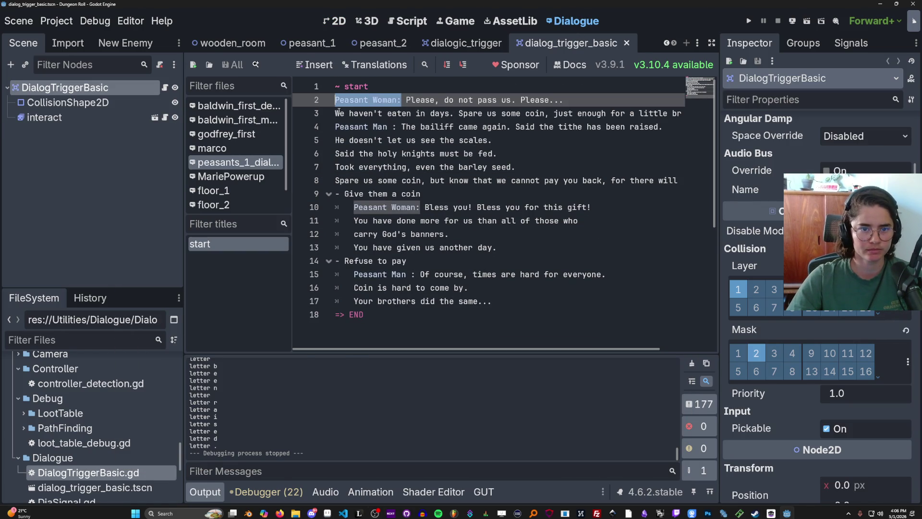
pyautogui.hotkey('ctrl', 'c')
pyautogui.click(336, 113)
pyautogui.hotkey('ctrl', 'v')
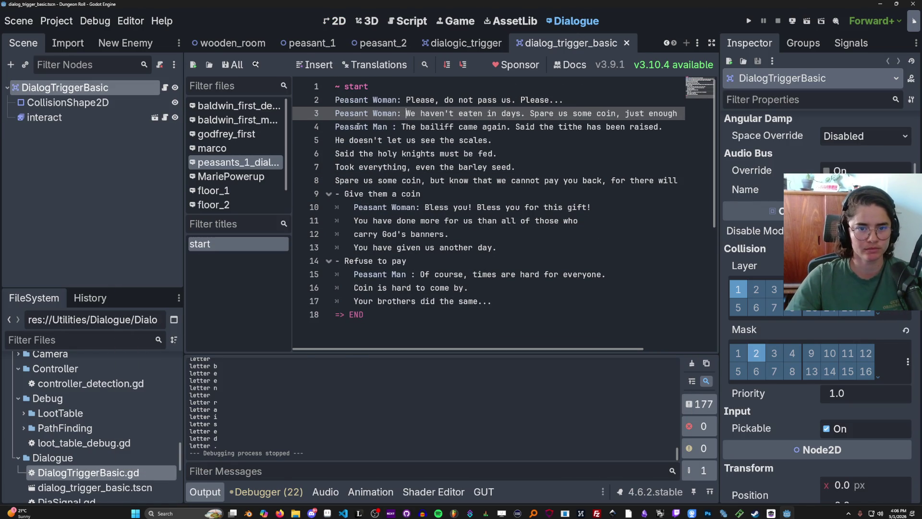
# Step: Copy the 'Peasant Man' label onto line 5 and remove the space before its colon
pyautogui.moveTo(335, 126); pyautogui.dragTo(401, 126)
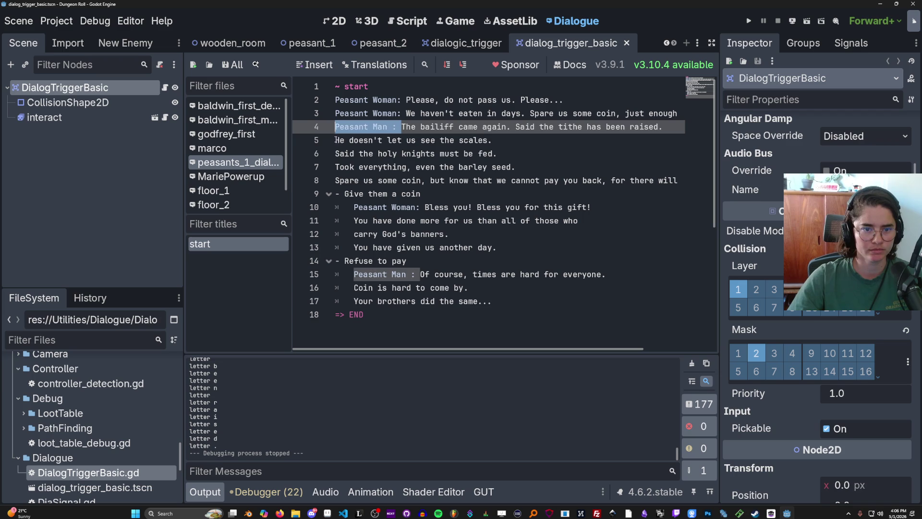
pyautogui.hotkey('ctrl', 'c')
pyautogui.click(335, 140)
pyautogui.hotkey('ctrl', 'v')
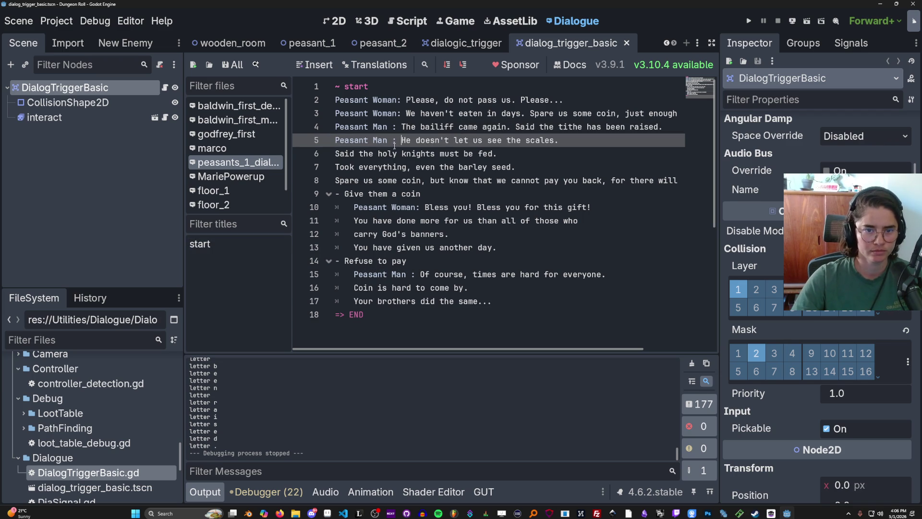
pyautogui.moveTo(395, 139); pyautogui.dragTo(332, 142)
pyautogui.click(393, 140)
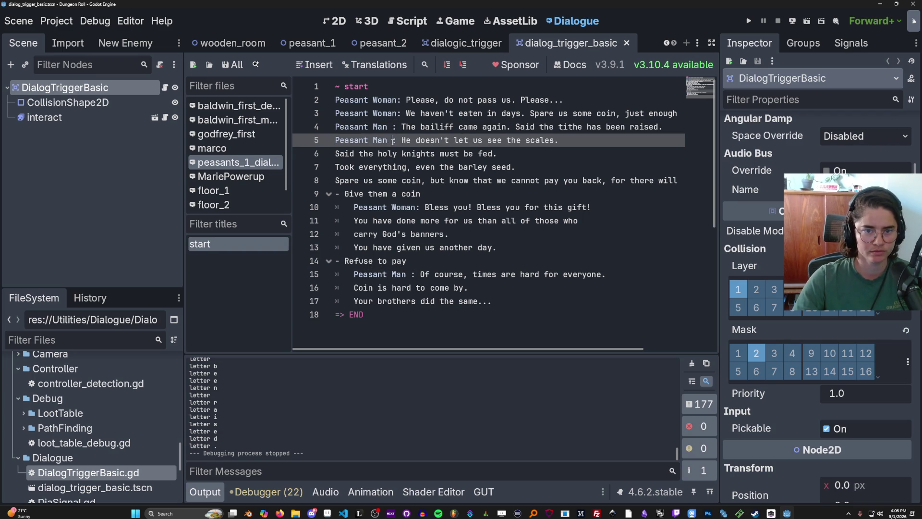
pyautogui.press('BackSpace')
pyautogui.press('Up')
pyautogui.press('Delete')
pyautogui.press('Down')
# Step: Paste the corrected 'Peasant Man:' label at the start of lines 6 and 7
pyautogui.moveTo(393, 140); pyautogui.dragTo(335, 140)
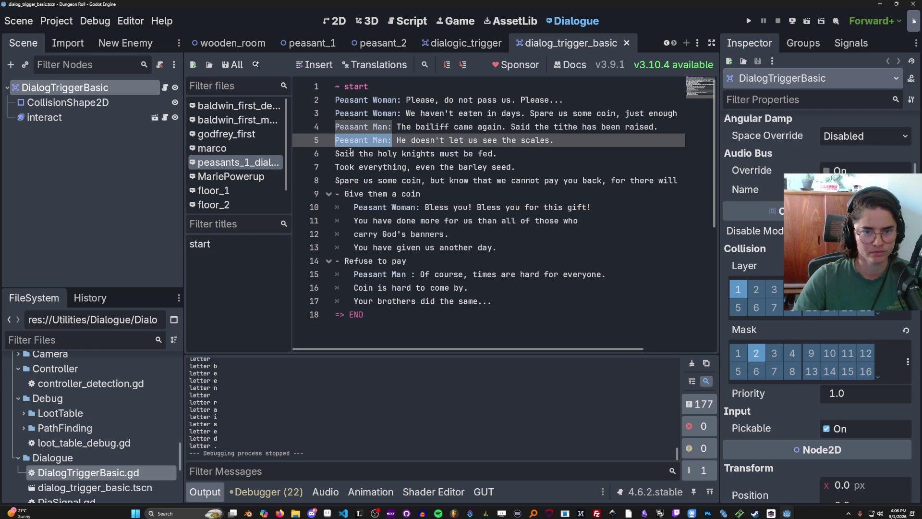
pyautogui.click(336, 153)
pyautogui.hotkey('ctrl', 'v')
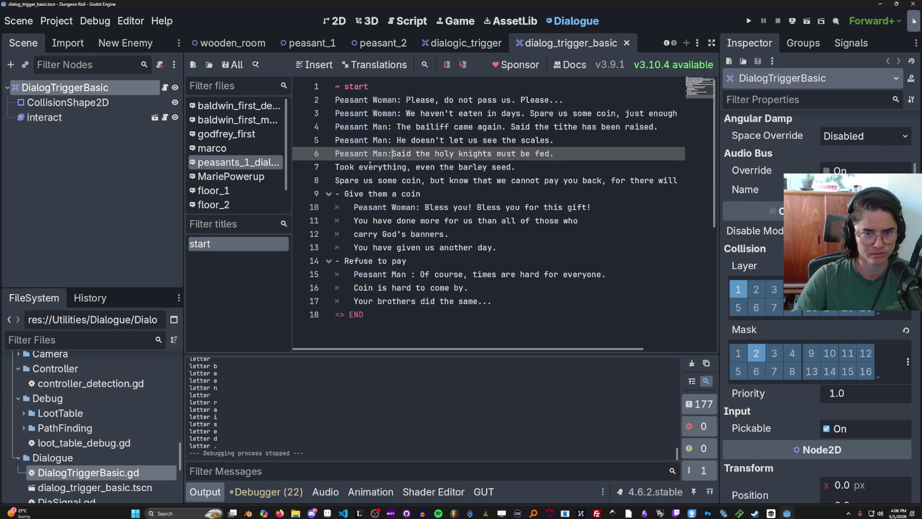
pyautogui.click(334, 167)
pyautogui.hotkey('ctrl', 'v')
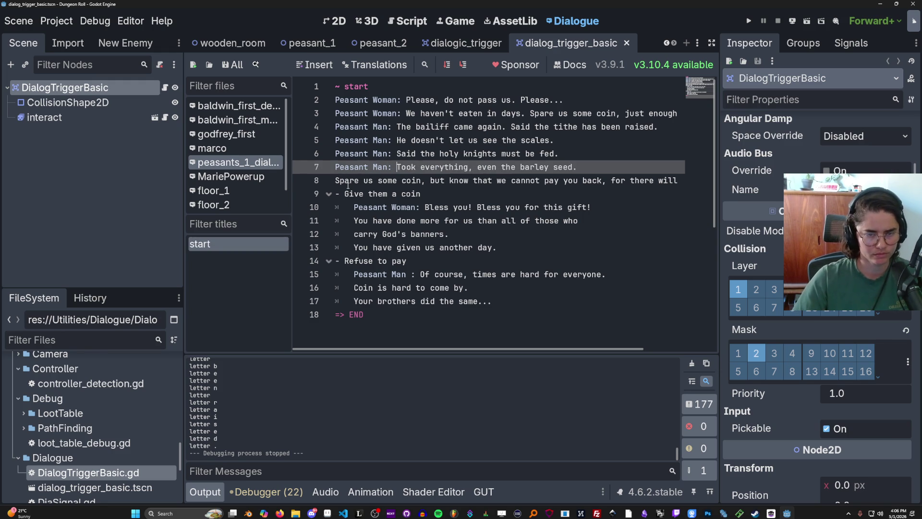
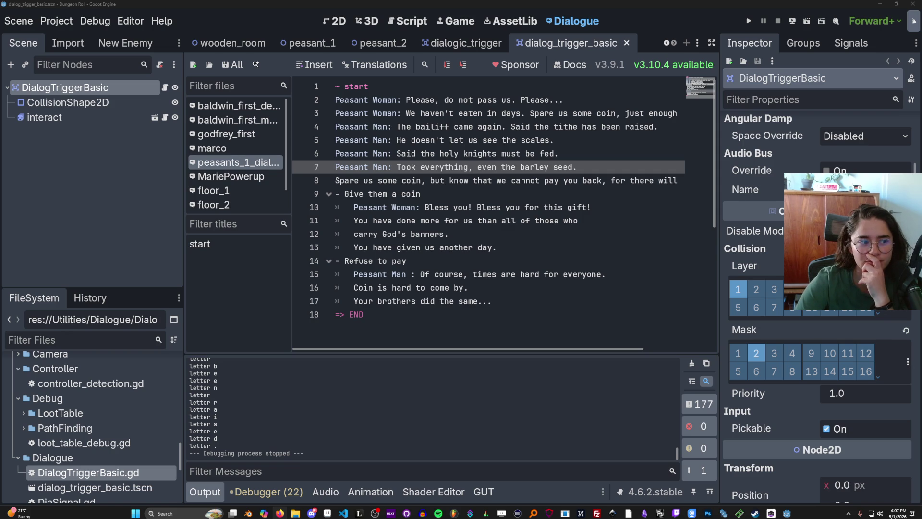
# Step: Copy the 'Peasant Man:' tag from line 7 onto the start of line 8
pyautogui.click(482, 180)
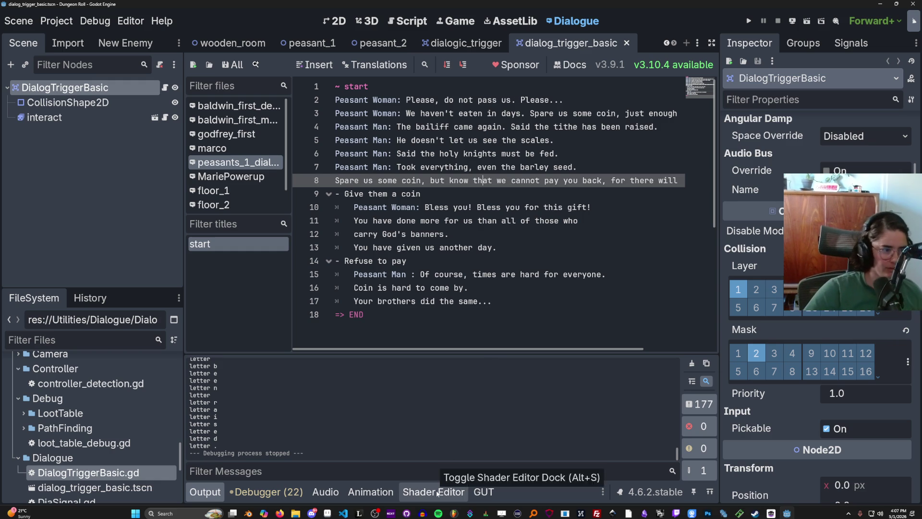
pyautogui.moveTo(438, 513)
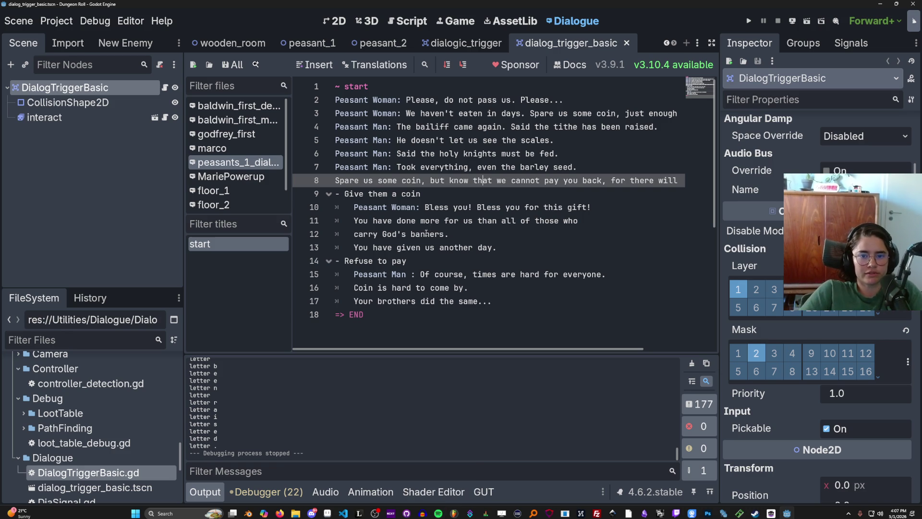
pyautogui.moveTo(392, 167); pyautogui.dragTo(335, 167)
pyautogui.hotkey('ctrl', 'c')
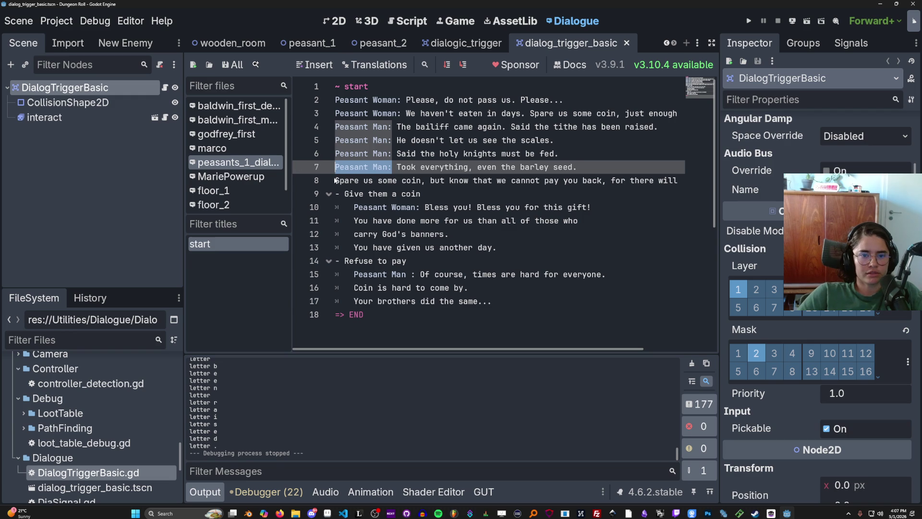
pyautogui.click(335, 180)
pyautogui.hotkey('ctrl', 'v')
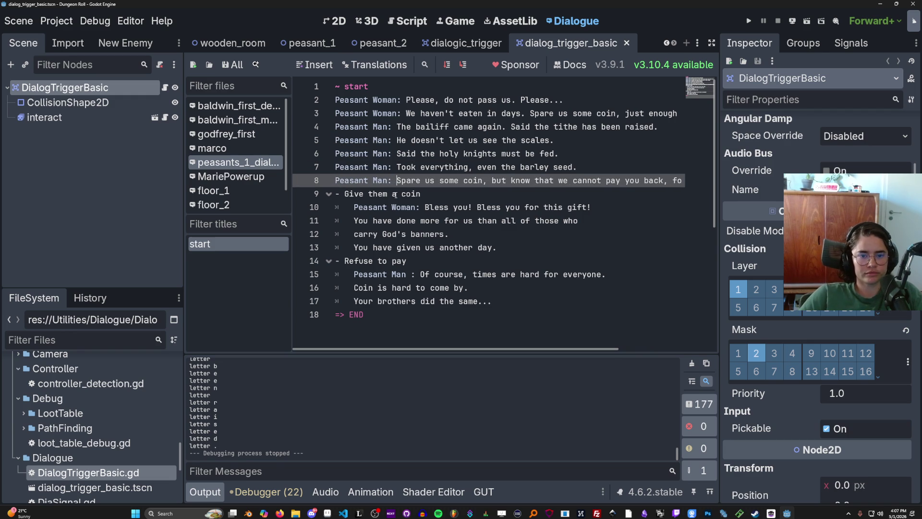
# Step: Prefix lines 11, 12 and 13 with the 'Peasant Woman:' tag from line 10
pyautogui.moveTo(398, 181); pyautogui.dragTo(307, 183)
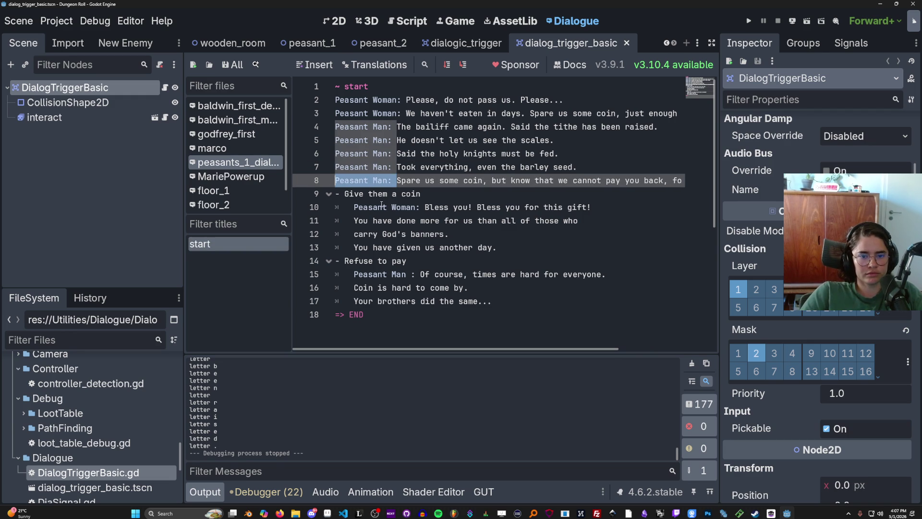
pyautogui.moveTo(425, 207); pyautogui.dragTo(354, 207)
pyautogui.hotkey('ctrl', 'c')
pyautogui.click(353, 221)
pyautogui.hotkey('ctrl', 'v')
pyautogui.moveTo(420, 220); pyautogui.dragTo(352, 222)
pyautogui.click(354, 234)
pyautogui.hotkey('ctrl', 'v')
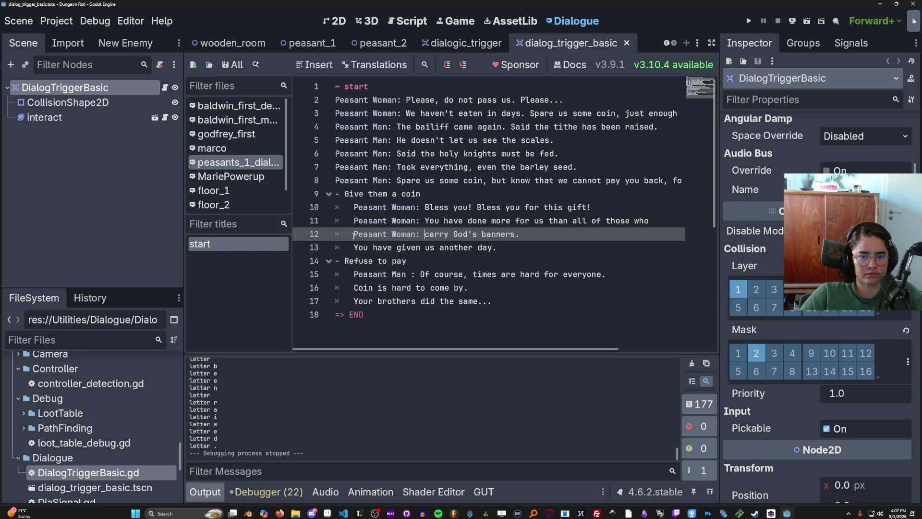
pyautogui.click(354, 246)
pyautogui.hotkey('ctrl', 'v')
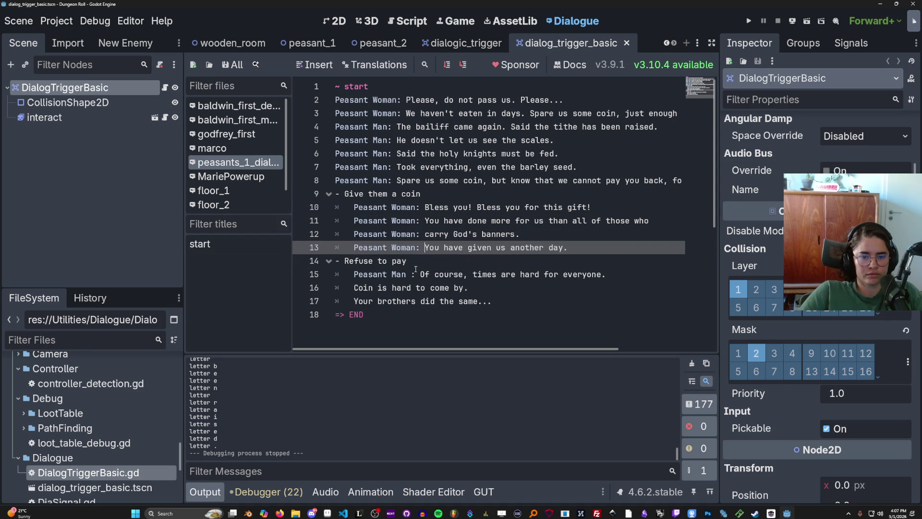
# Step: Remove the space before the colon on line 15, tag lines 16–17 'Peasant Man:', and save
pyautogui.moveTo(421, 274); pyautogui.dragTo(354, 274)
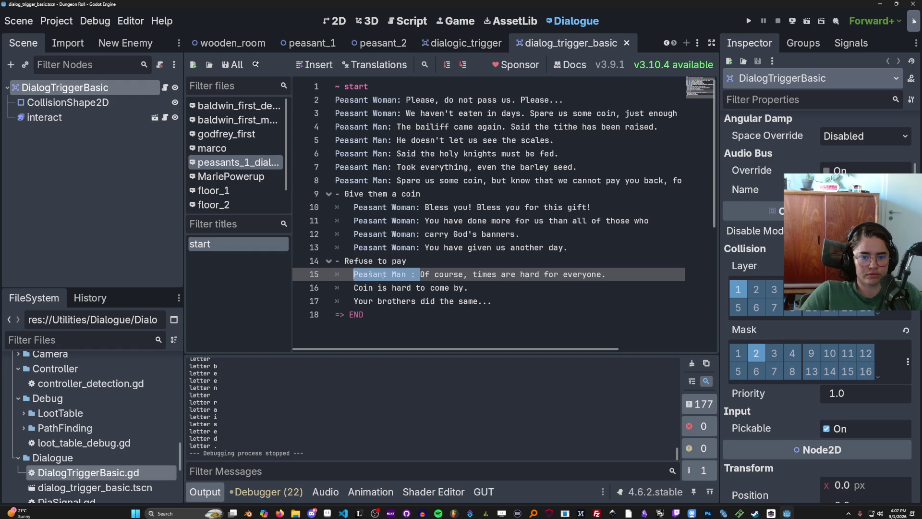
pyautogui.click(411, 274)
pyautogui.press('BackSpace')
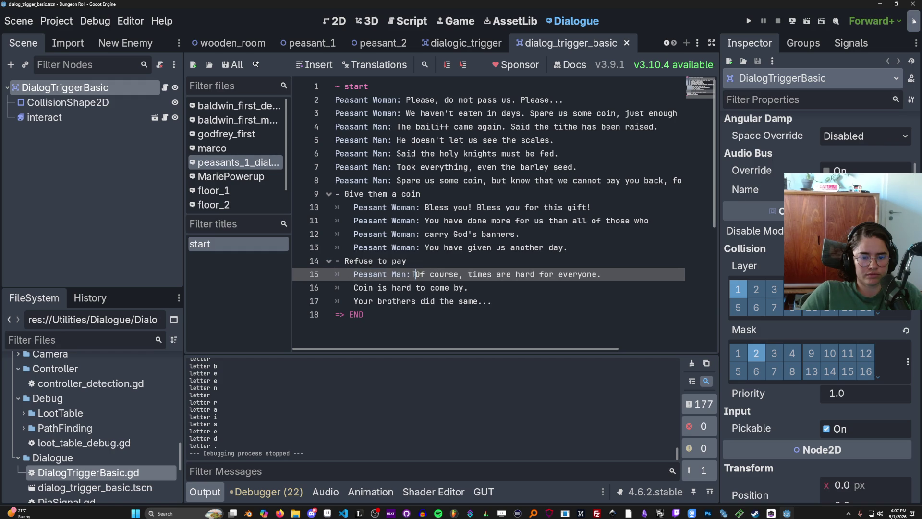
pyautogui.moveTo(416, 274); pyautogui.dragTo(354, 274)
pyautogui.hotkey('ctrl', 'c')
pyautogui.click(354, 288)
pyautogui.hotkey('ctrl', 'v')
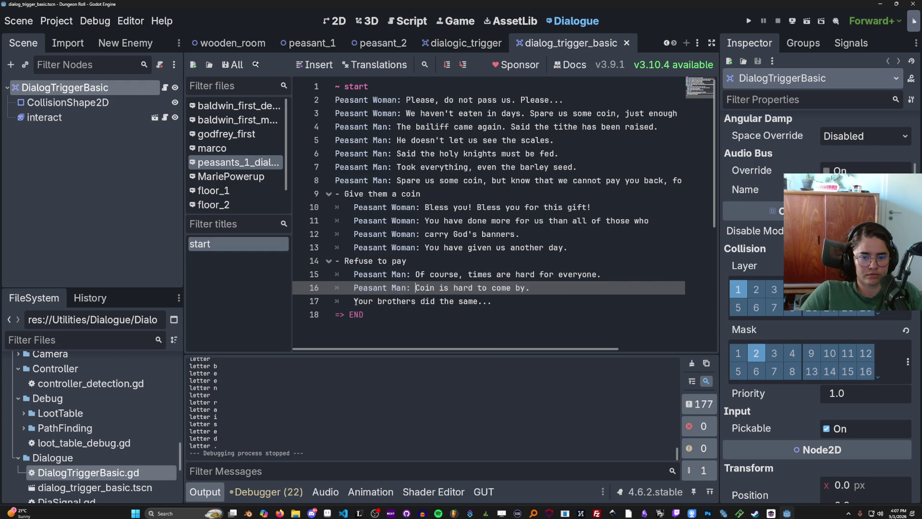
pyautogui.click(356, 301)
pyautogui.hotkey('ctrl', 'v')
pyautogui.hotkey('ctrl', 's')
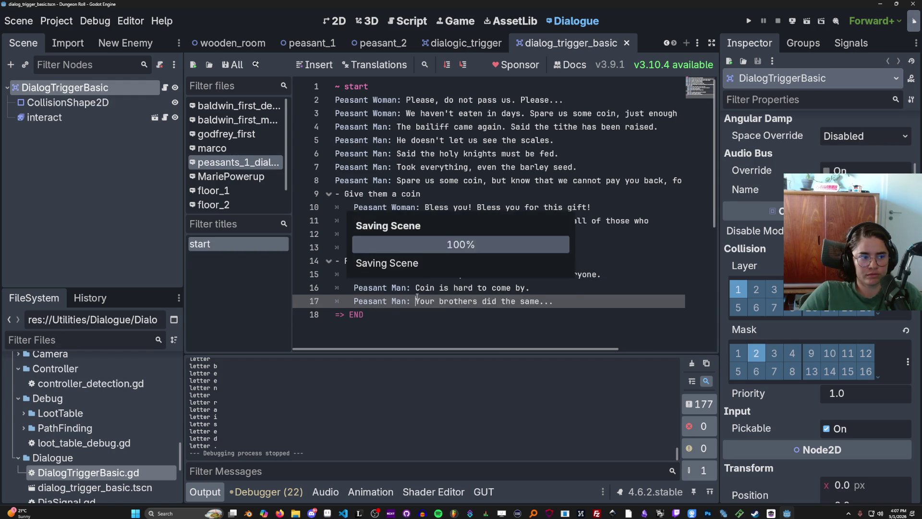
# Step: Look over the edited dialogue lines, then focus the FileSystem filter field
pyautogui.click(442, 235)
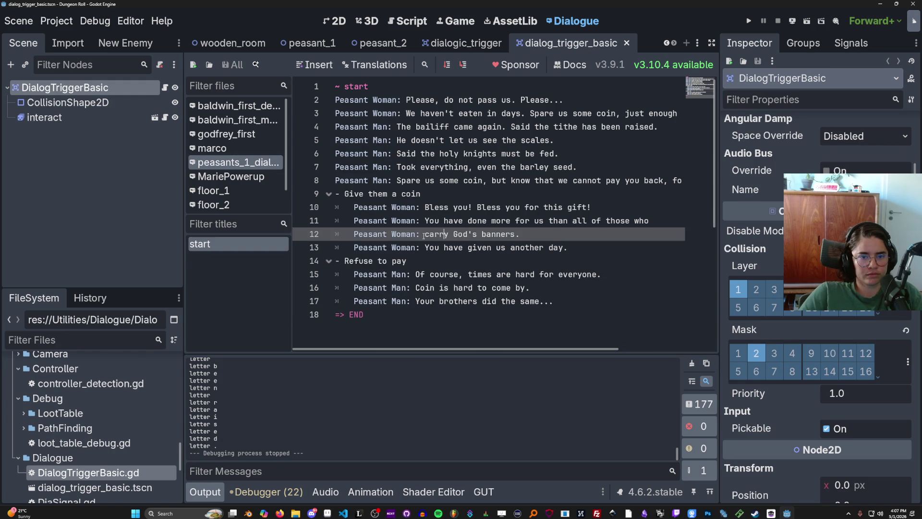
pyautogui.scroll(-1, 398, 250)
pyautogui.scroll(1, 398, 250)
pyautogui.click(411, 207)
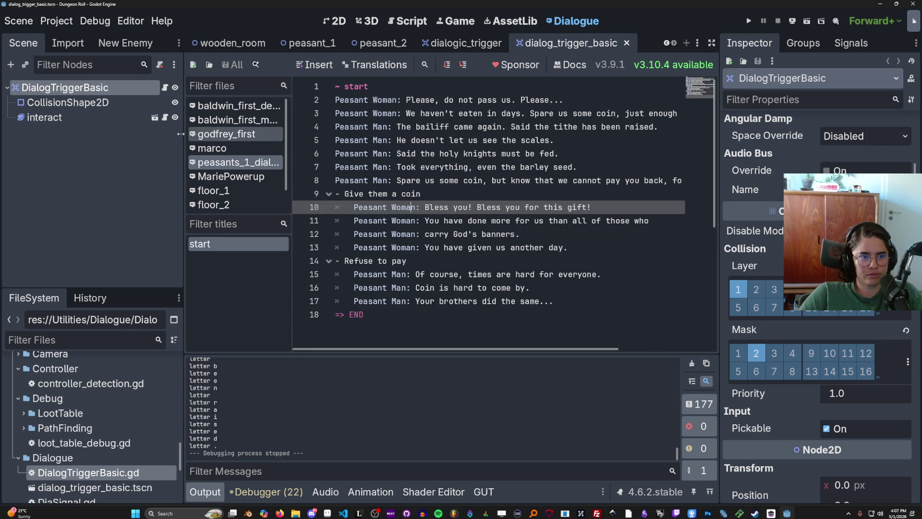
pyautogui.click(100, 343)
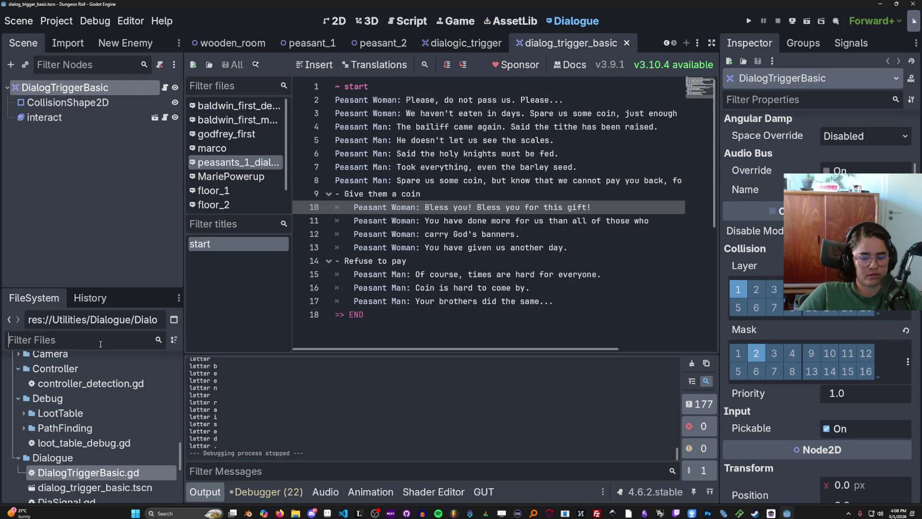
# Step: Filter the FileSystem for 'exam' and open example_balloon.tscn
pyautogui.write('ec')
pyautogui.press('BackSpace')
pyautogui.write('xamp')
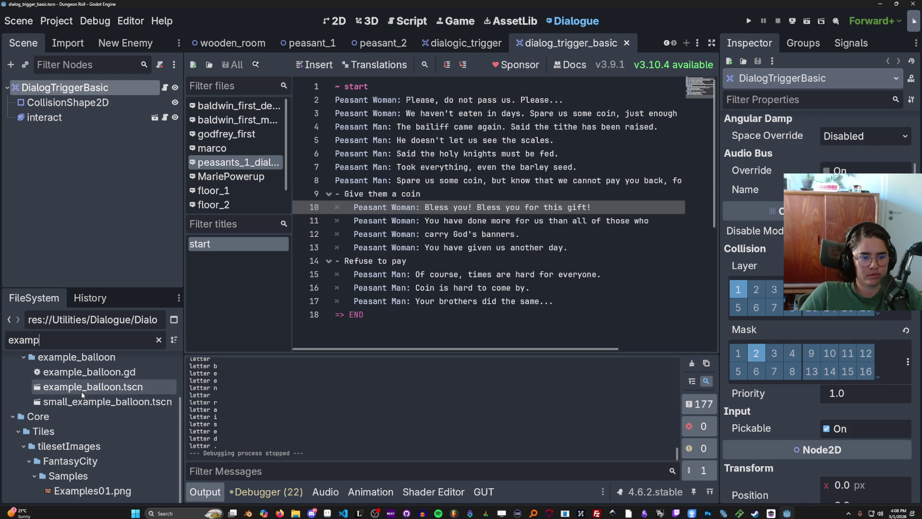
pyautogui.doubleClick(82, 389)
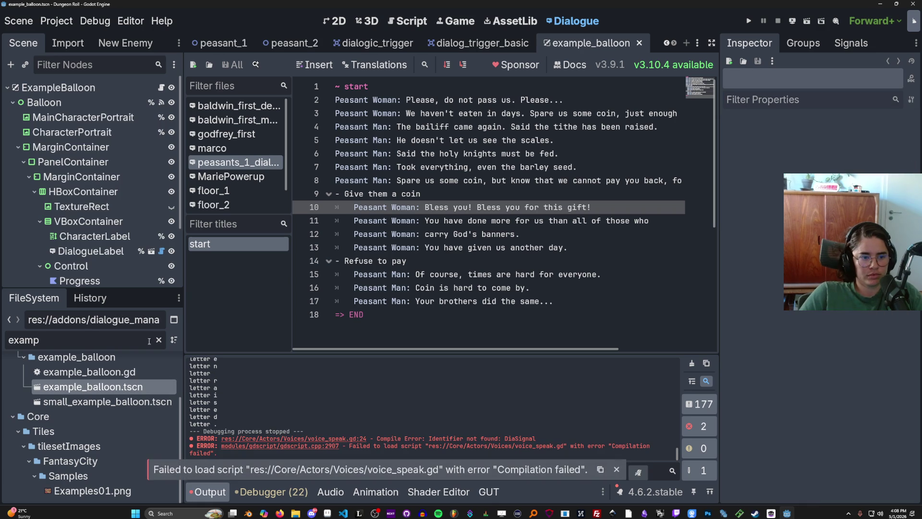
# Step: Add example_balloon.tscn to Favorites and open the VoiceSpeak node's voice_speak.gd script
pyautogui.scroll(-3, 82, 270)
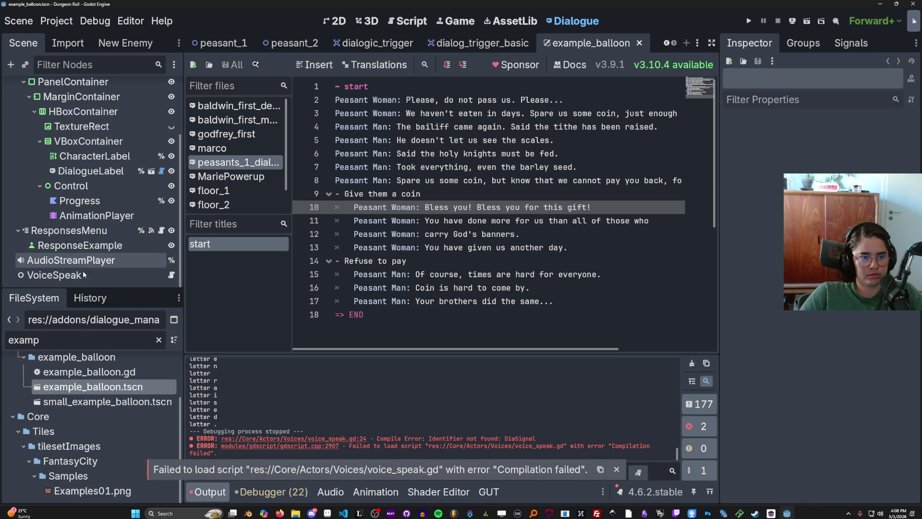
pyautogui.rightClick(82, 386)
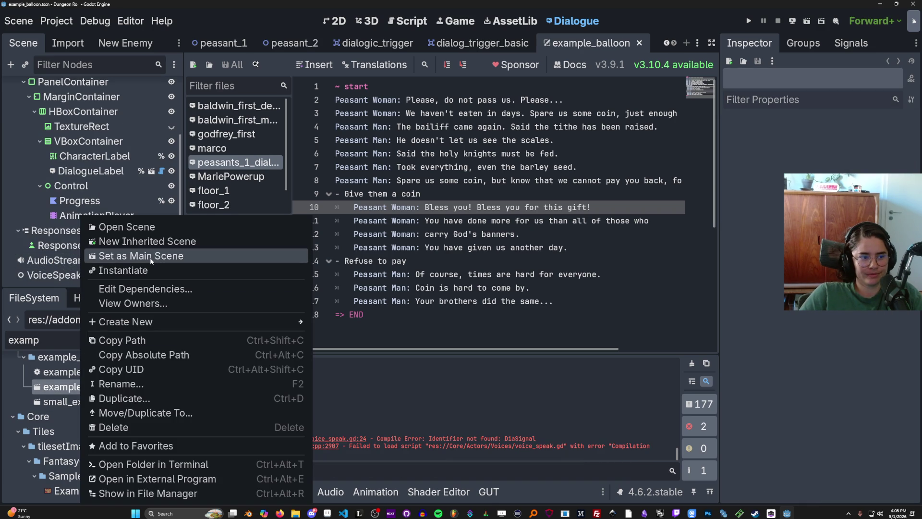
pyautogui.click(137, 447)
pyautogui.click(171, 275)
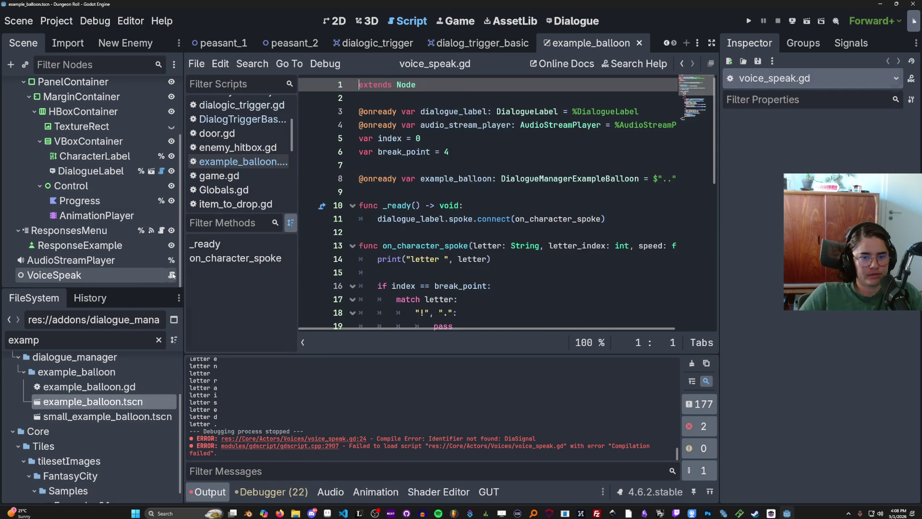
# Step: Widen the code area, delete blank line 31, and put the caret before the Eleanor elif's colon
pyautogui.scroll(-2, 467, 259)
pyautogui.scroll(-1, 467, 259)
pyautogui.scroll(3, 548, 234)
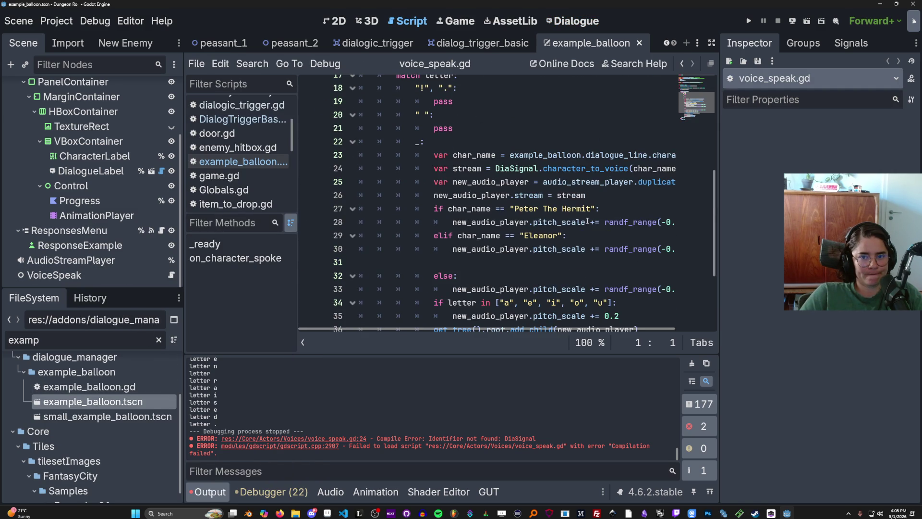
pyautogui.moveTo(719, 213)
pyautogui.mouseDown()
pyautogui.moveTo(878, 212)
pyautogui.moveTo(821, 213)
pyautogui.mouseUp()
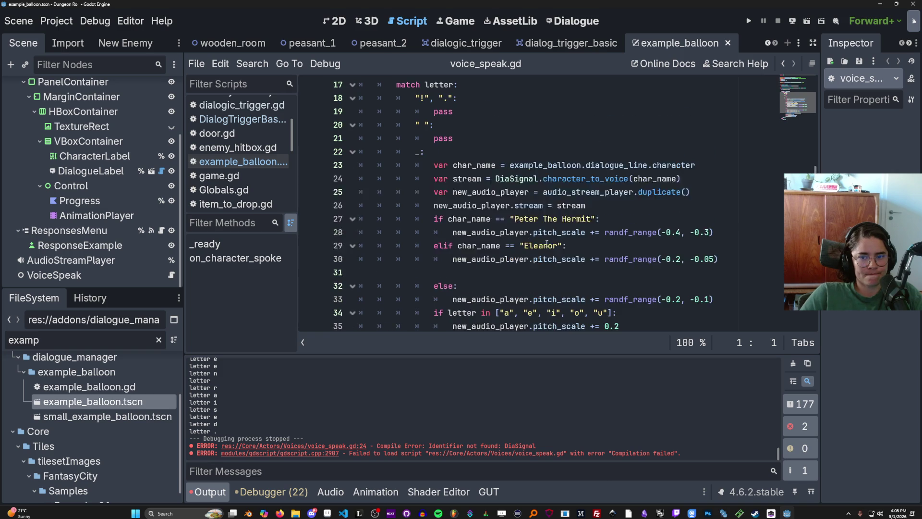
pyautogui.scroll(-1, 529, 244)
pyautogui.click(491, 233)
pyautogui.press('BackSpace')
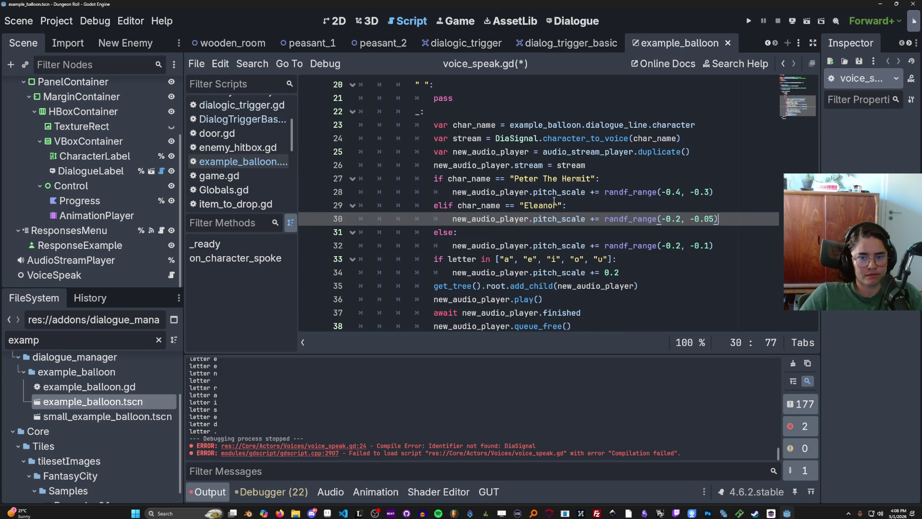
pyautogui.click(562, 205)
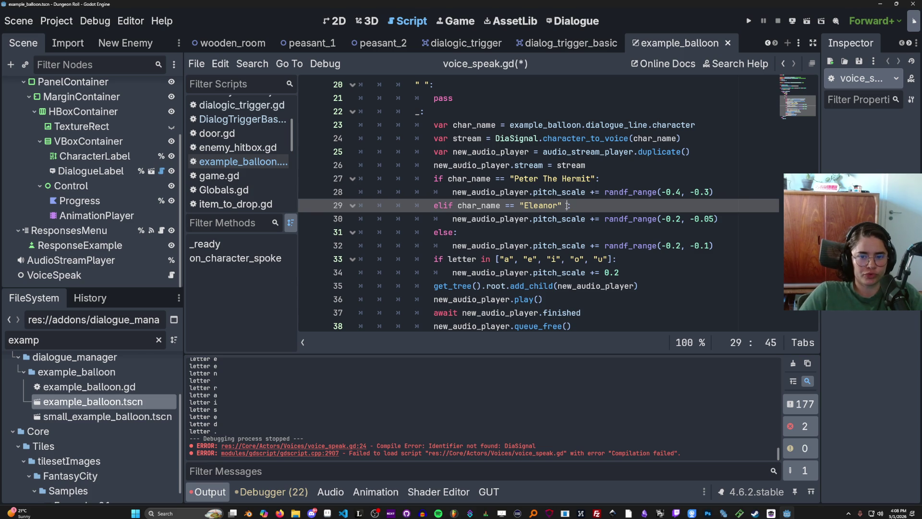
# Step: Append 'or char_name.split(".") == "girl"' to the Eleanor elif and save
pyautogui.write('or char_name.spl')
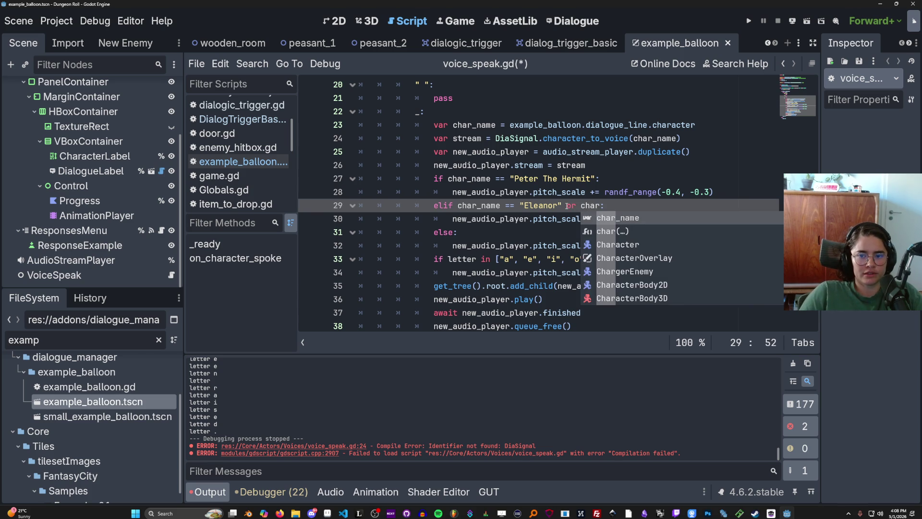
pyautogui.press('Return')
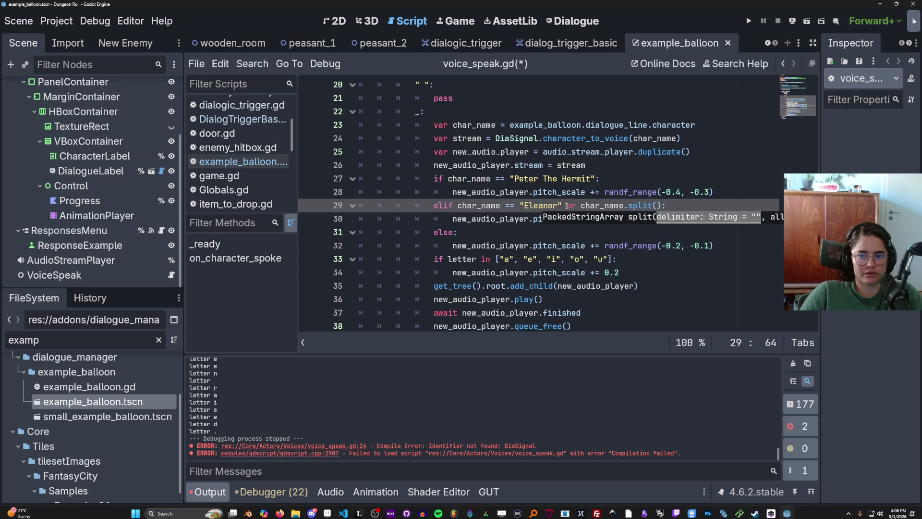
pyautogui.write('".')
pyautogui.press('Right')
pyautogui.write('== "gi')
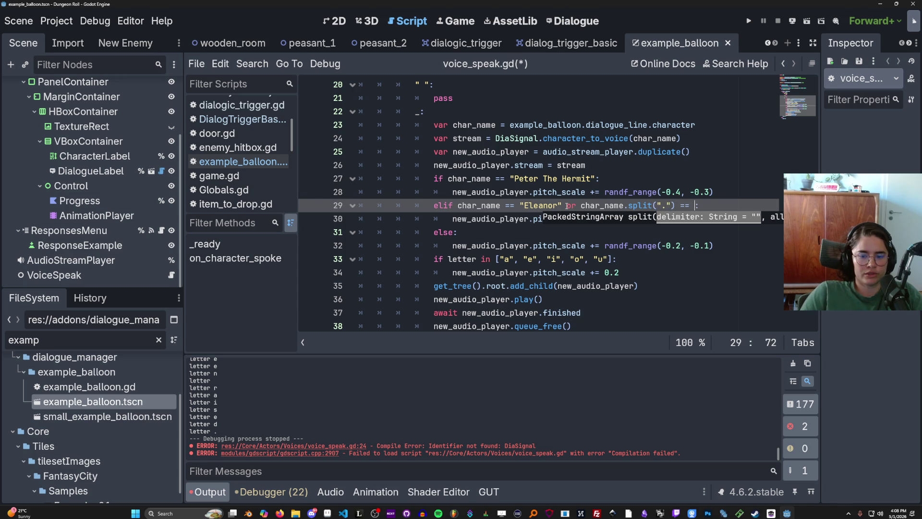
pyautogui.write('rl')
pyautogui.hotkey('ctrl', 's')
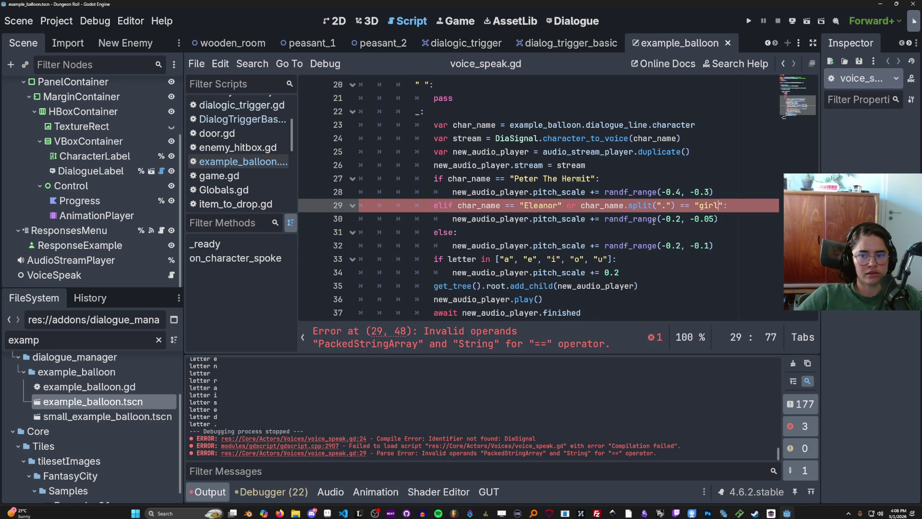
# Step: Index the split result with [1] so the elif compares char_name.split(".")[1] to "girl"
pyautogui.click(676, 211)
pyautogui.write('[0]')
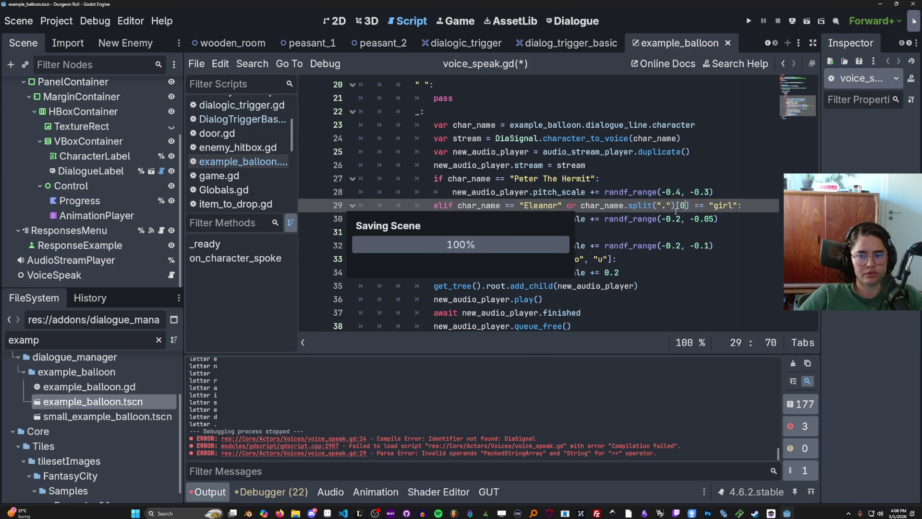
pyautogui.hotkey('ctrl', 's')
pyautogui.press('BackSpace')
pyautogui.write('1')
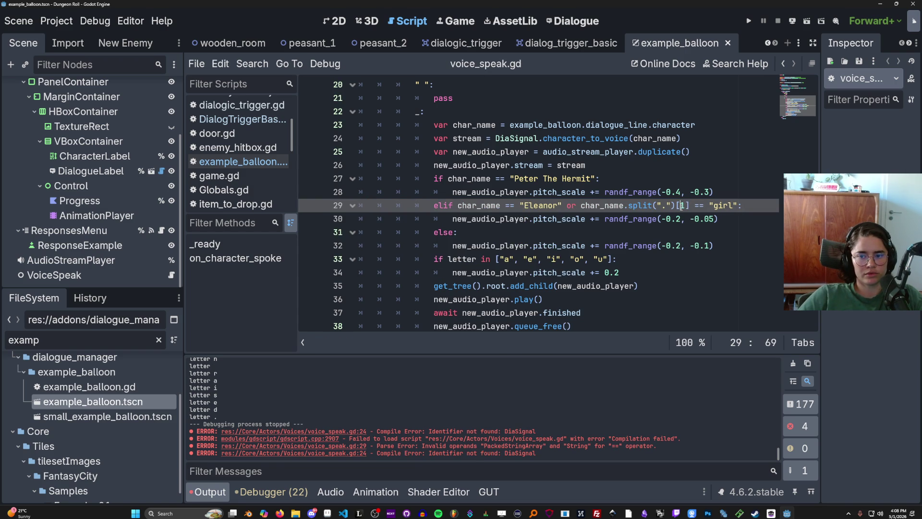
pyautogui.press('Right')
pyautogui.press('Right')
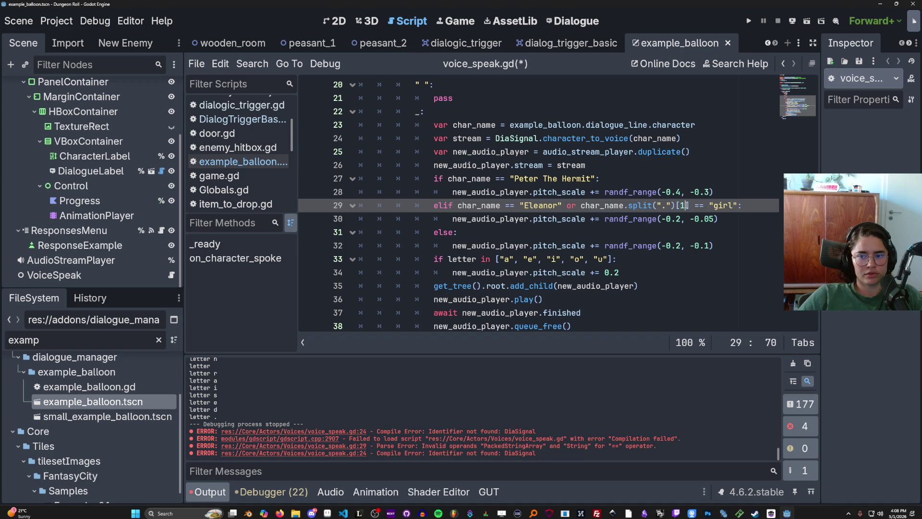
# Step: Insert a blank line after line 26 and move to the empty last line of the script
pyautogui.scroll(1, 671, 226)
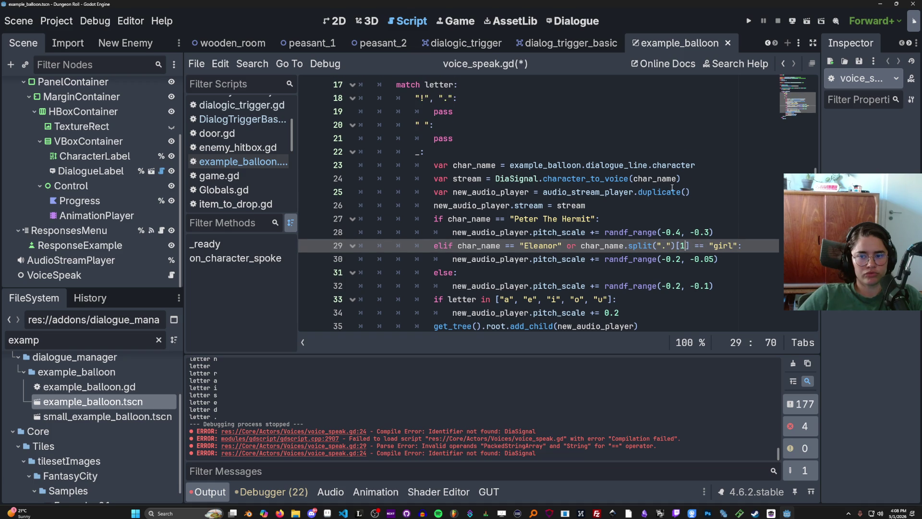
pyautogui.click(614, 205)
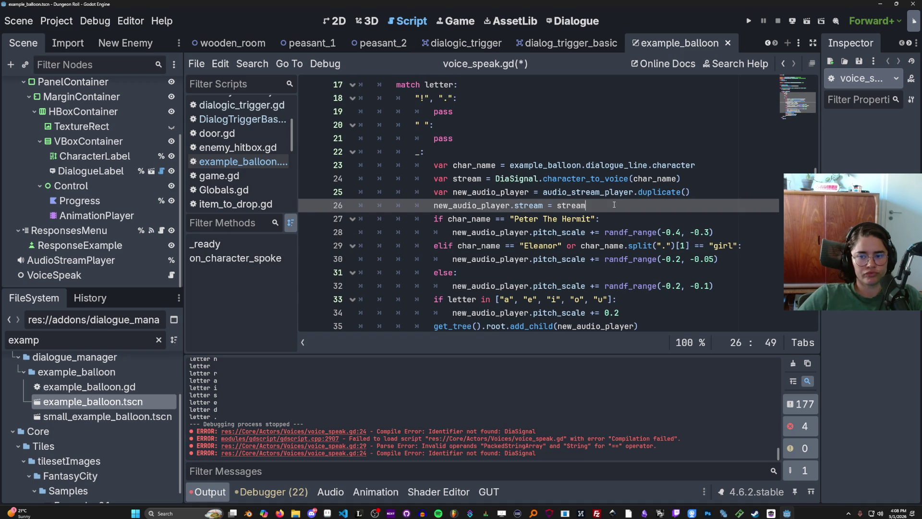
pyautogui.press('Return')
pyautogui.scroll(-3, 606, 215)
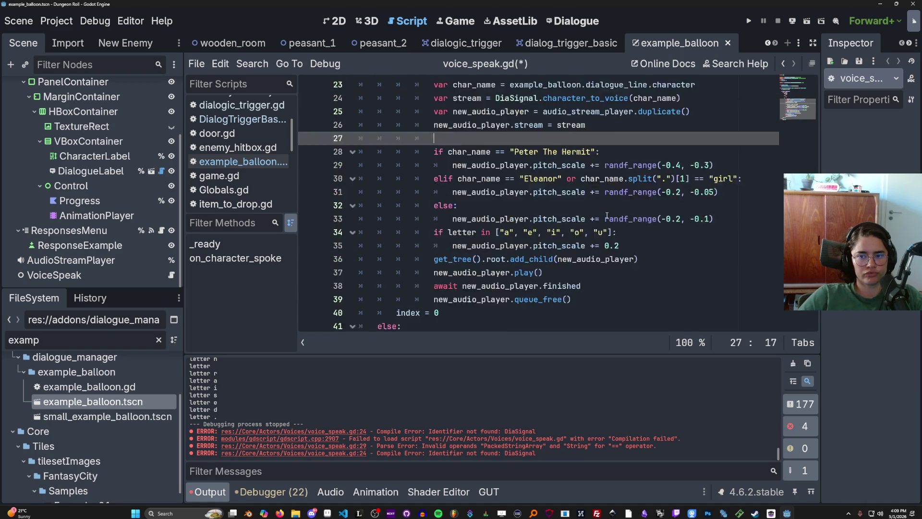
pyautogui.click(408, 317)
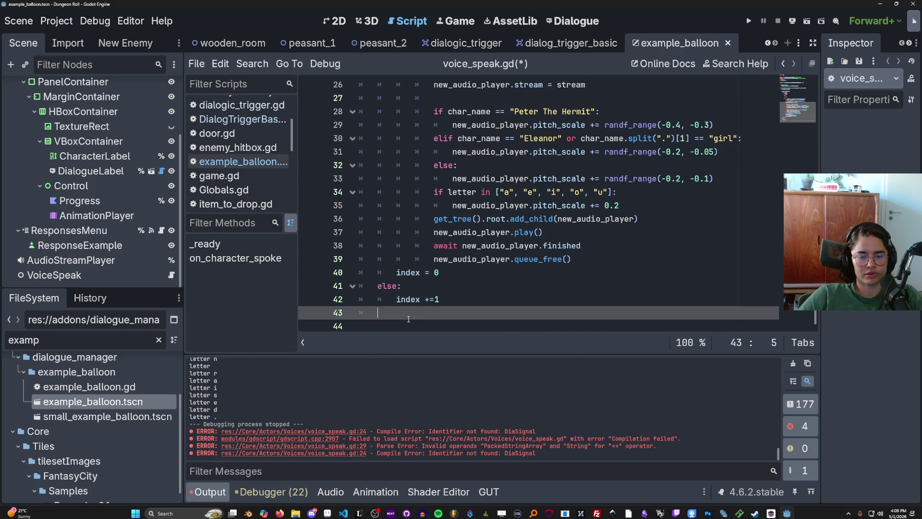
# Step: Declare 'func get_split_tag(name) -> String:' at the end of voice_speak.gd
pyautogui.press('Return')
pyautogui.write('func get')
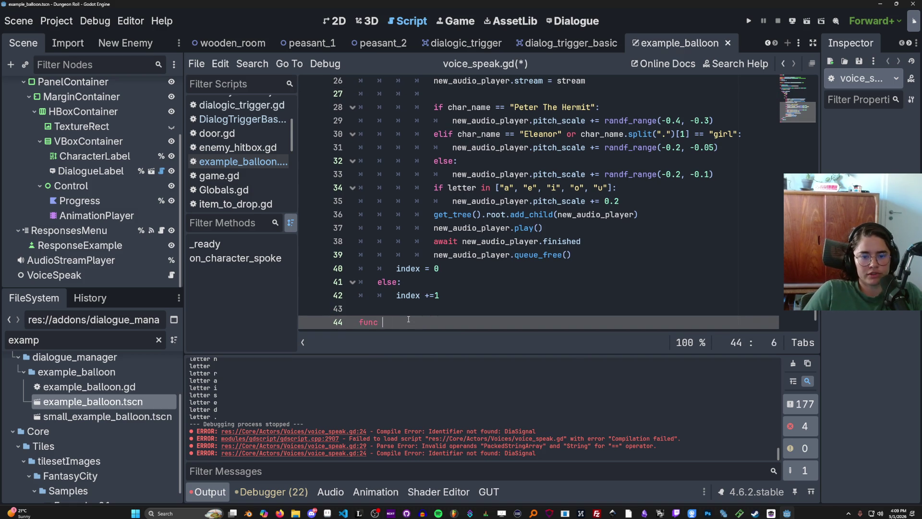
pyautogui.write('_split_')
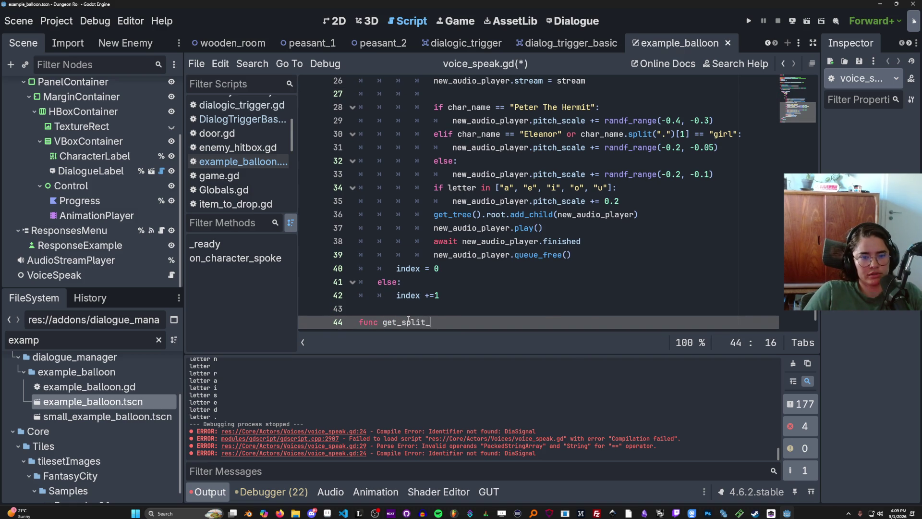
pyautogui.write('tag(')
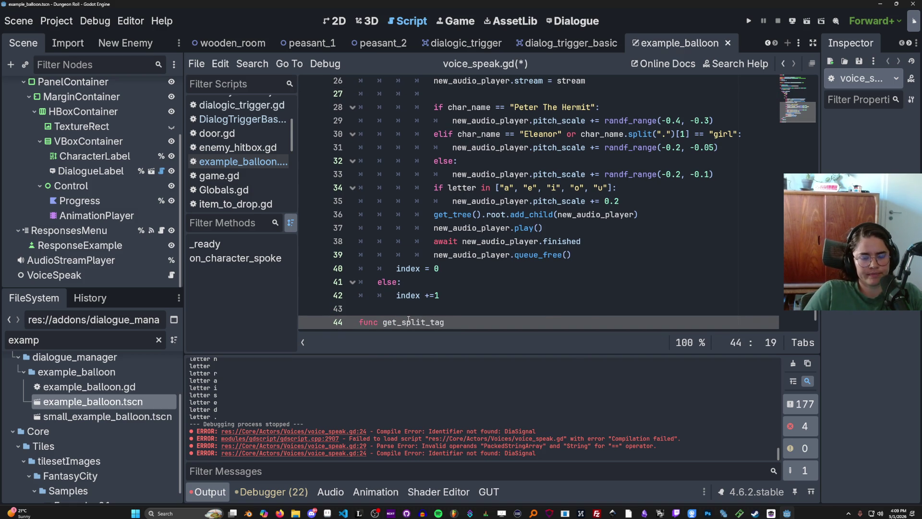
pyautogui.write('"')
pyautogui.press('BackSpace')
pyautogui.press('End')
pyautogui.write('-> String')
pyautogui.write(':')
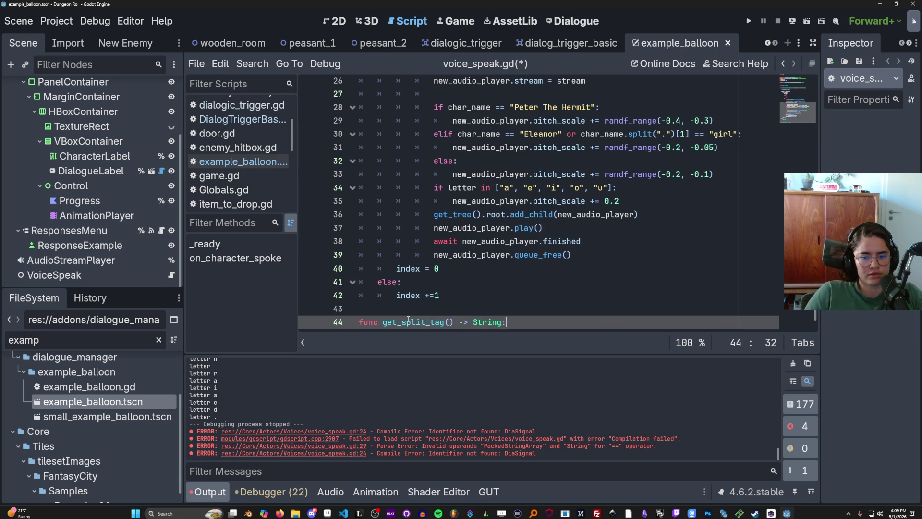
pyautogui.press('Return')
pyautogui.press('BackSpace')
pyautogui.press('BackSpace')
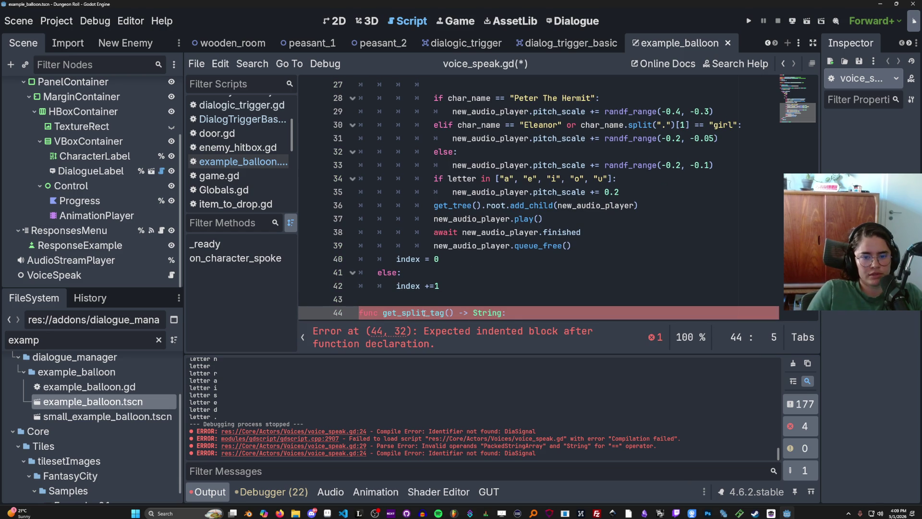
pyautogui.click(449, 312)
pyautogui.write('name')
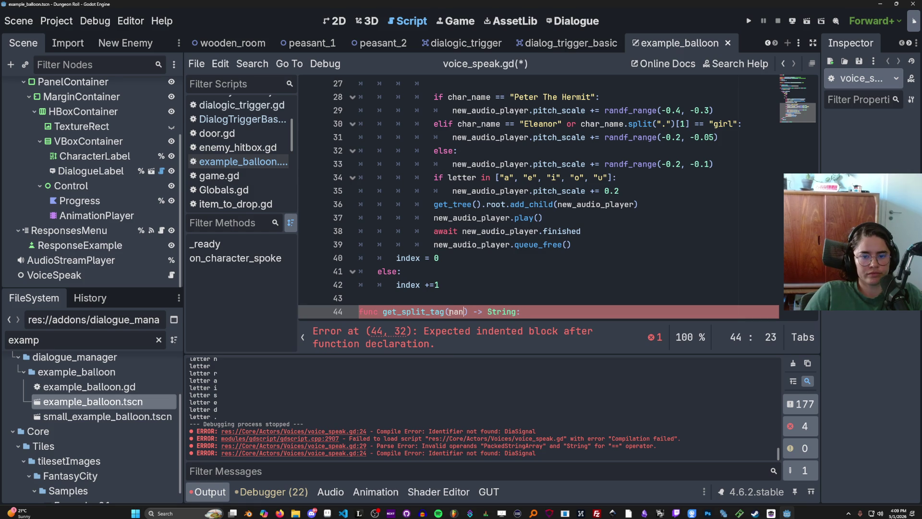
pyautogui.click(498, 311)
# Step: Give the function a pass body, rename its parameter to char_name, and begin replacing pass
pyautogui.scroll(-1, 522, 287)
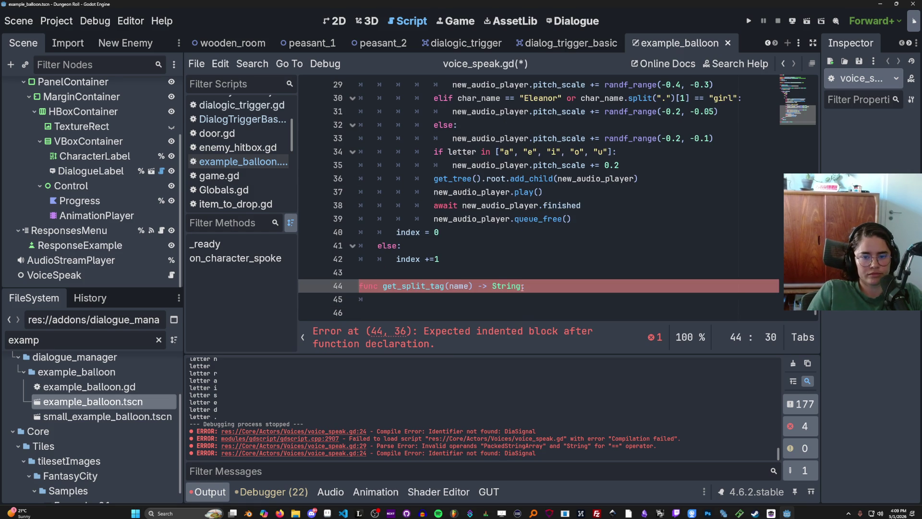
pyautogui.press('Return')
pyautogui.write('pass')
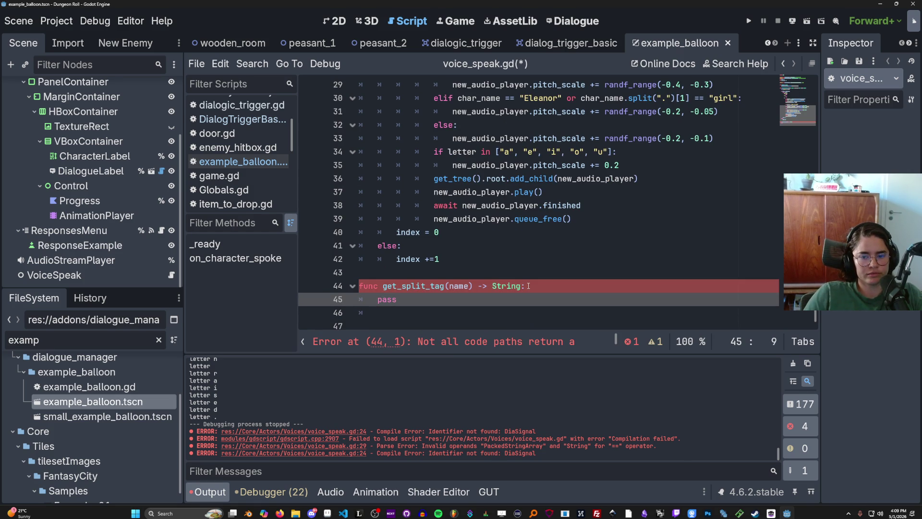
pyautogui.doubleClick(403, 304)
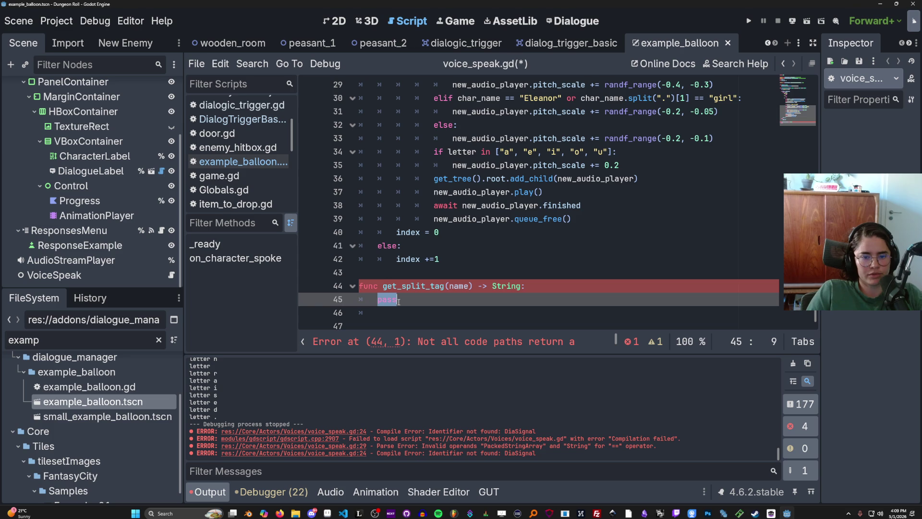
pyautogui.doubleClick(456, 286)
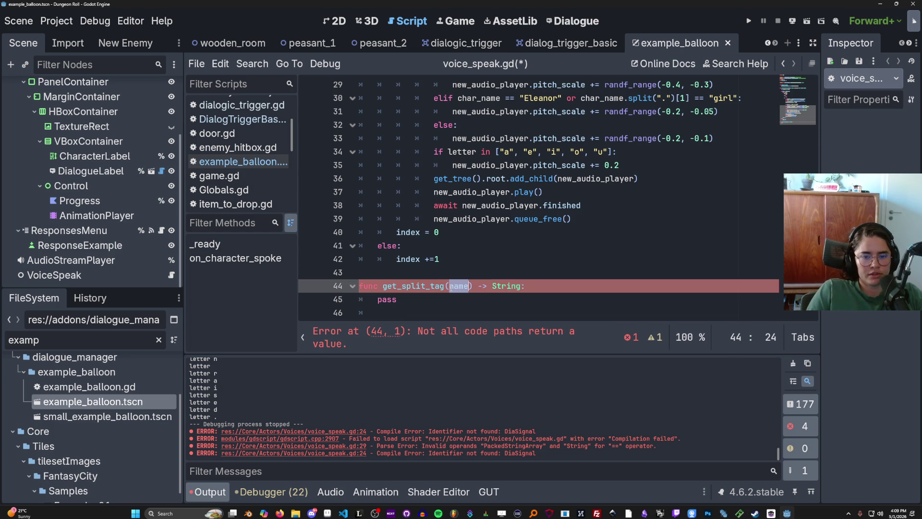
pyautogui.write('char_name')
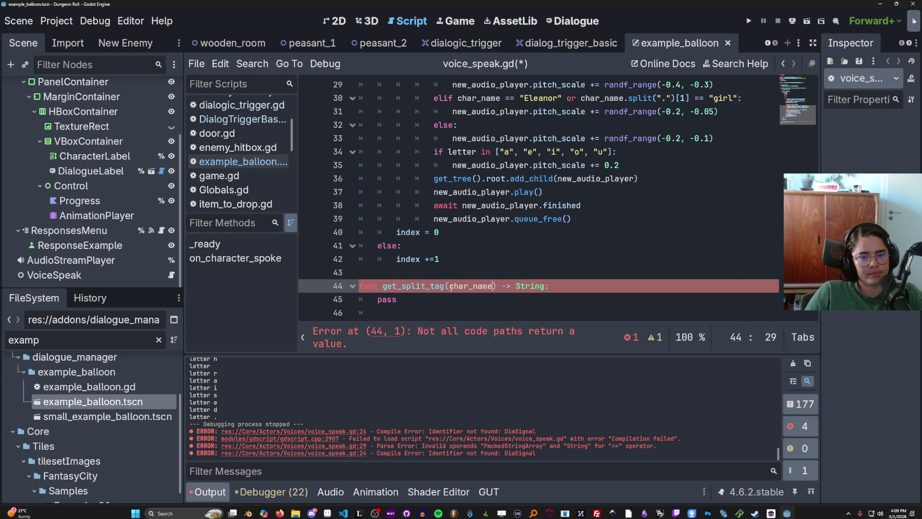
pyautogui.doubleClick(388, 299)
pyautogui.write('va')
pyautogui.press('BackSpace')
pyautogui.press('BackSpace')
# Step: Add 'var tag_name = char_name.split(".")' and an 'if tag_name.size() > 0:' check
pyautogui.write('var')
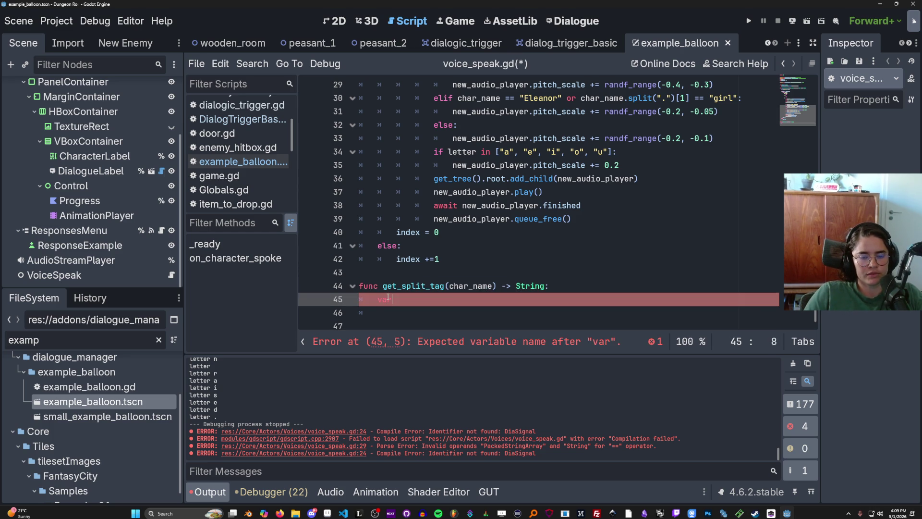
pyautogui.press('BackSpace')
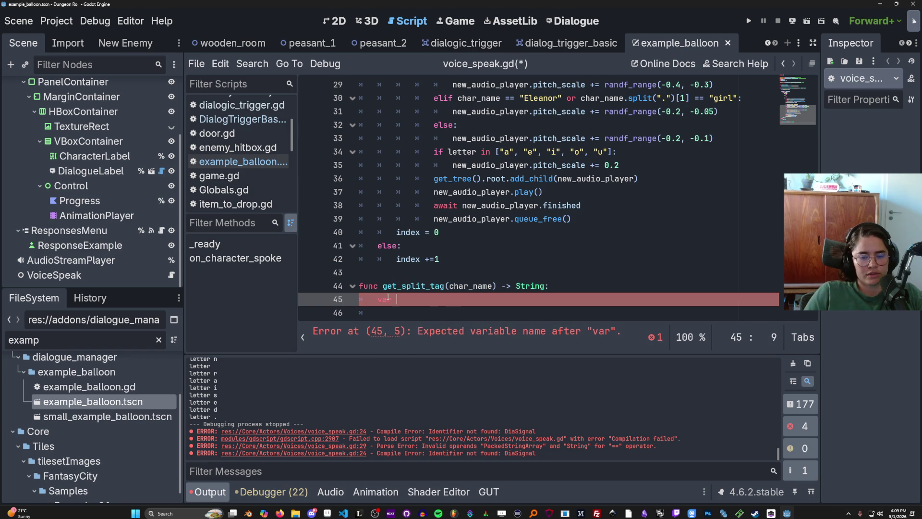
pyautogui.write('tag_name = char_name.split(".")')
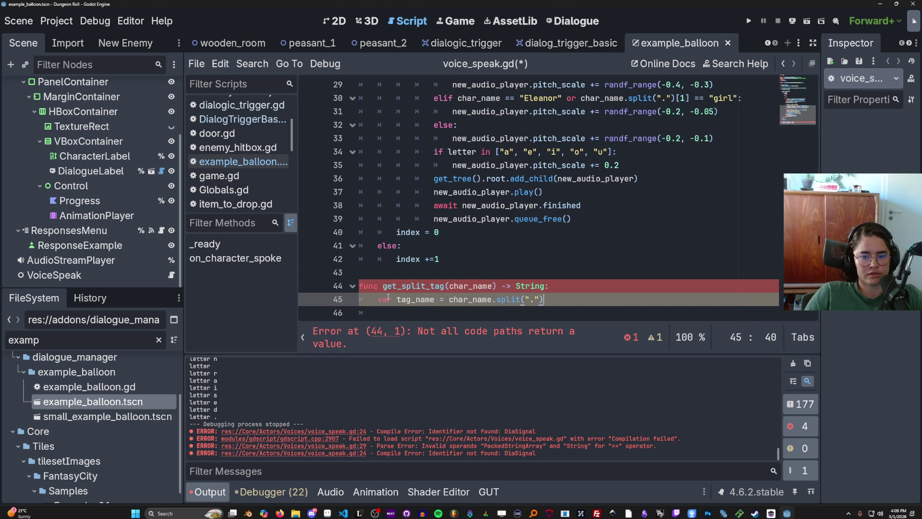
pyautogui.press('Return')
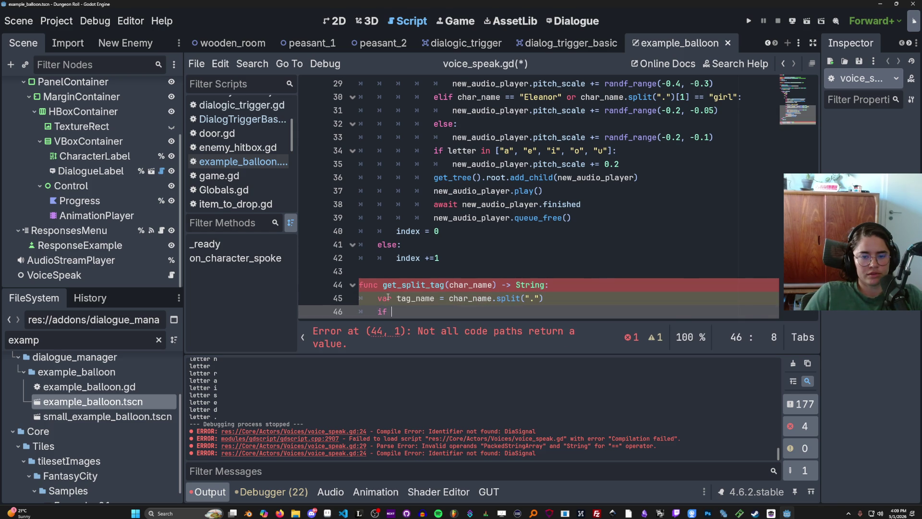
pyautogui.write('ag')
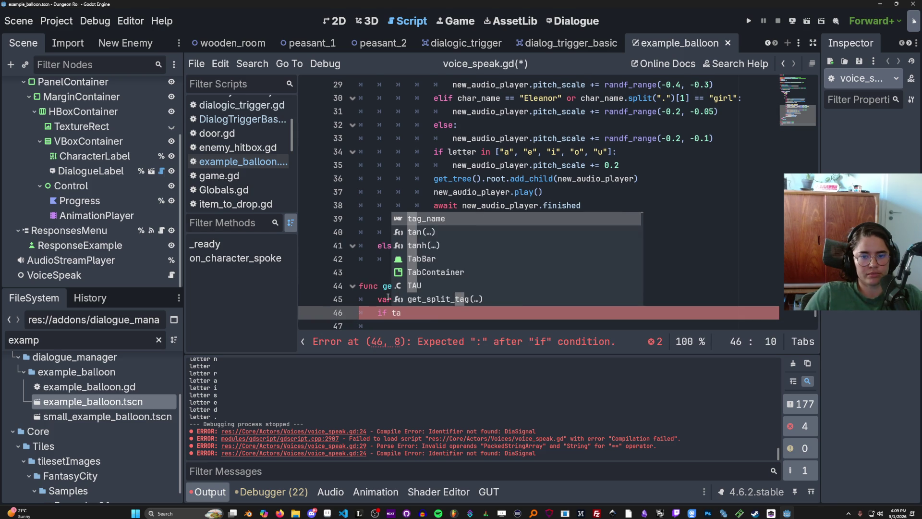
pyautogui.press('Return')
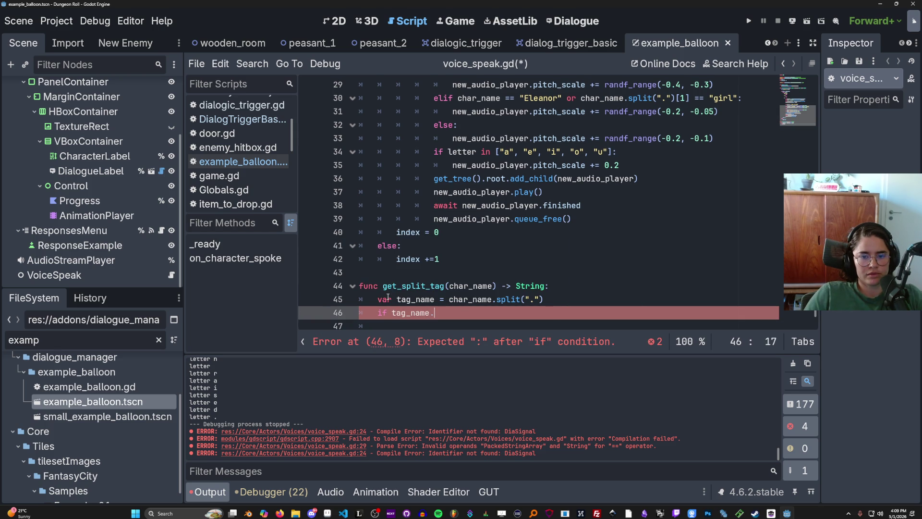
pyautogui.write('size() >')
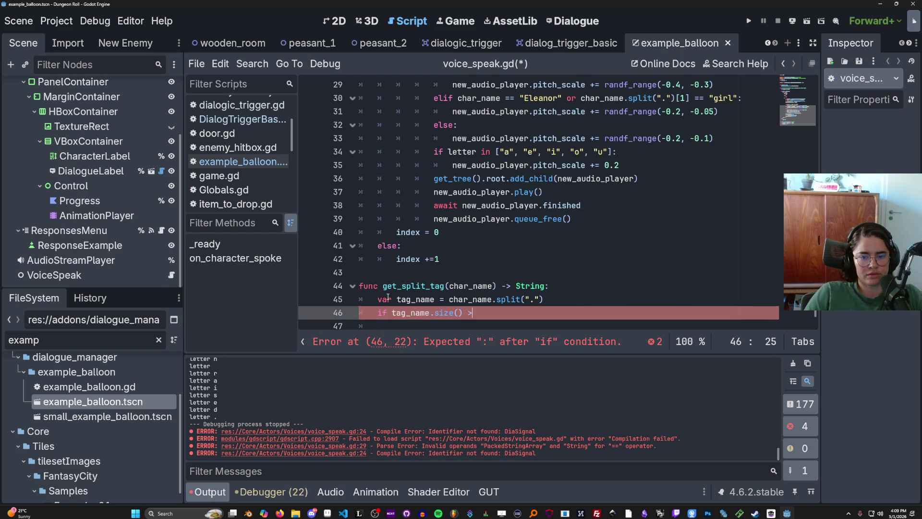
pyautogui.write(' 0:')
pyautogui.press('Return')
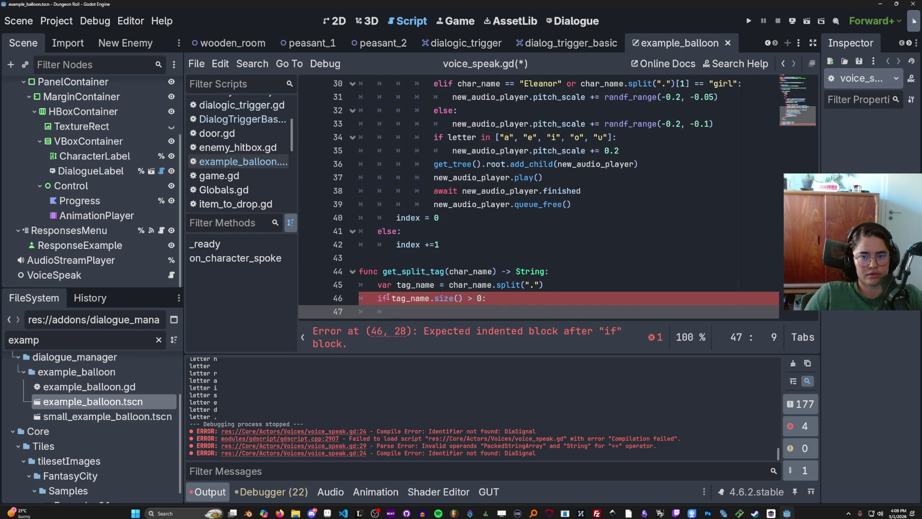
# Step: Change the check to size() > 1, return tag_name[1], and return "" in an else branch
pyautogui.click(483, 299)
pyautogui.press('BackSpace')
pyautogui.write('1')
pyautogui.click(460, 312)
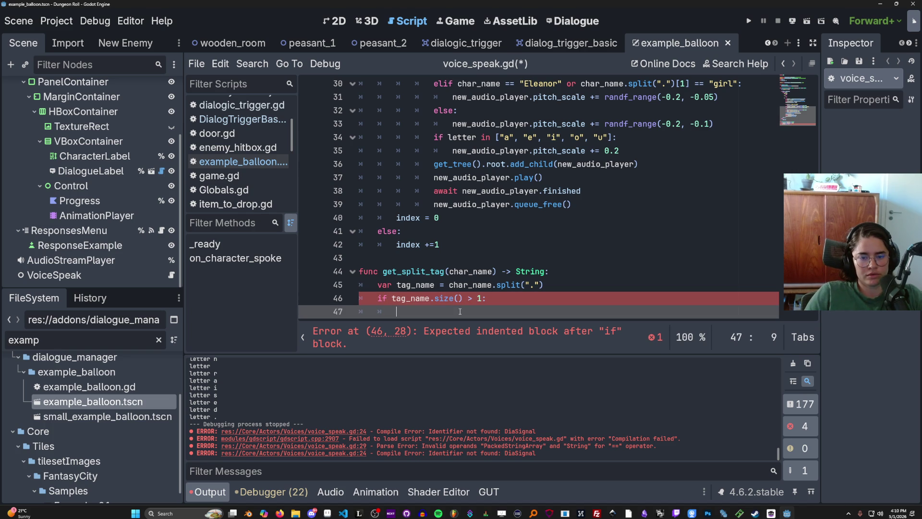
pyautogui.write('return ')
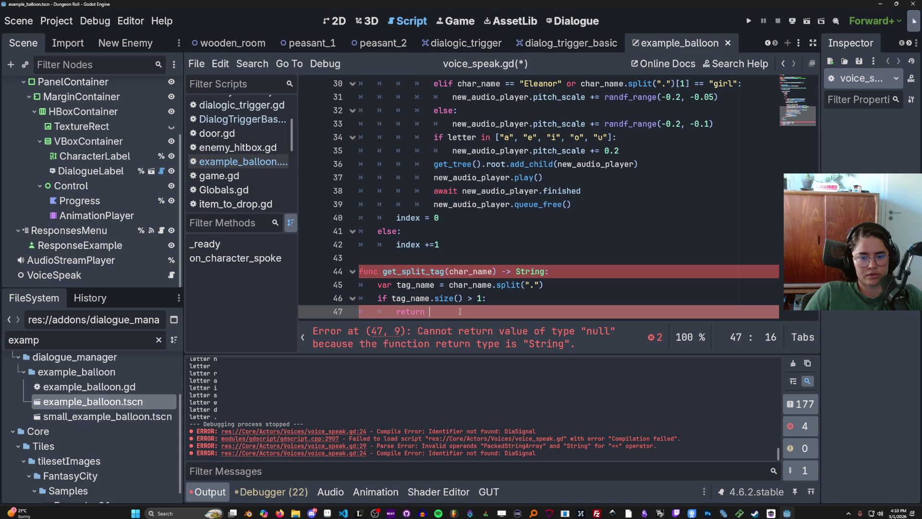
pyautogui.write('tag_name[')
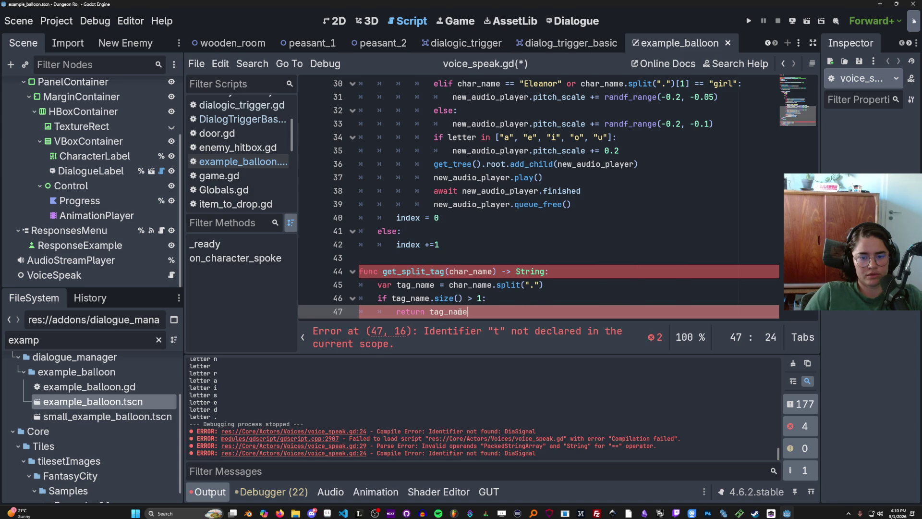
pyautogui.write('1]')
pyautogui.press('Return')
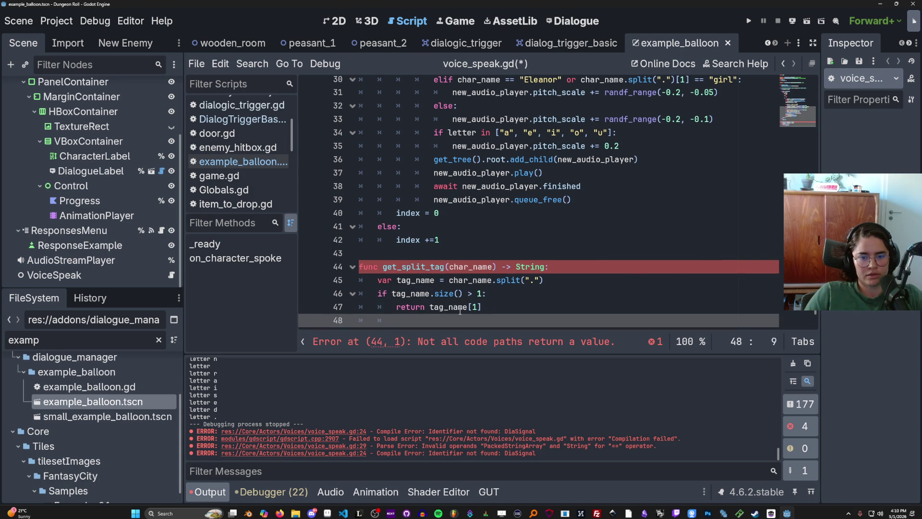
pyautogui.write('lse:')
pyautogui.press('Return')
pyautogui.write('return ')
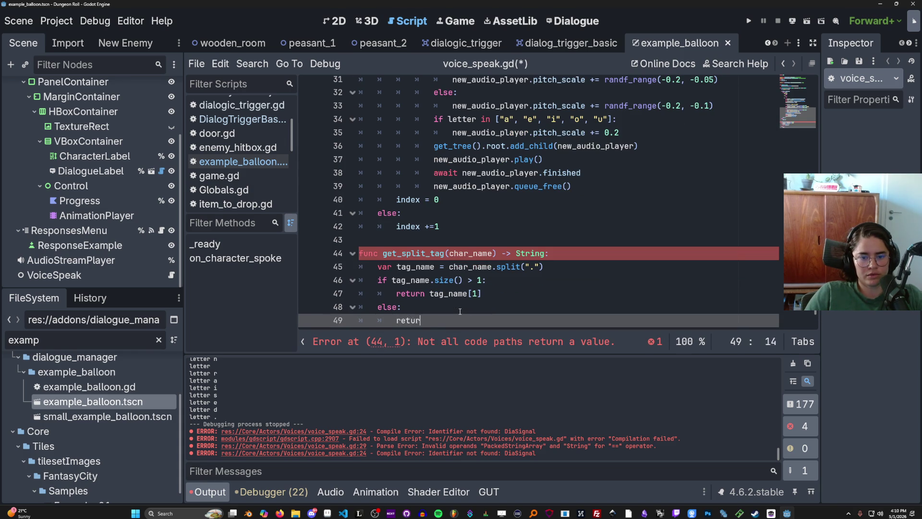
pyautogui.write('"')
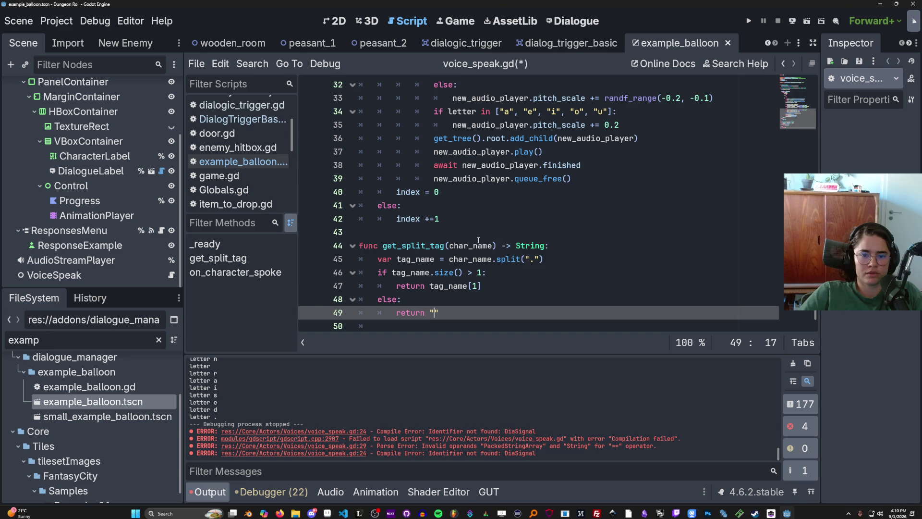
pyautogui.moveTo(495, 245); pyautogui.dragTo(385, 246)
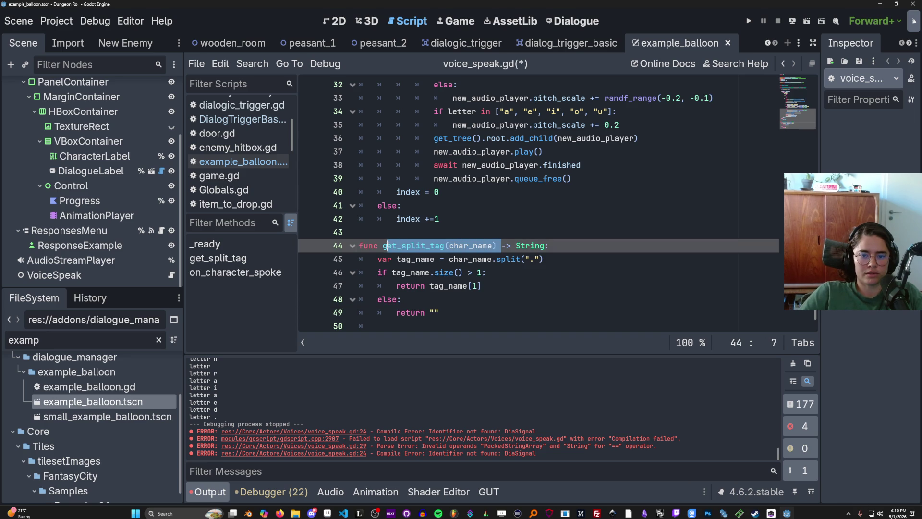
pyautogui.scroll(-1, 458, 231)
# Step: Store get_split_tag(char_name) in a new variable on line 27
pyautogui.moveTo(496, 232); pyautogui.dragTo(383, 233)
pyautogui.scroll(5, 480, 216)
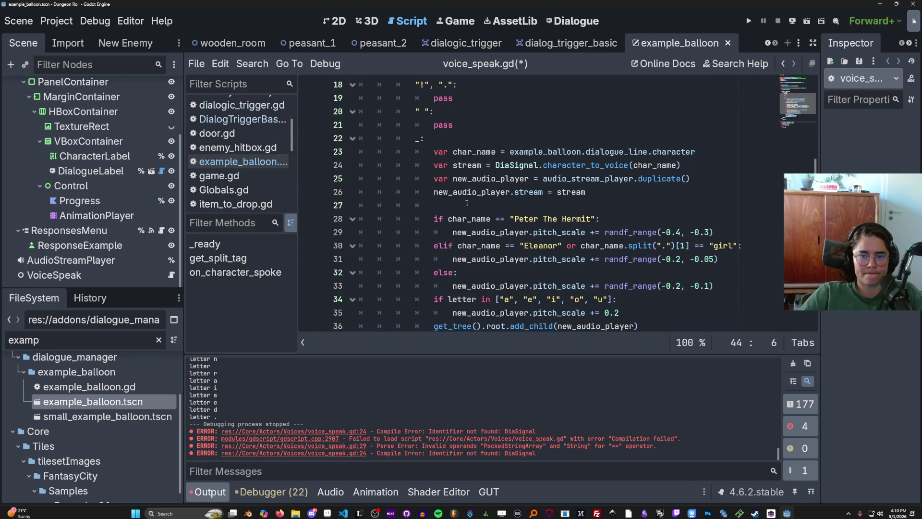
pyautogui.click(530, 207)
pyautogui.write('var tar')
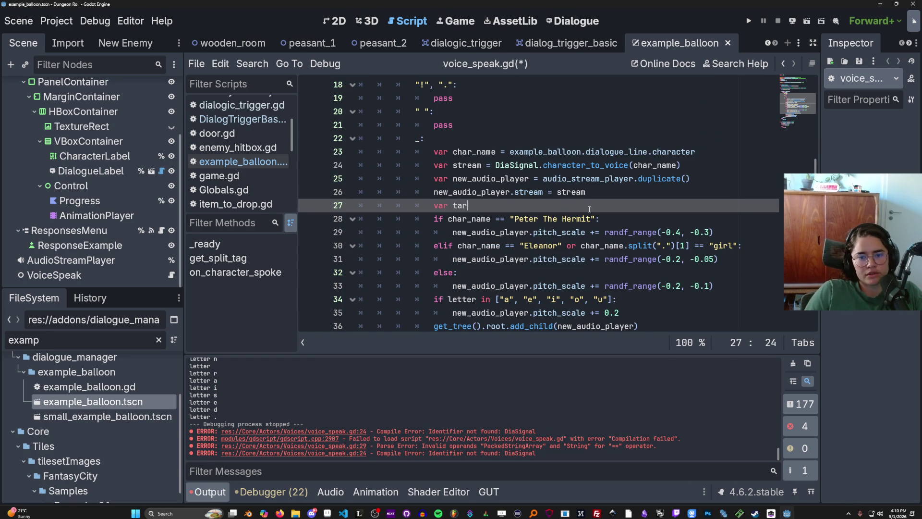
pyautogui.write(' = get_split_tag(char_name)')
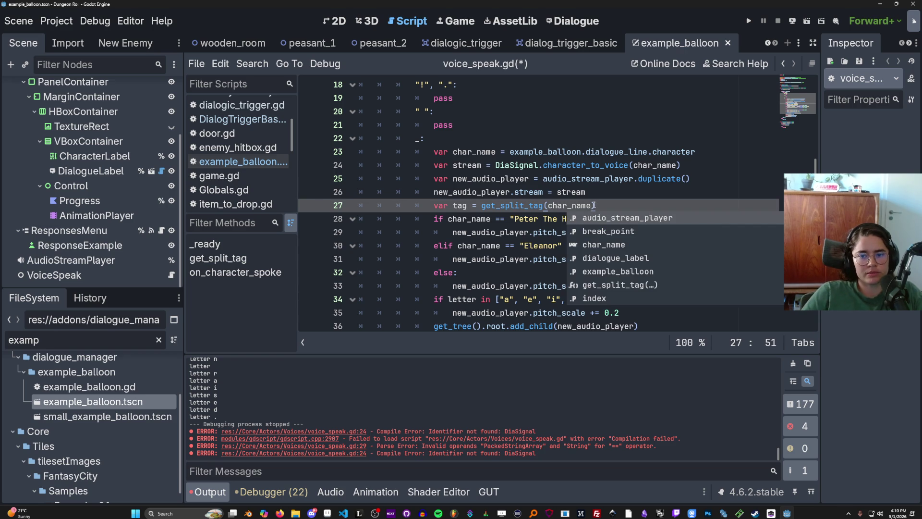
# Step: Put the tag variable into the Eleanor elif in place of the split expression, fix the == comparison, and save
pyautogui.click(464, 205)
pyautogui.doubleClick(461, 206)
pyautogui.hotkey('ctrl', 'c')
pyautogui.click(707, 246)
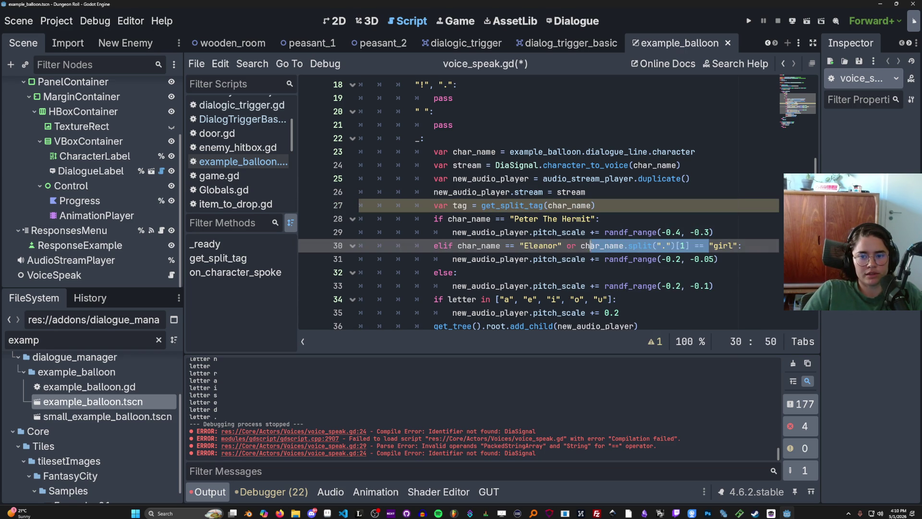
pyautogui.keyDown('shift'); pyautogui.click(582, 245); pyautogui.keyUp('shift')
pyautogui.hotkey('ctrl', 'v')
pyautogui.write('=')
pyautogui.hotkey('ctrl', 's')
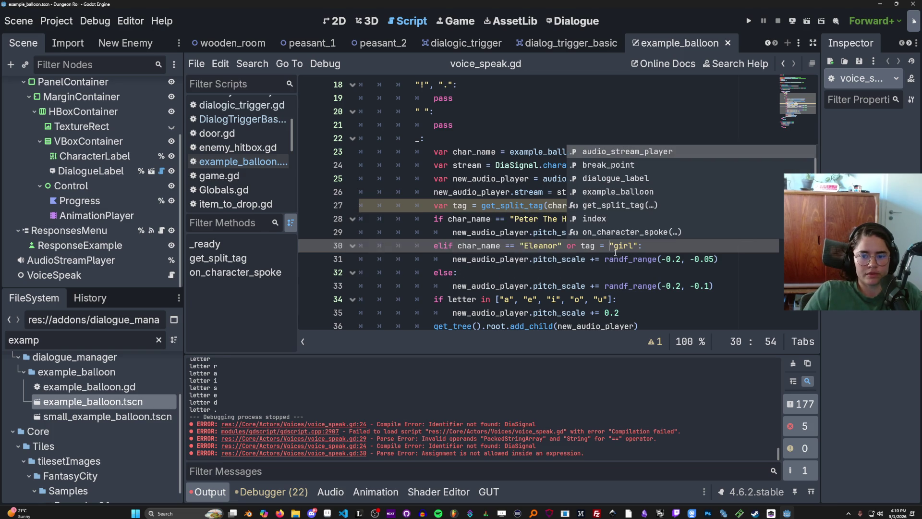
pyautogui.write('=')
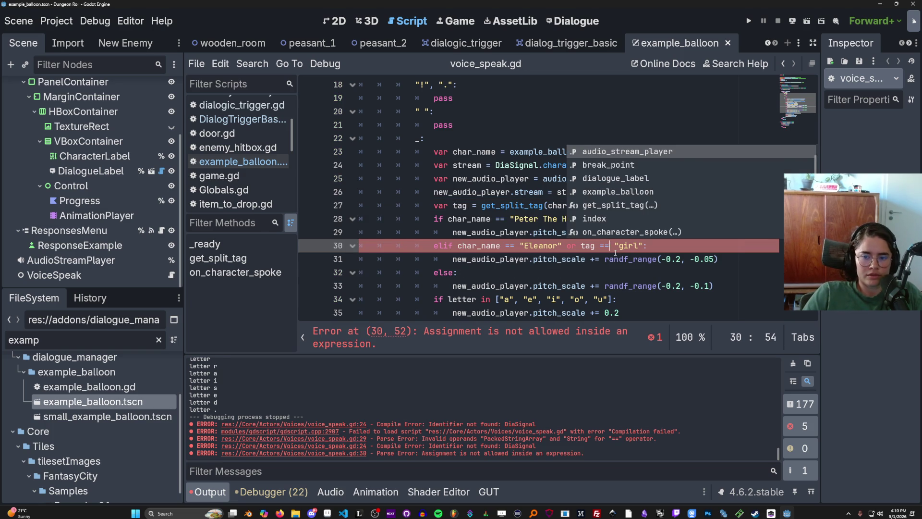
pyautogui.hotkey('ctrl', 's')
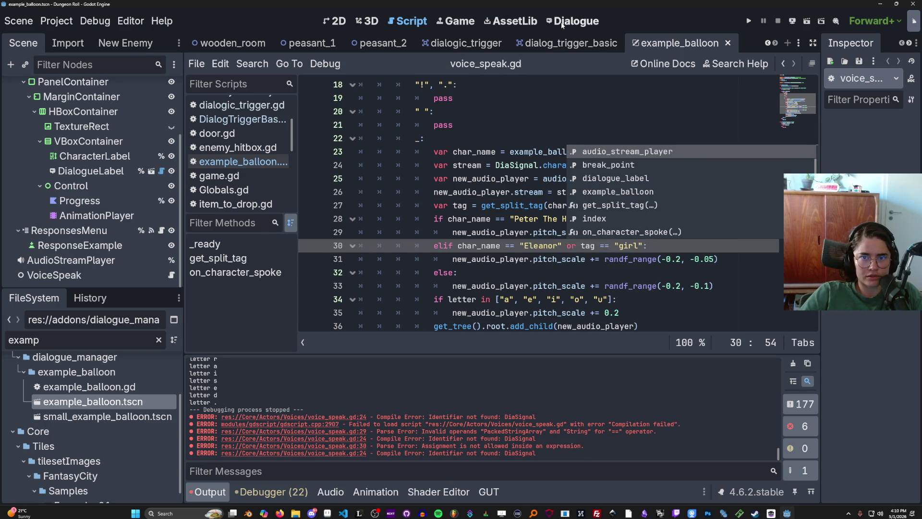